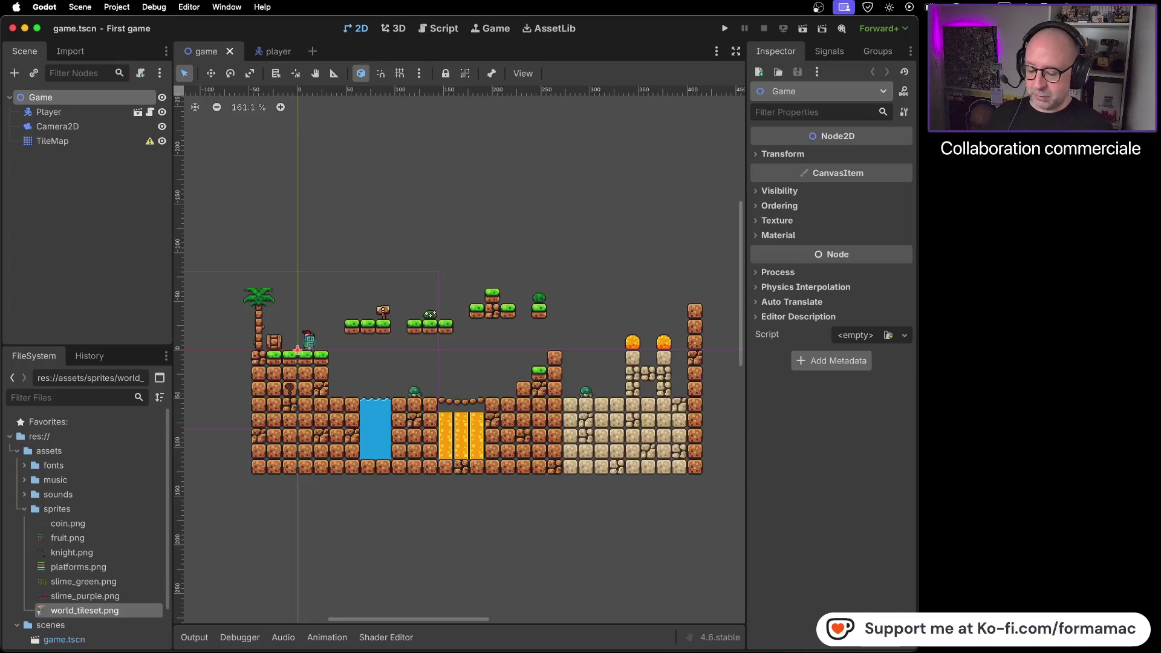
Step: Switch to Firefox showing 'How to make a Video Game - Godot Beginner Tutorial' at 21:06
key("super+Tab")
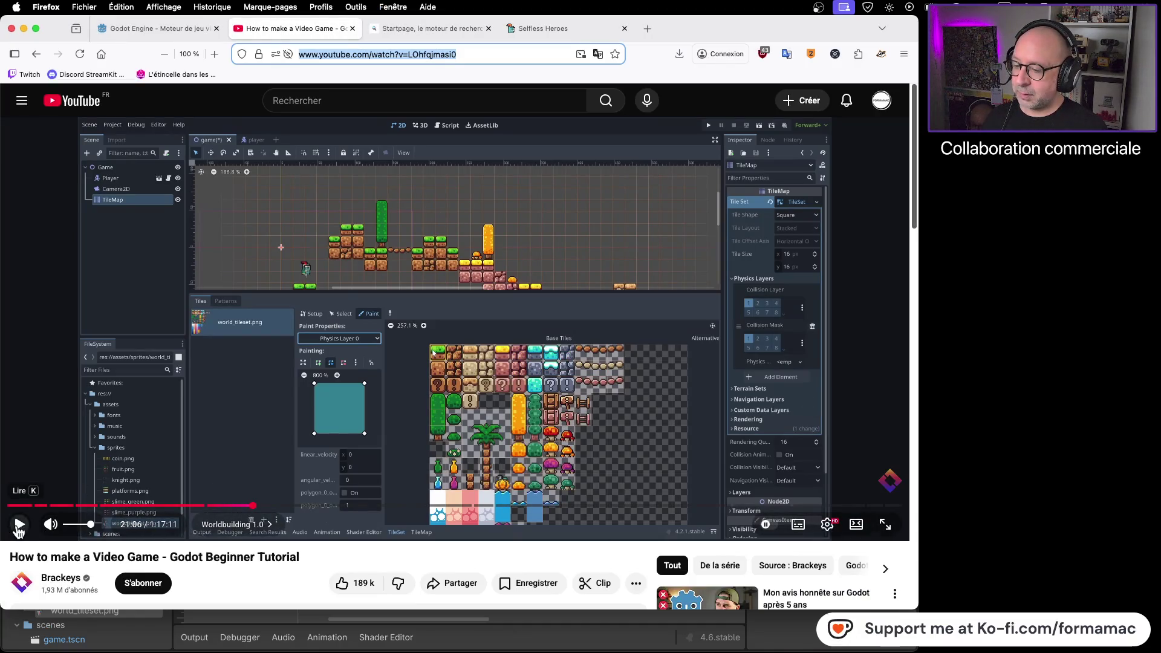
Step: Play the tutorial video with French subtitles turned on, then pause it
left_click(19, 525)
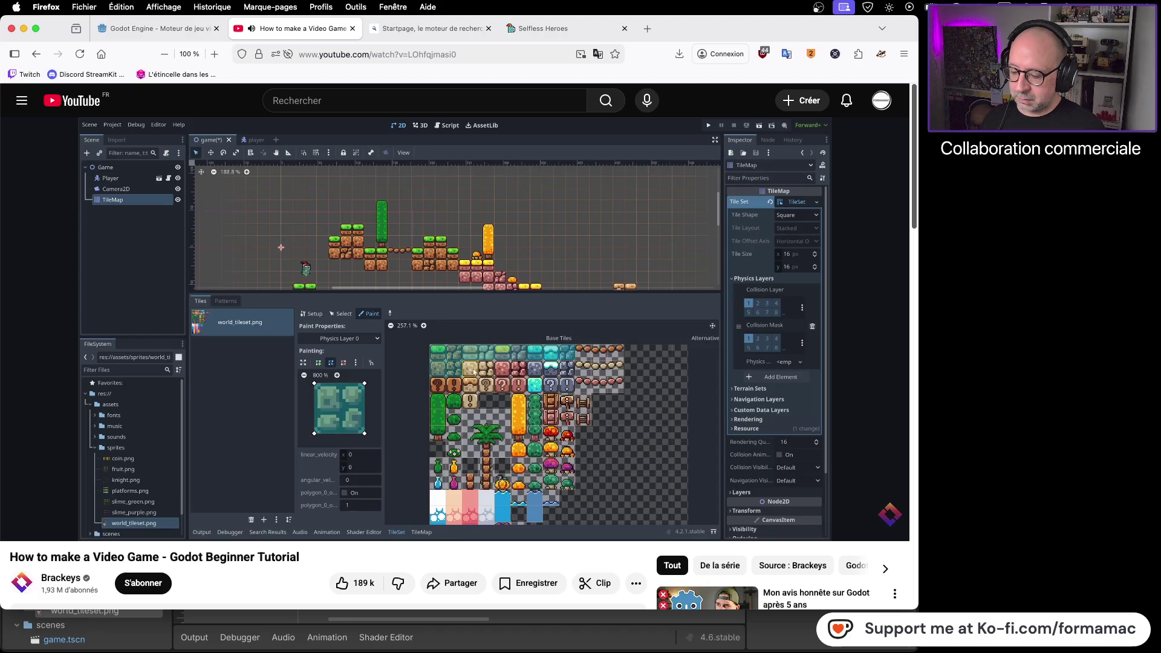
mouse_move(739, 534)
left_click(799, 526)
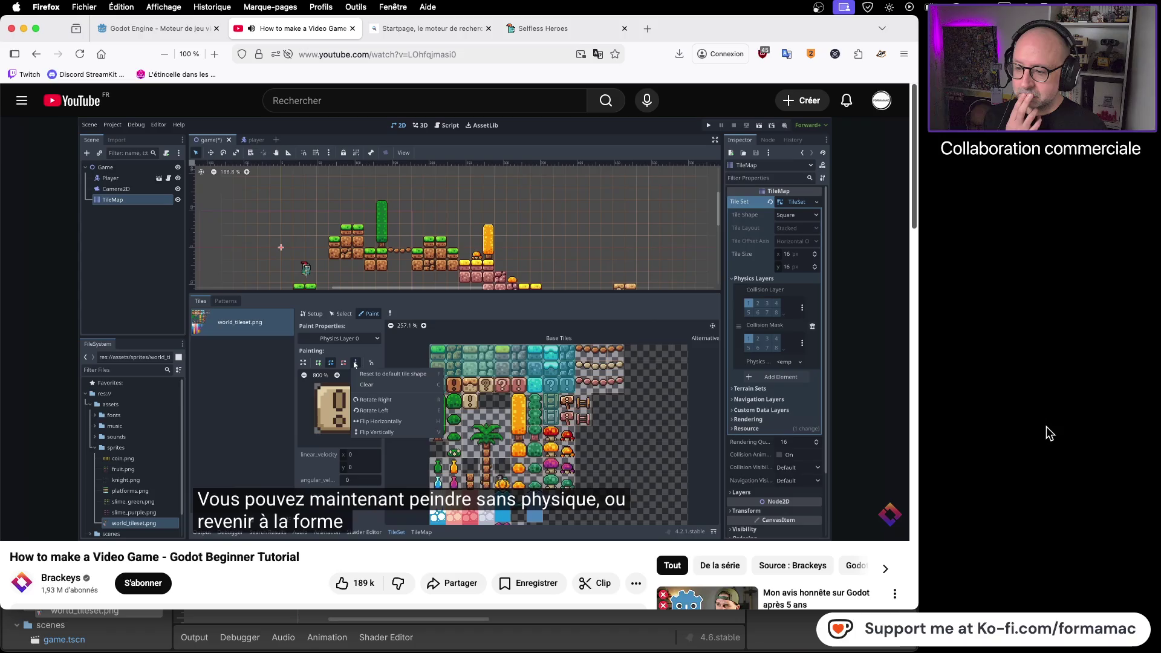
left_click(648, 421)
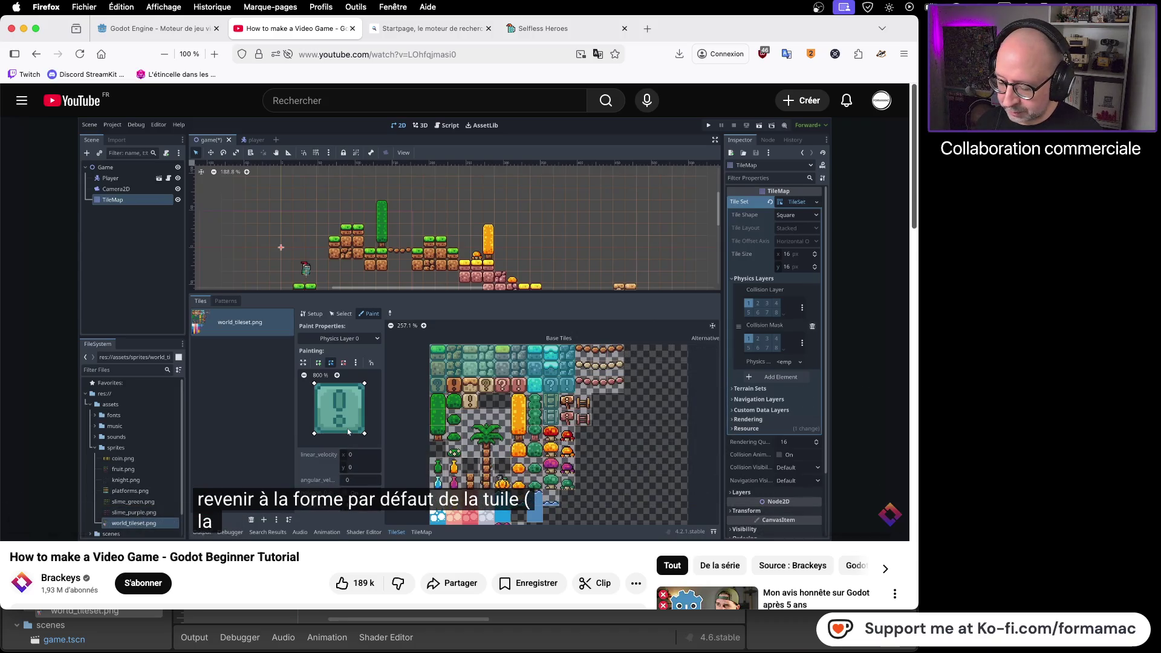
Step: Resume the tutorial through the TileMap part to 22:33, pause it, and return to Godot
key("super+Tab")
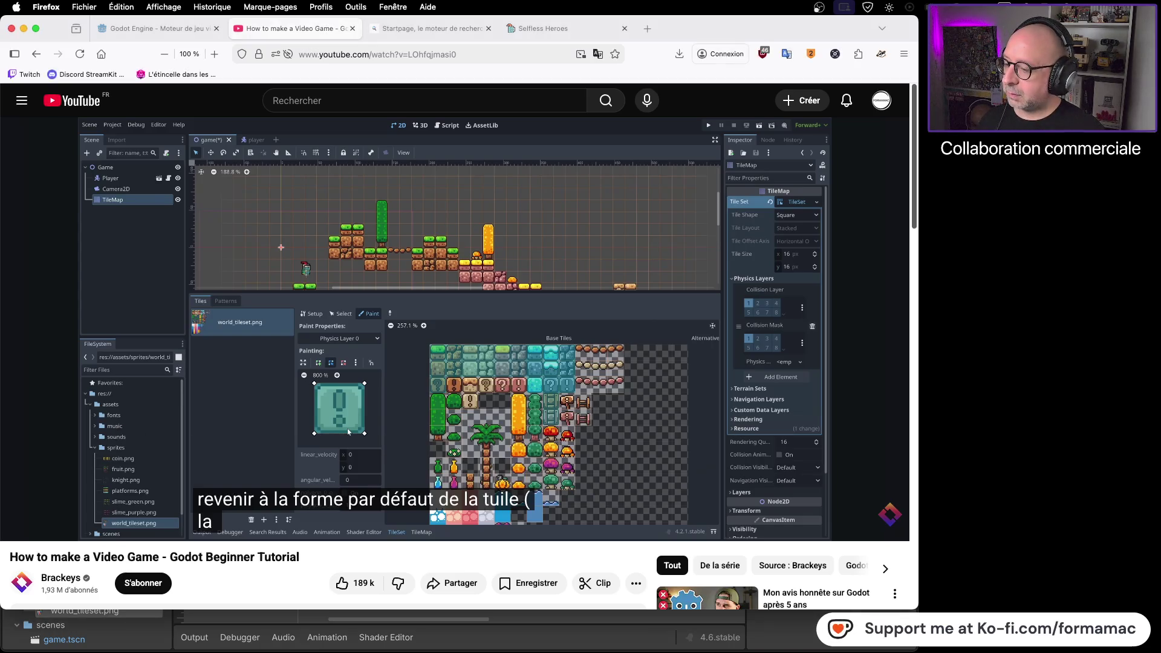
left_click(20, 524)
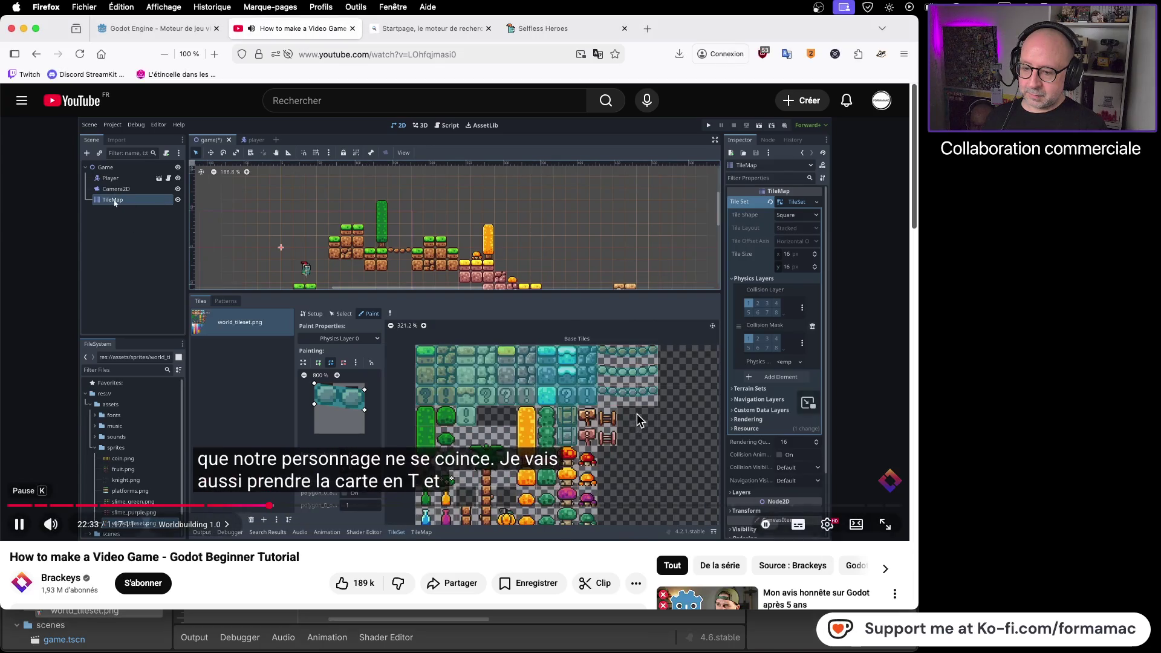
left_click(638, 412)
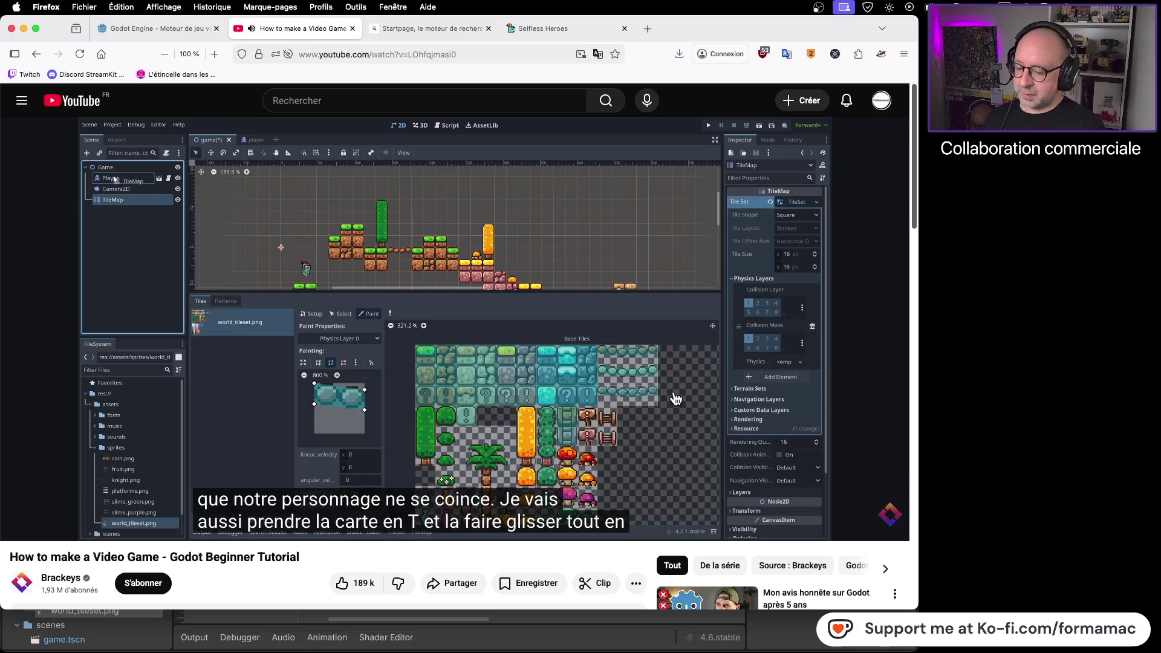
key("super+Tab")
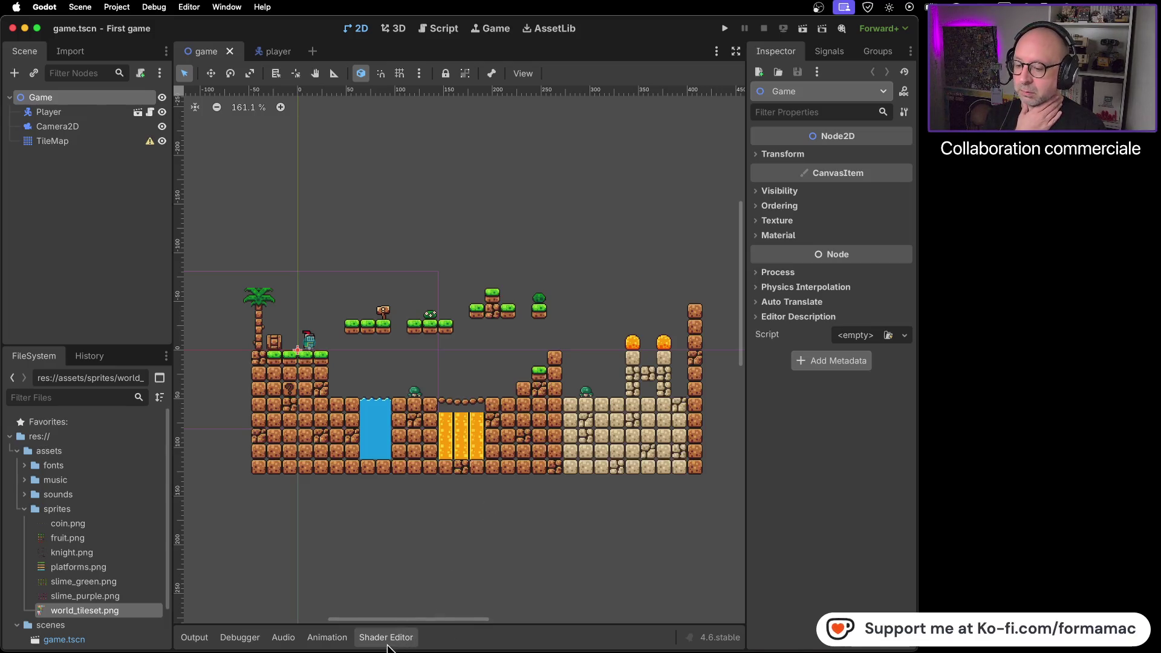
Step: Select the TileMap node and read, then dismiss, its TileMapLayer deprecation warning
mouse_move(195, 648)
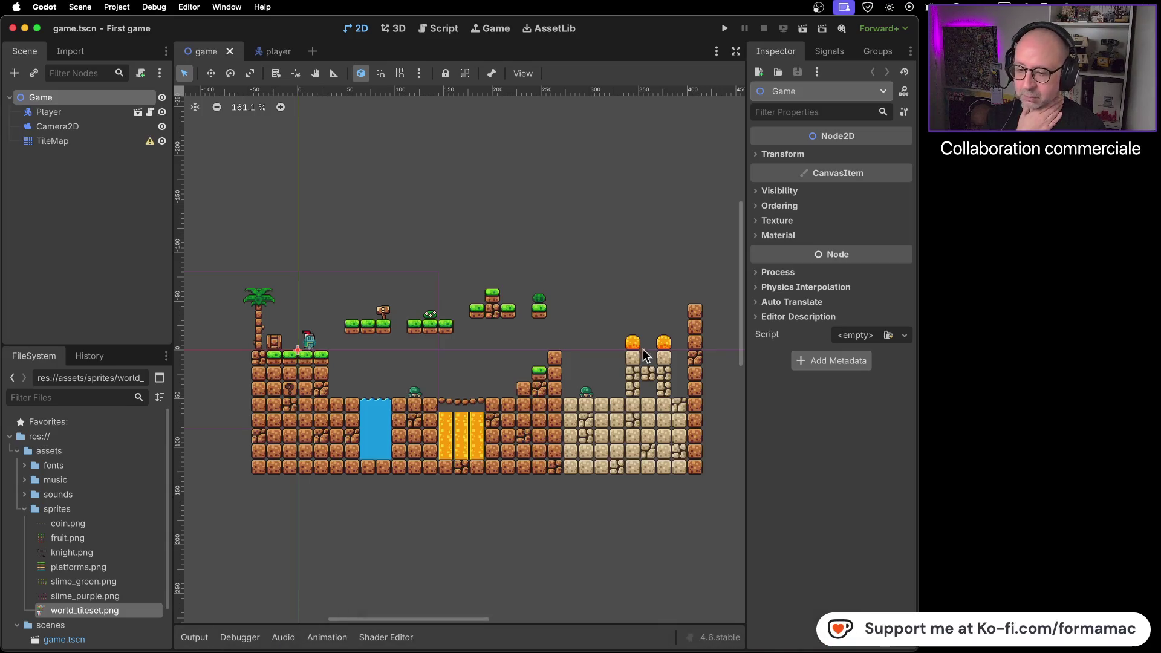
left_click(101, 144)
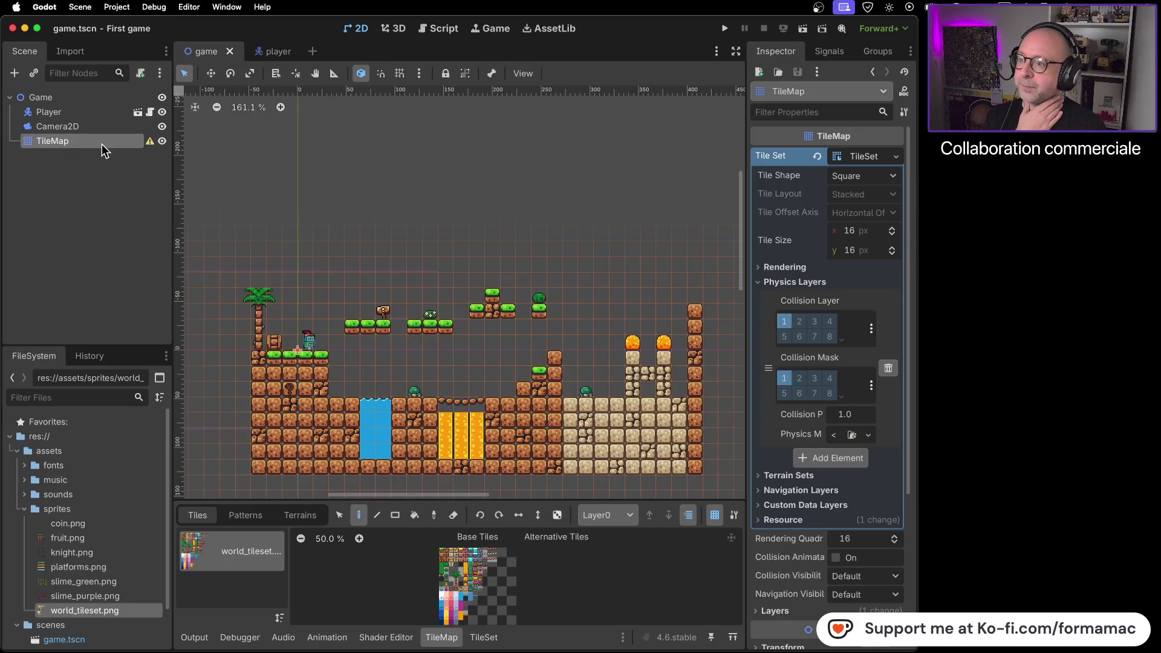
left_click(149, 143)
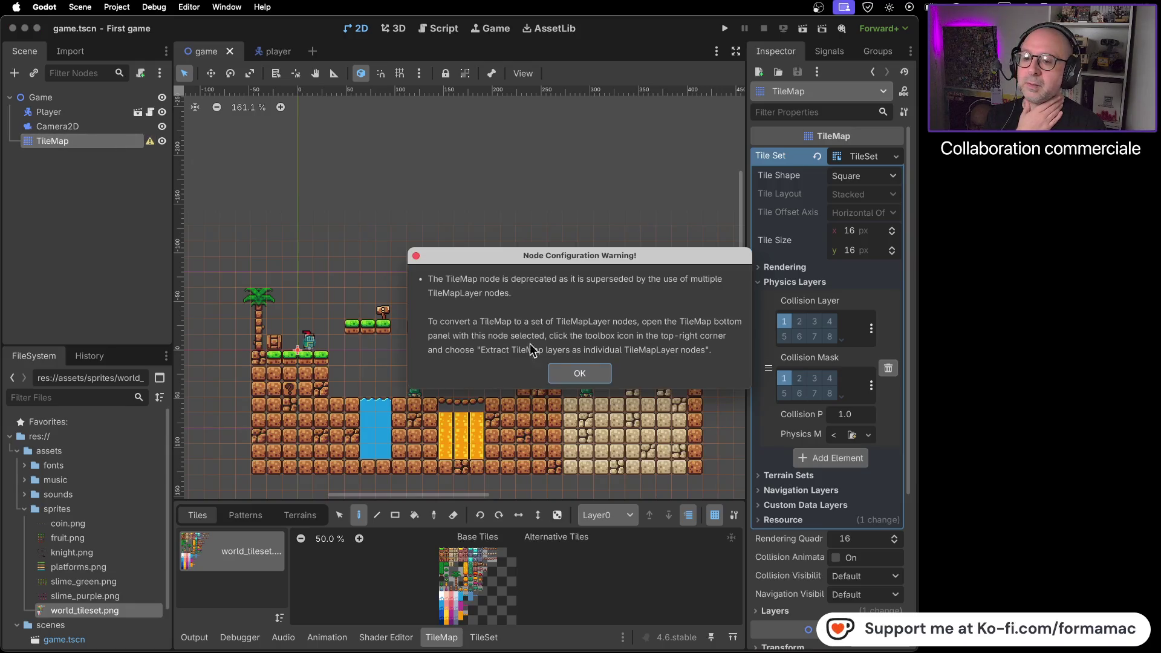
left_click(594, 376)
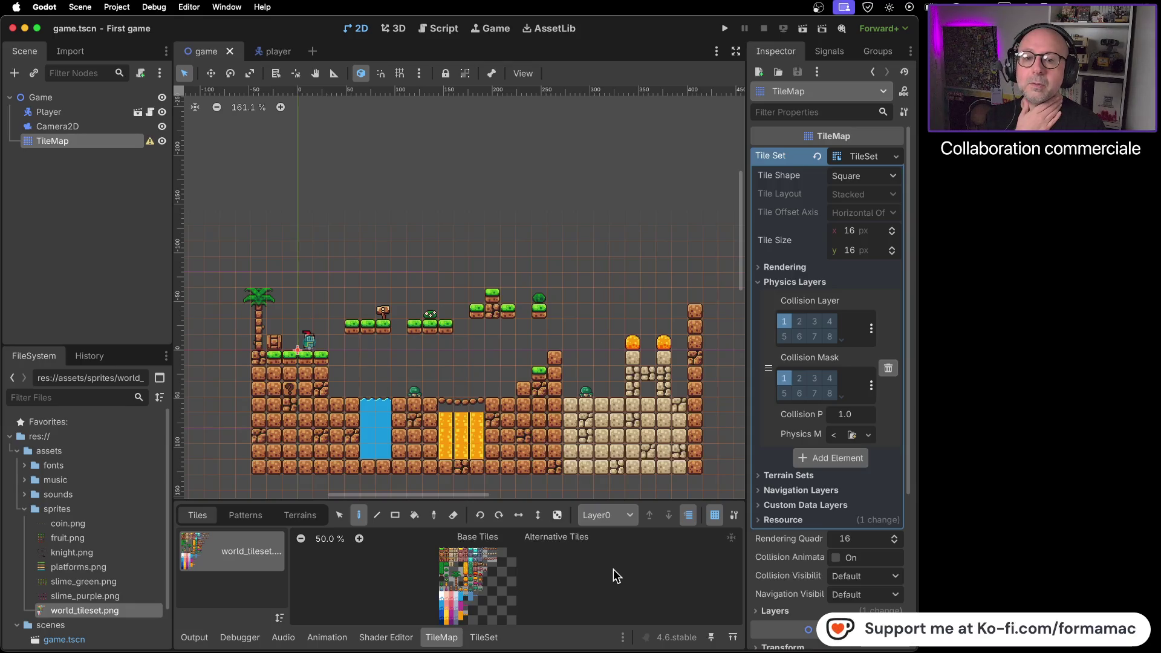
Step: Zoom and pan the tile atlas over the palm trees, comparing it with the paused tutorial
scroll(474, 587, "up", 5)
scroll(500, 573, "up", 2)
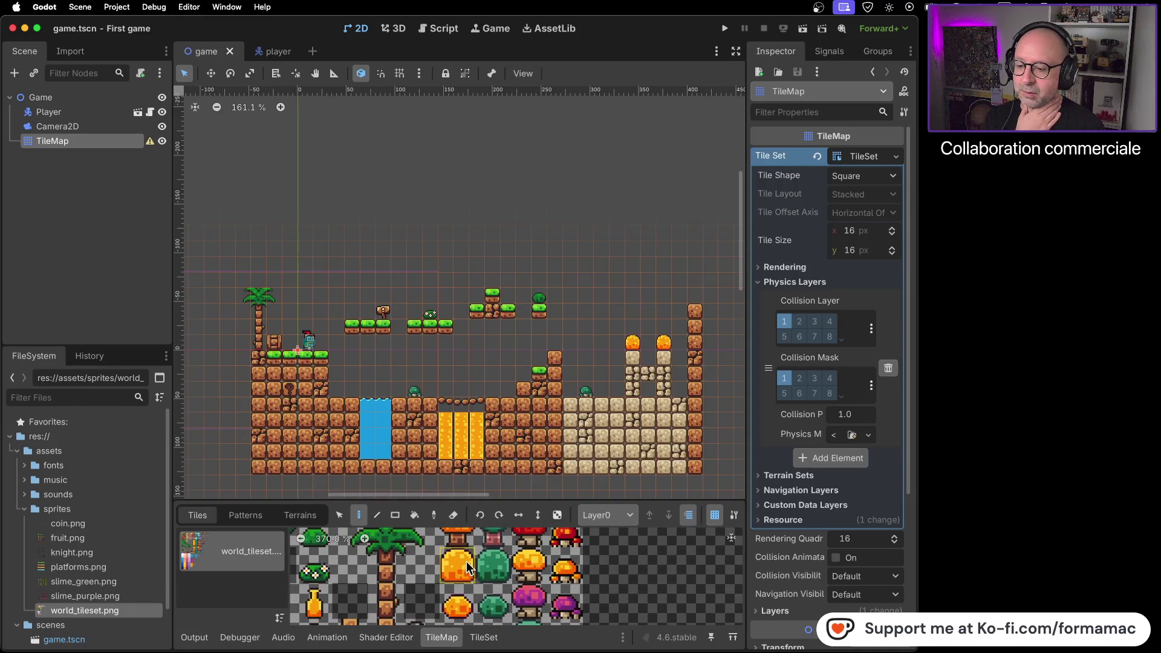
left_click_drag(466, 562, 507, 608)
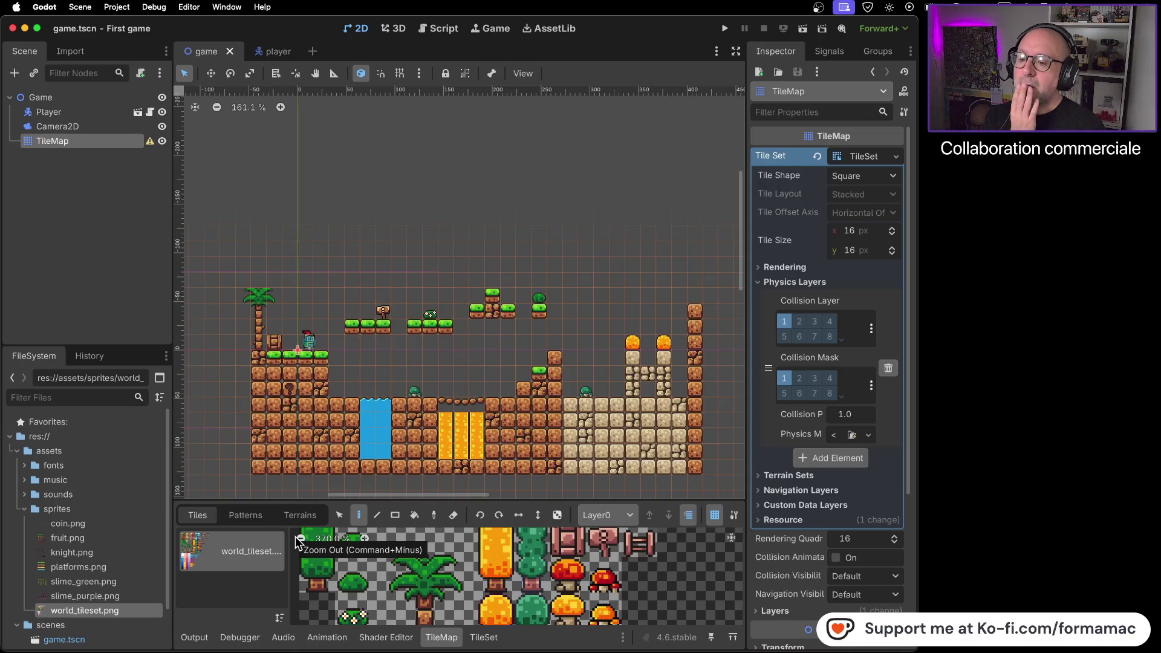
key("super+Tab")
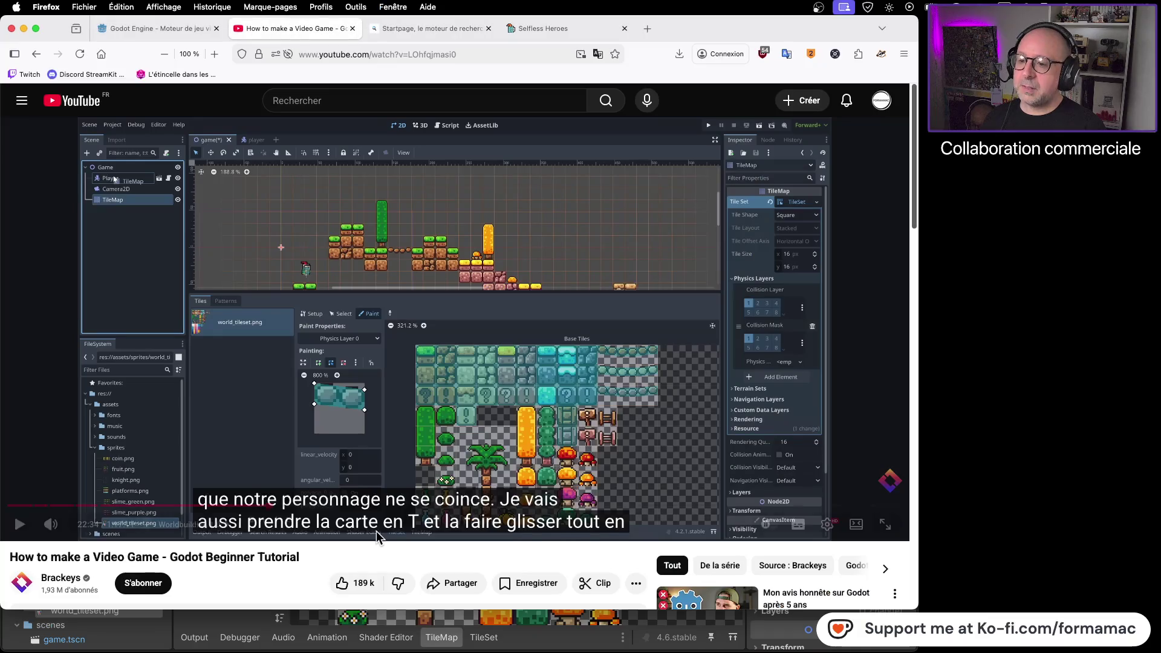
key("super+Tab")
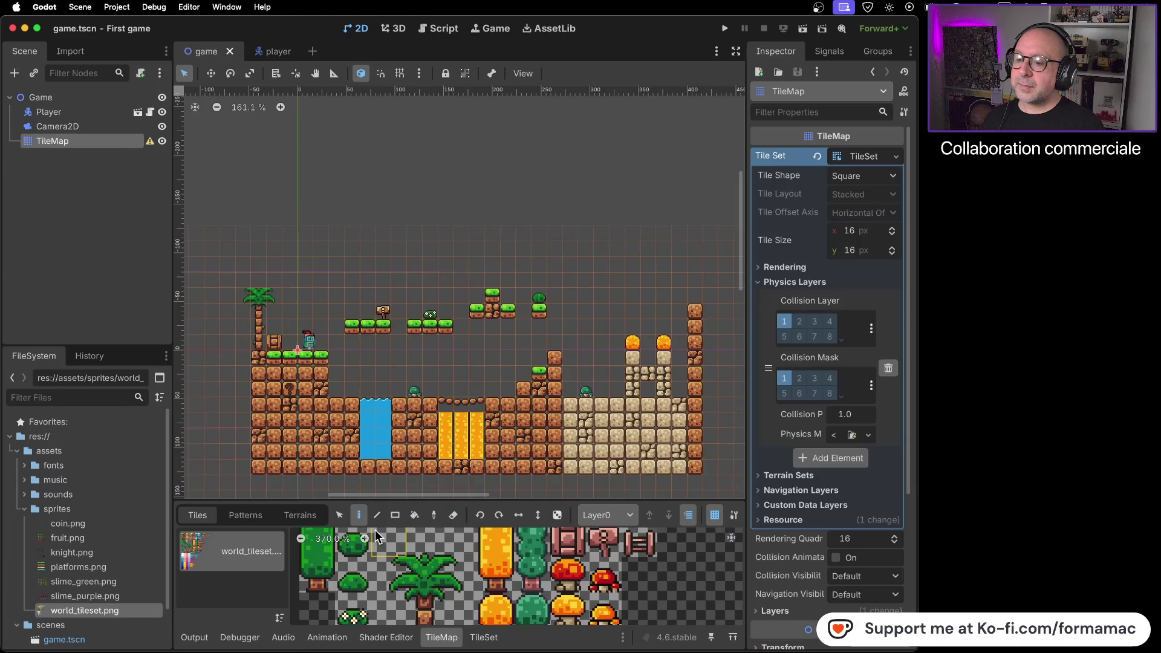
key("super+Tab")
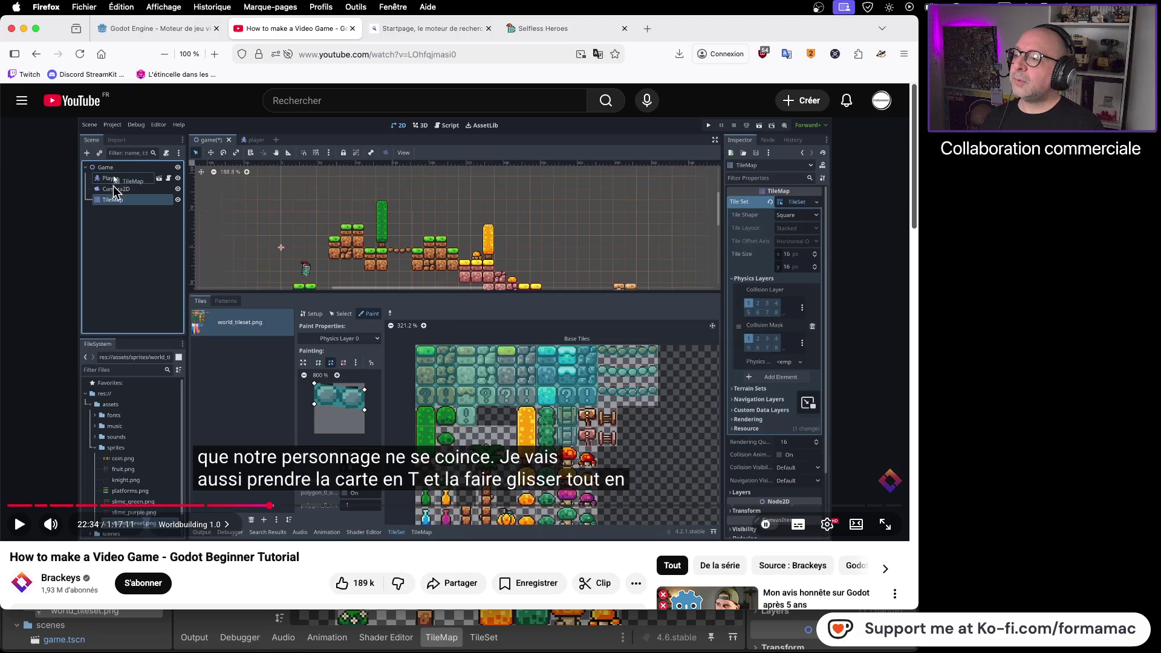
key("super+Tab")
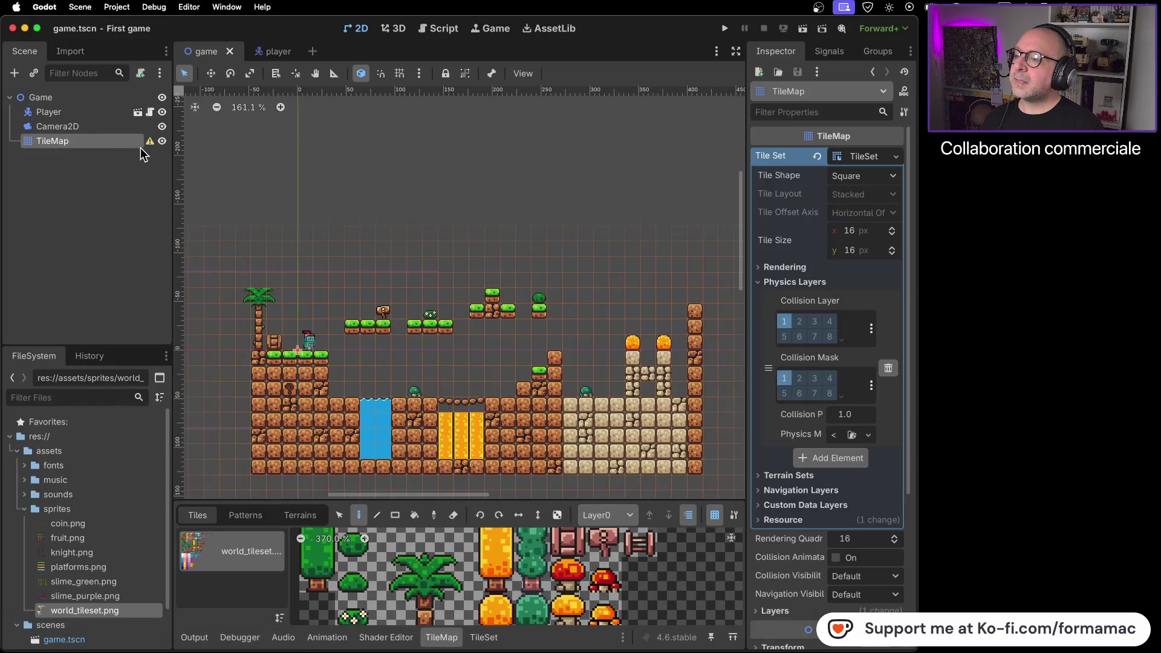
Step: Reread the TileMap deprecation warning, close it, and check the tutorial again
left_click(149, 141)
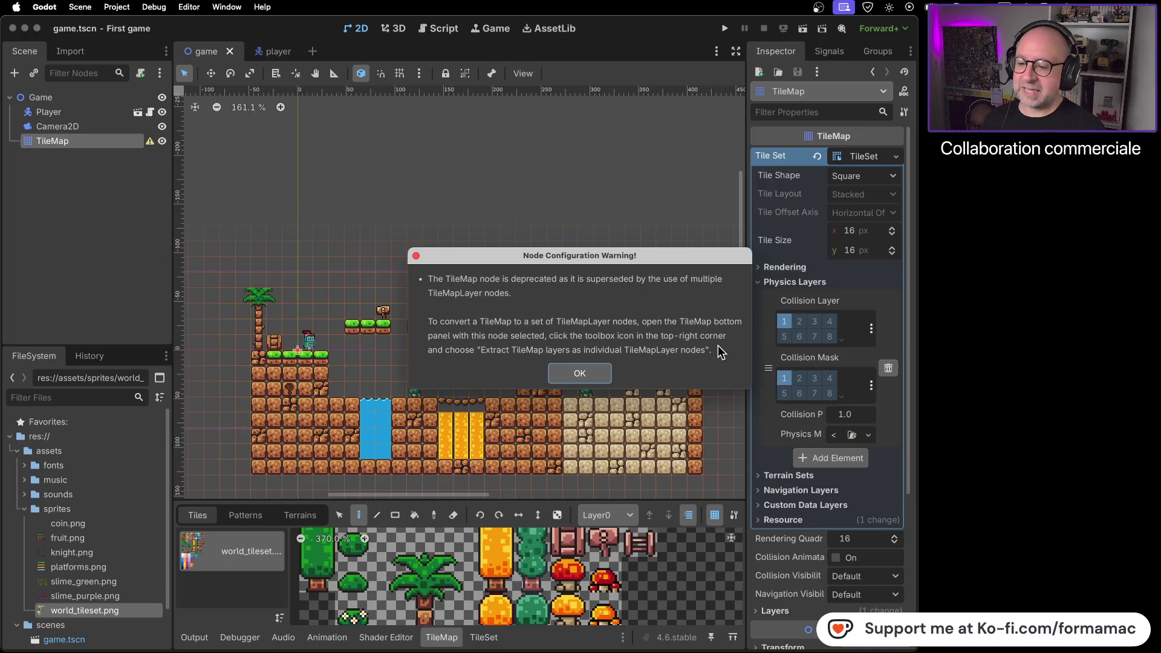
left_click(590, 376)
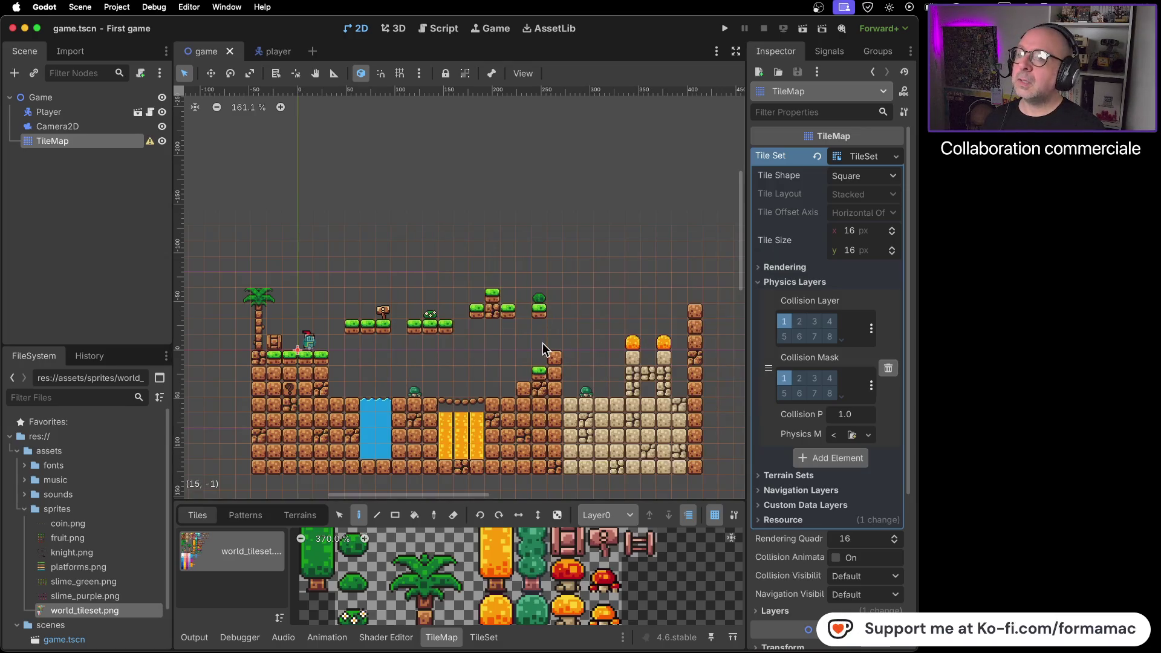
key("super+Tab")
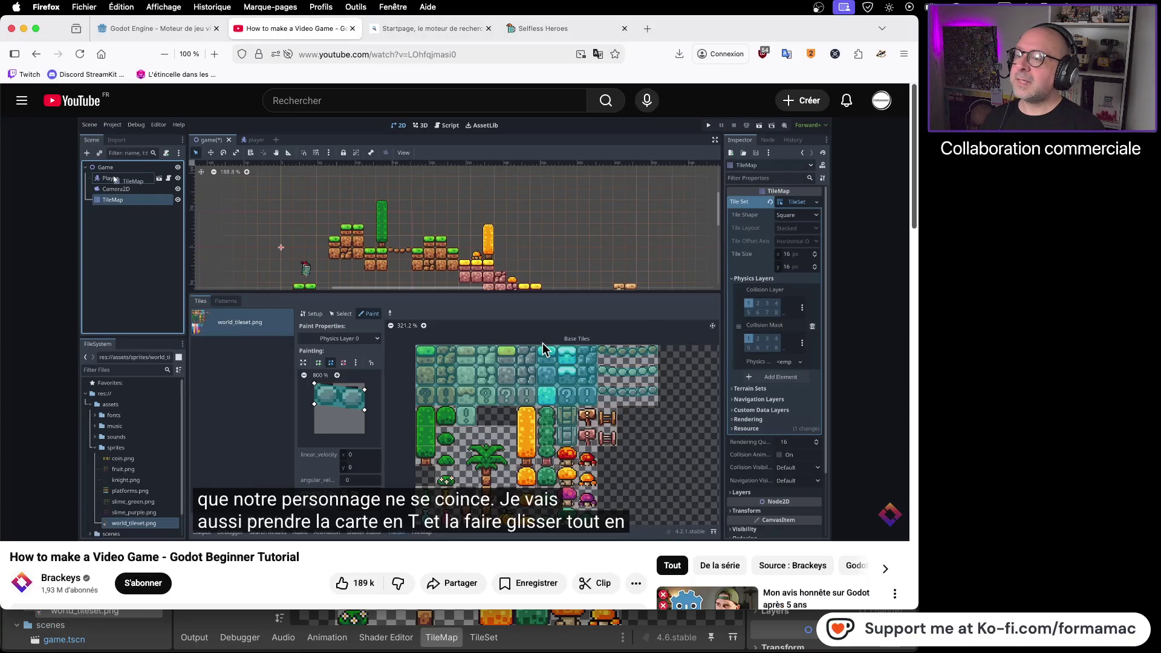
key("super+Tab")
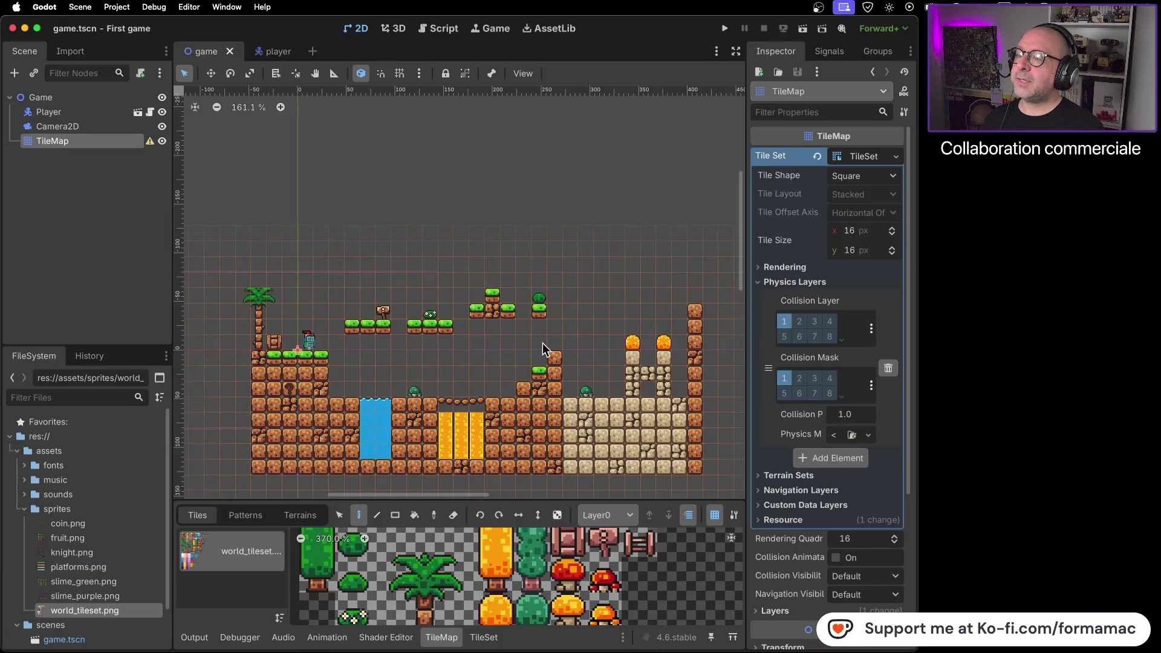
key("super+Tab")
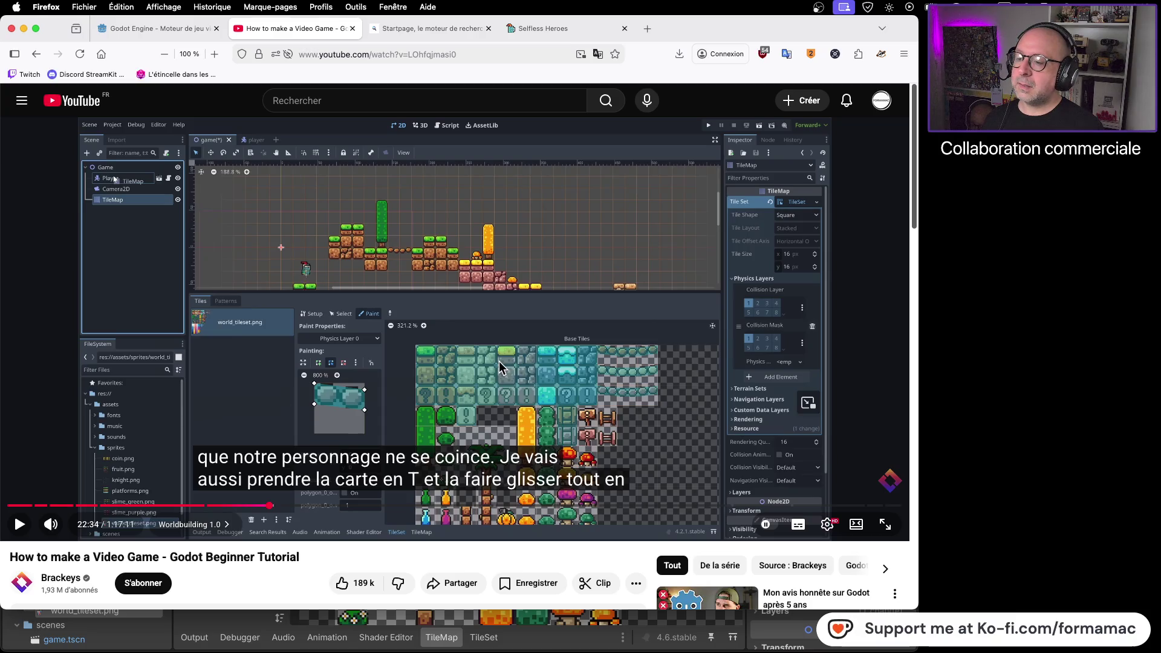
key("super+Tab")
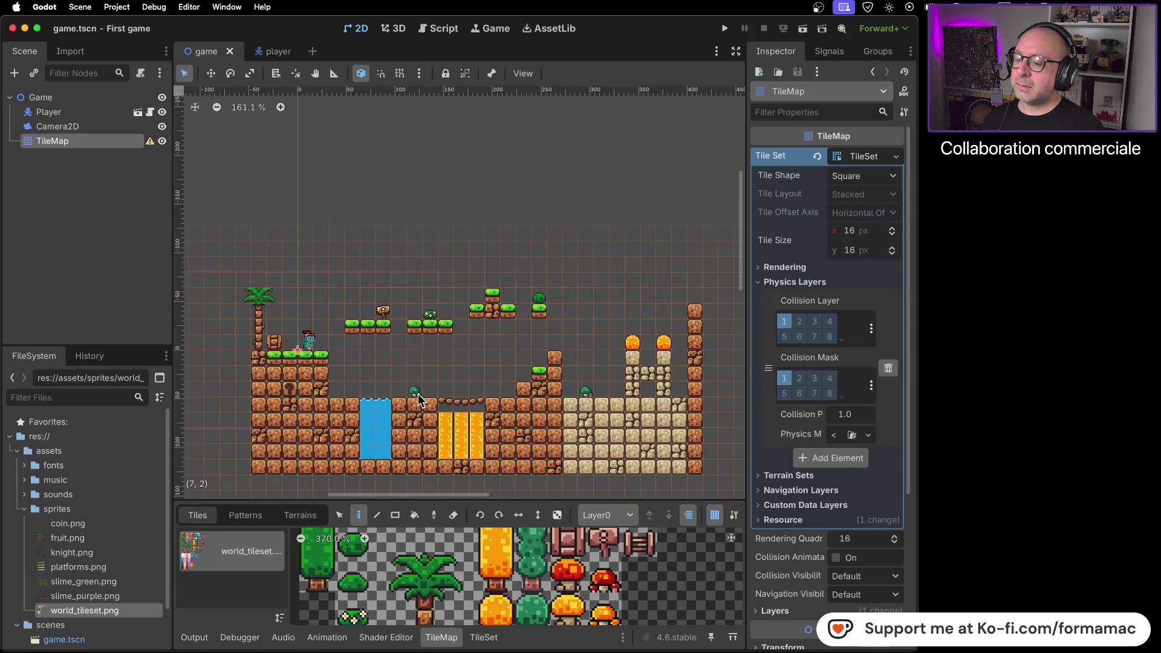
left_click(484, 639)
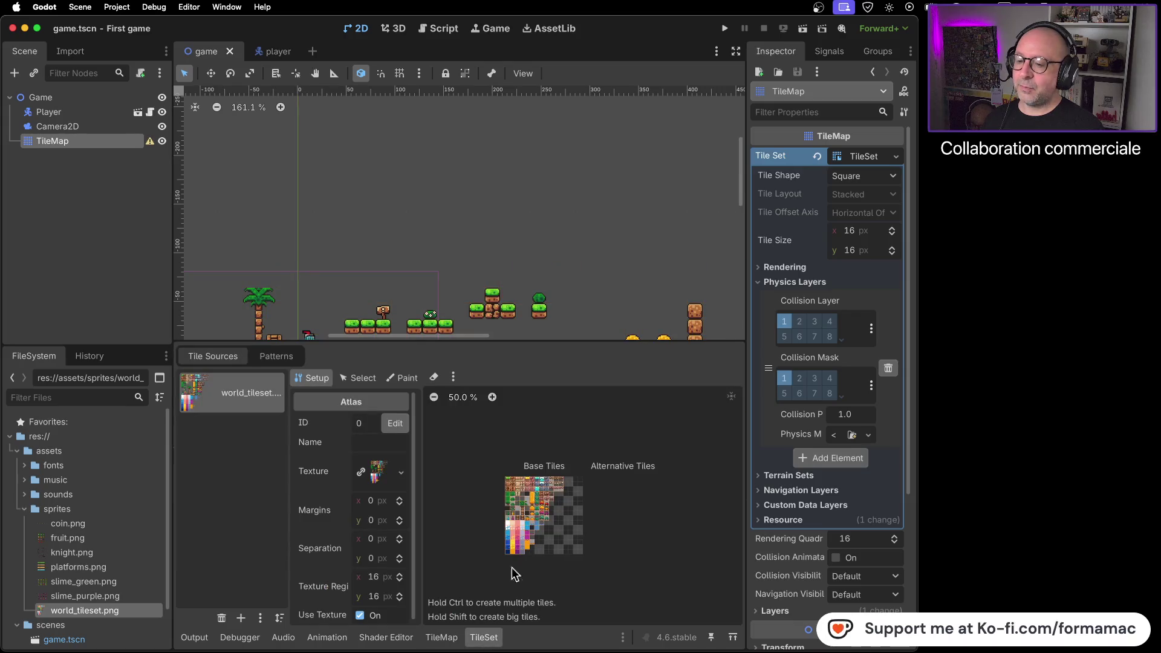
scroll(521, 510, "up", 10)
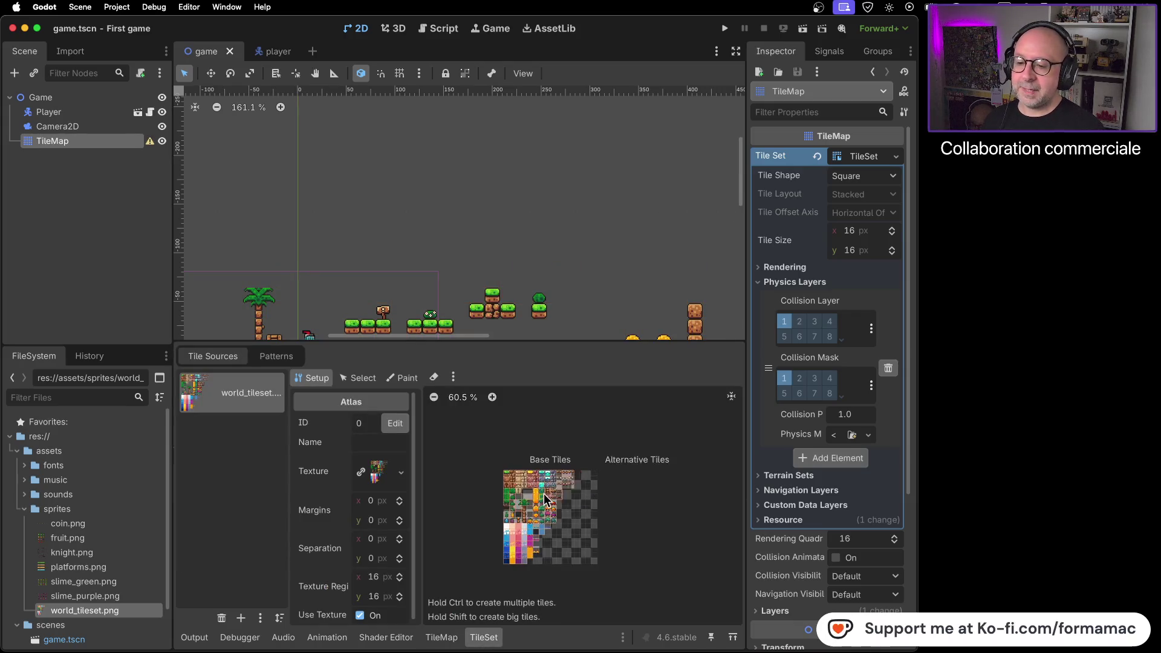
left_click_drag(656, 458, 495, 571)
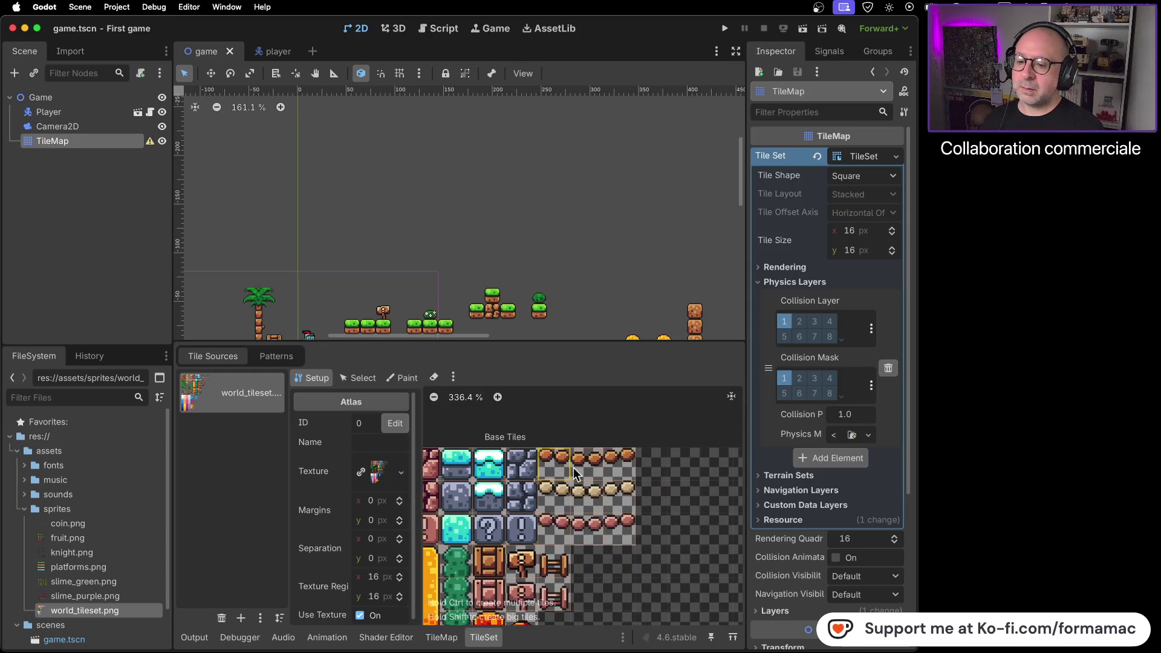
left_click(405, 382)
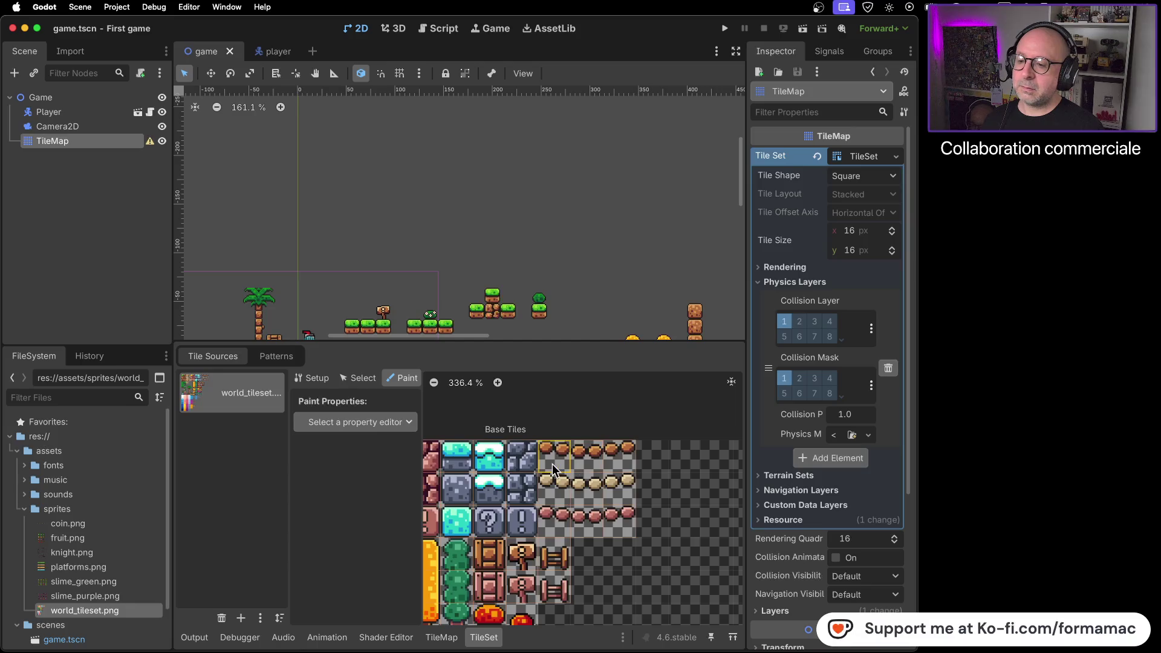
key("super+Tab")
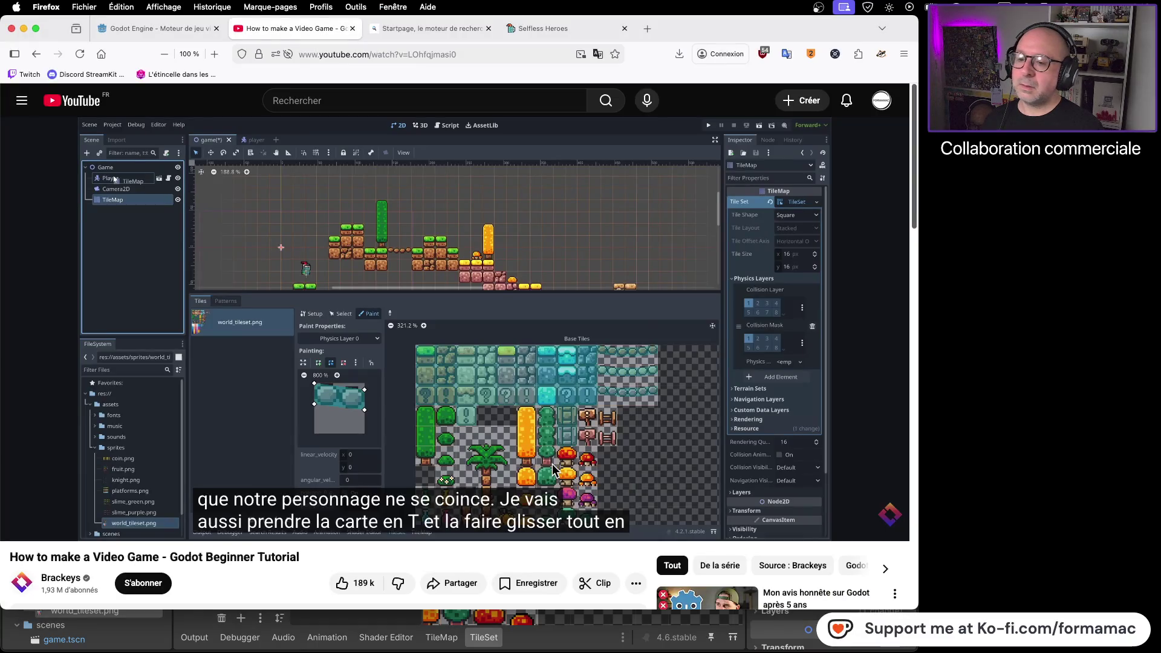
key("super+Tab")
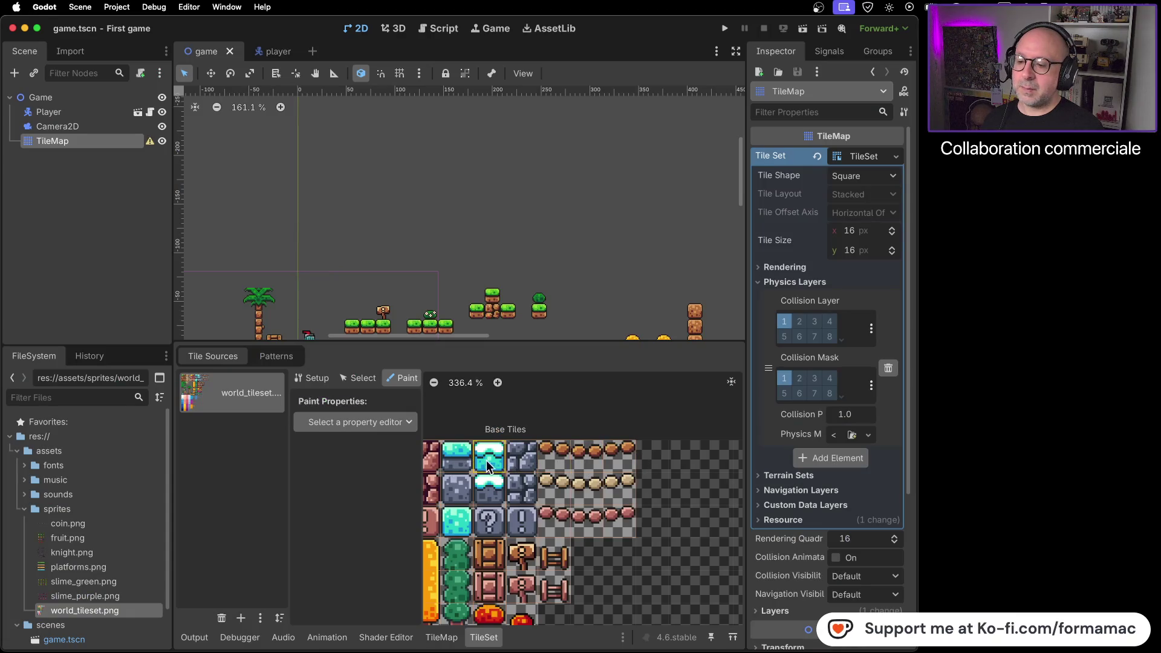
key("super+Tab")
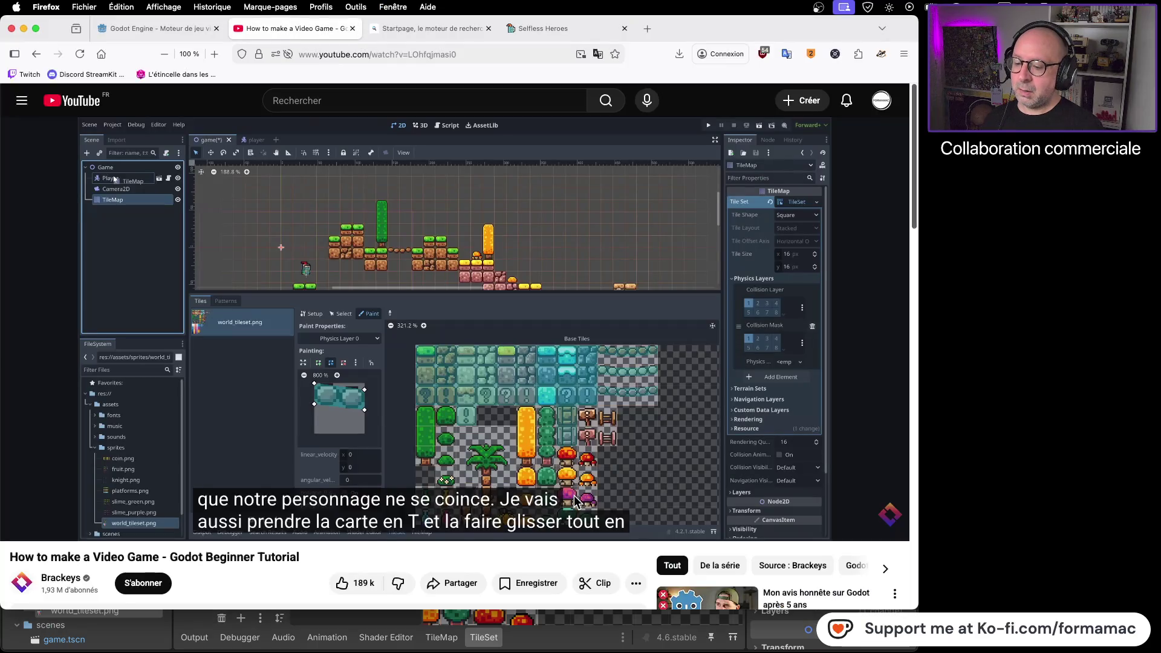
key("super+Tab")
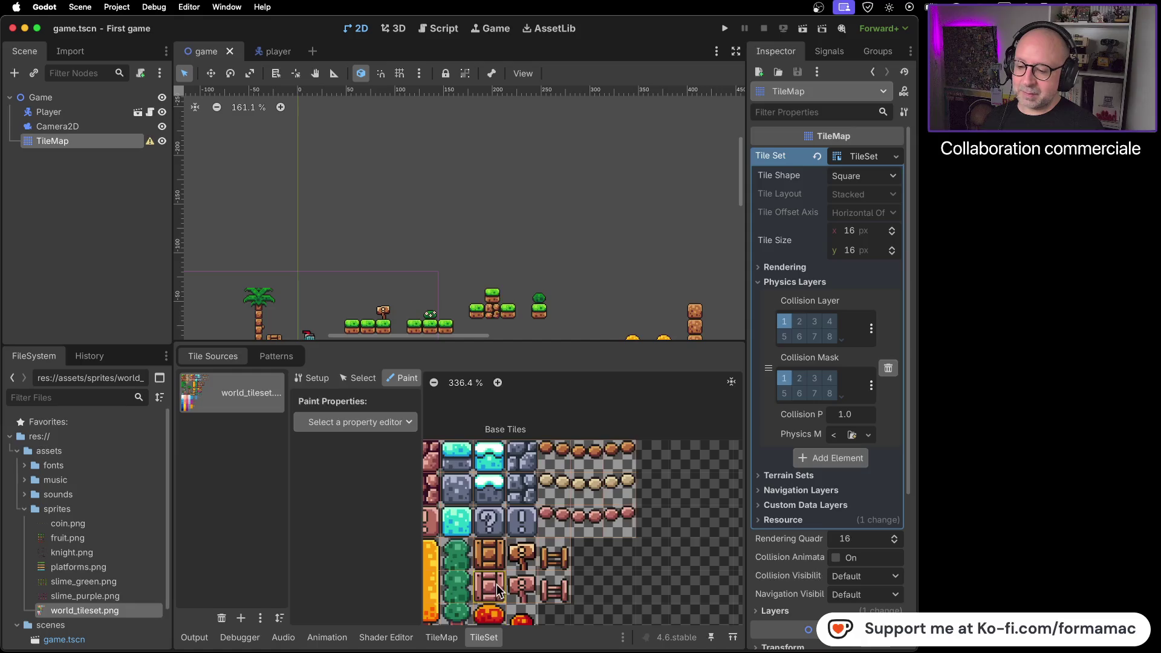
key("super+Tab")
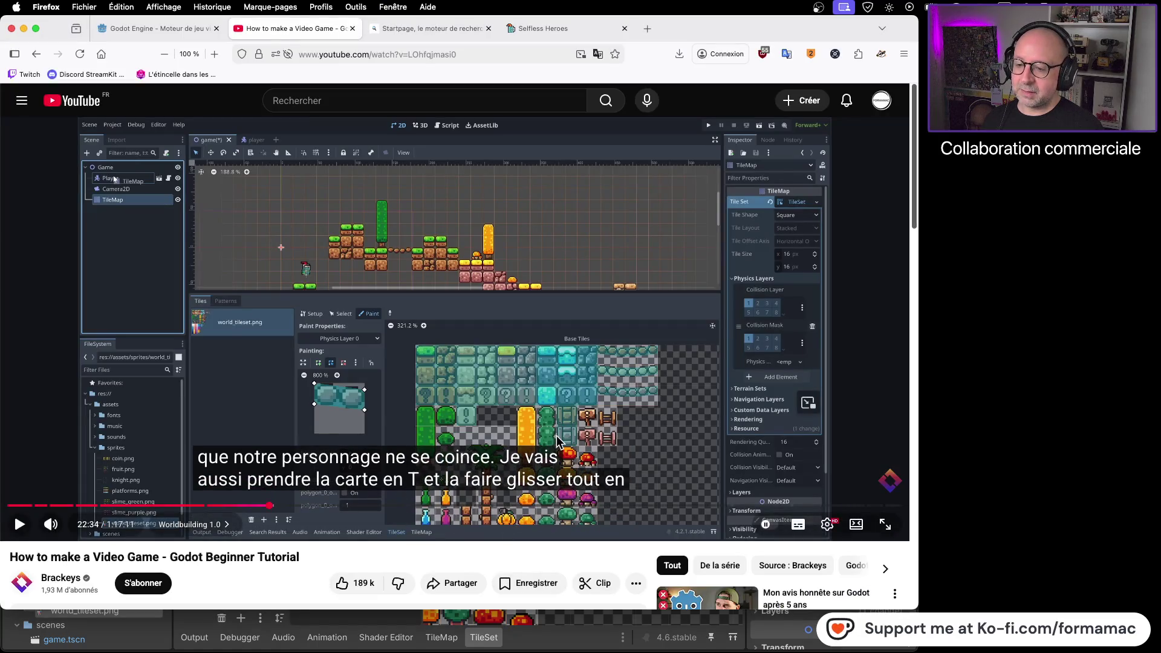
key("super+Tab")
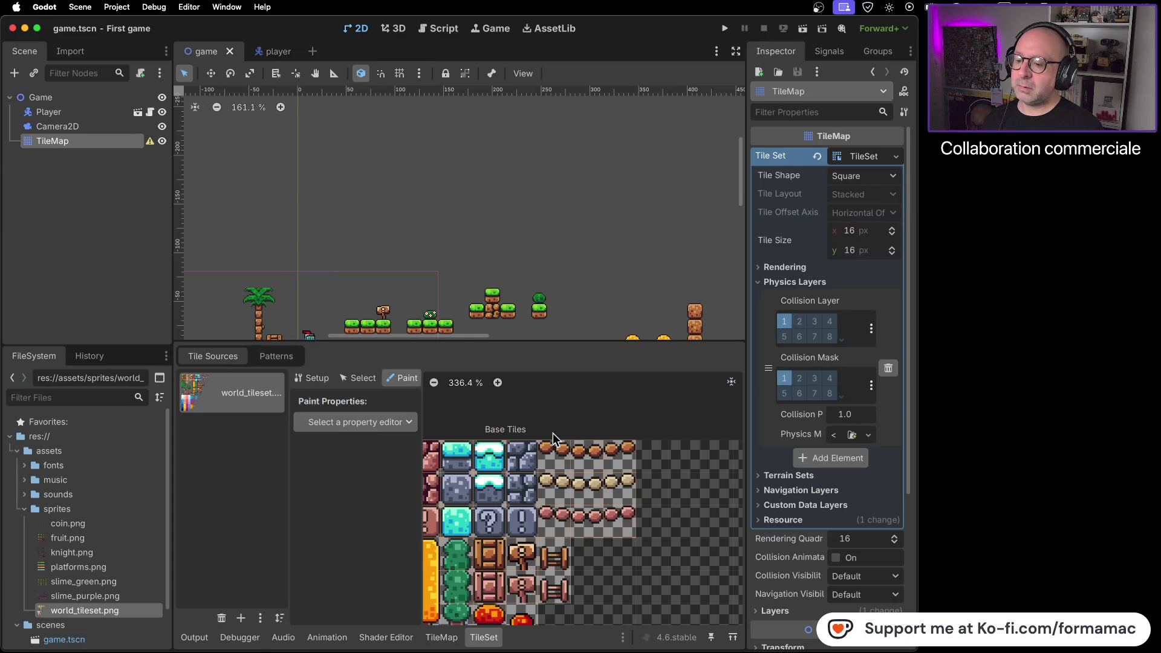
left_click(150, 143)
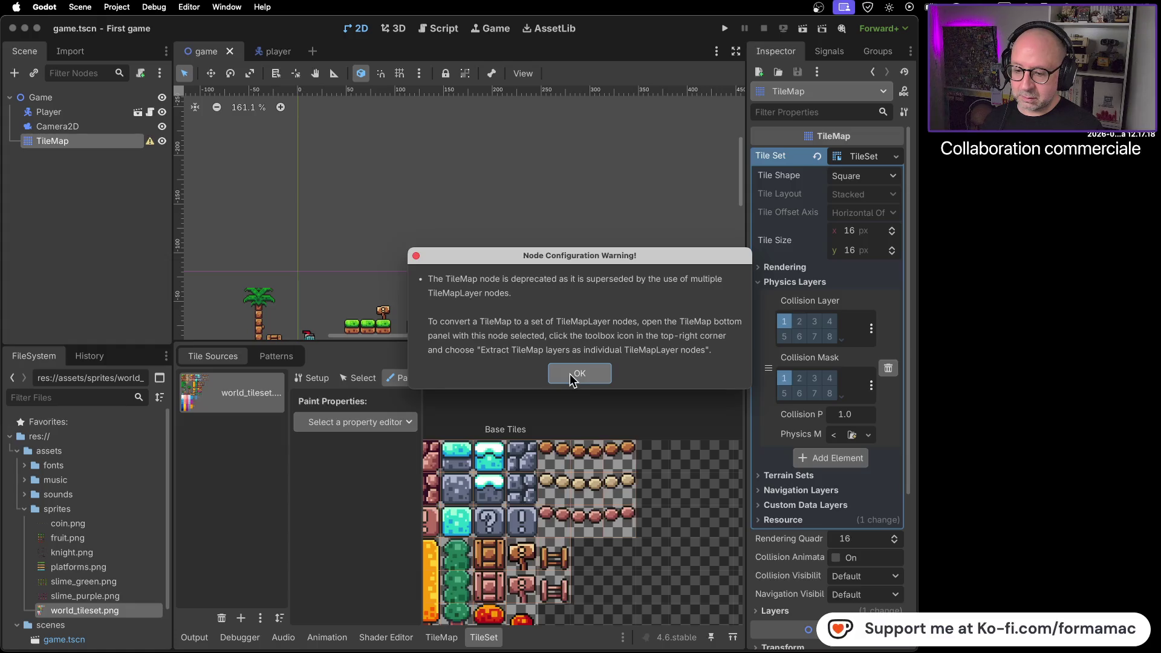
left_click(570, 374)
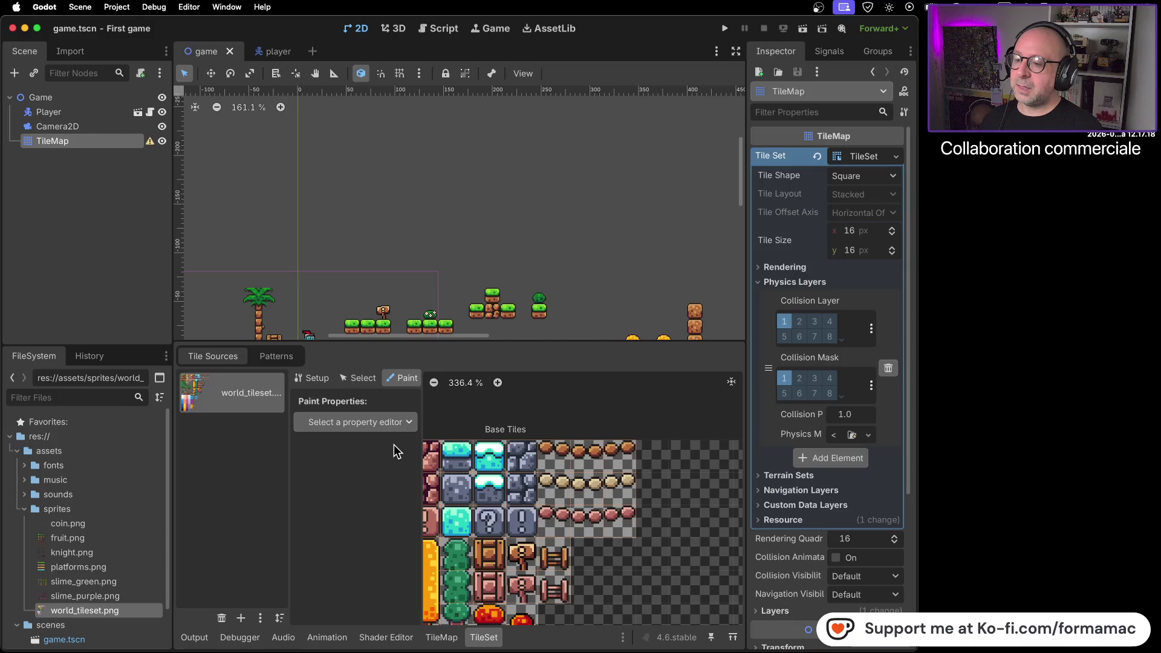
key("super+Tab")
key("super+Tab")
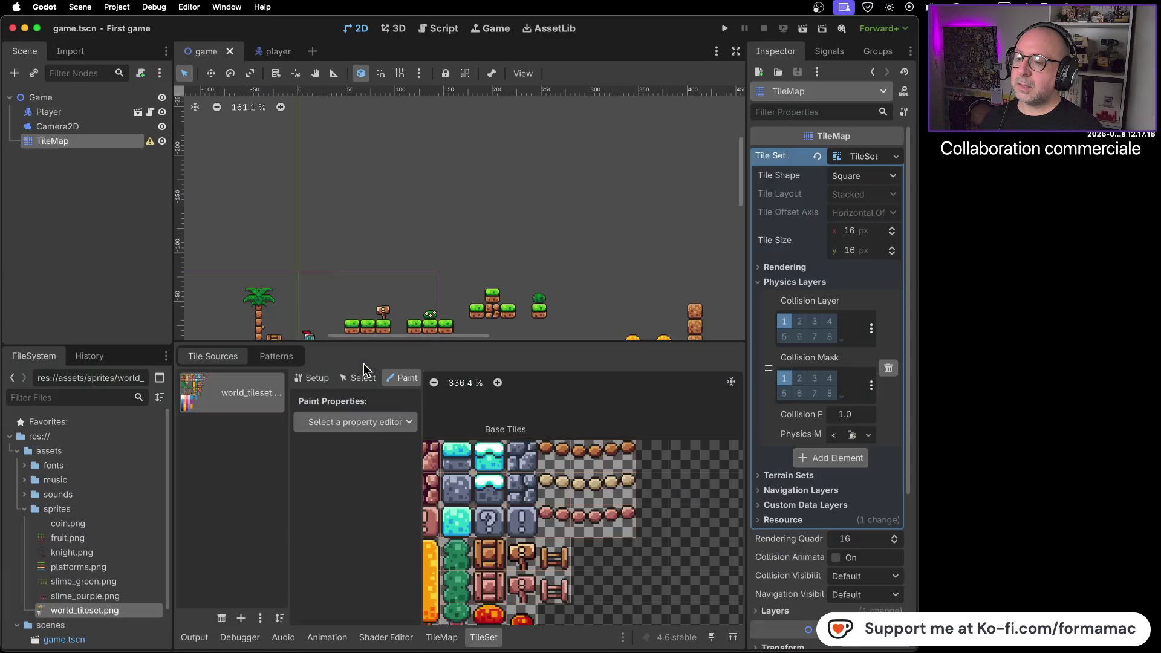
Step: Paint Physics Layer 0 collision with a slightly lowered top-right corner onto the first platform tiles
left_click(410, 422)
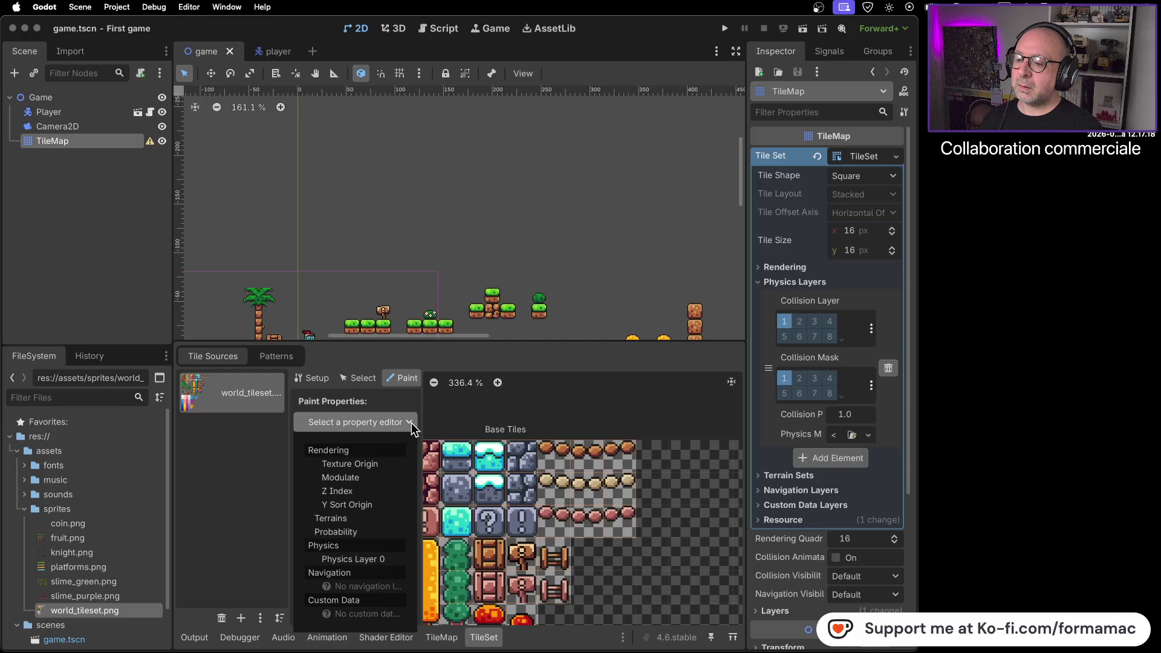
left_click(397, 557)
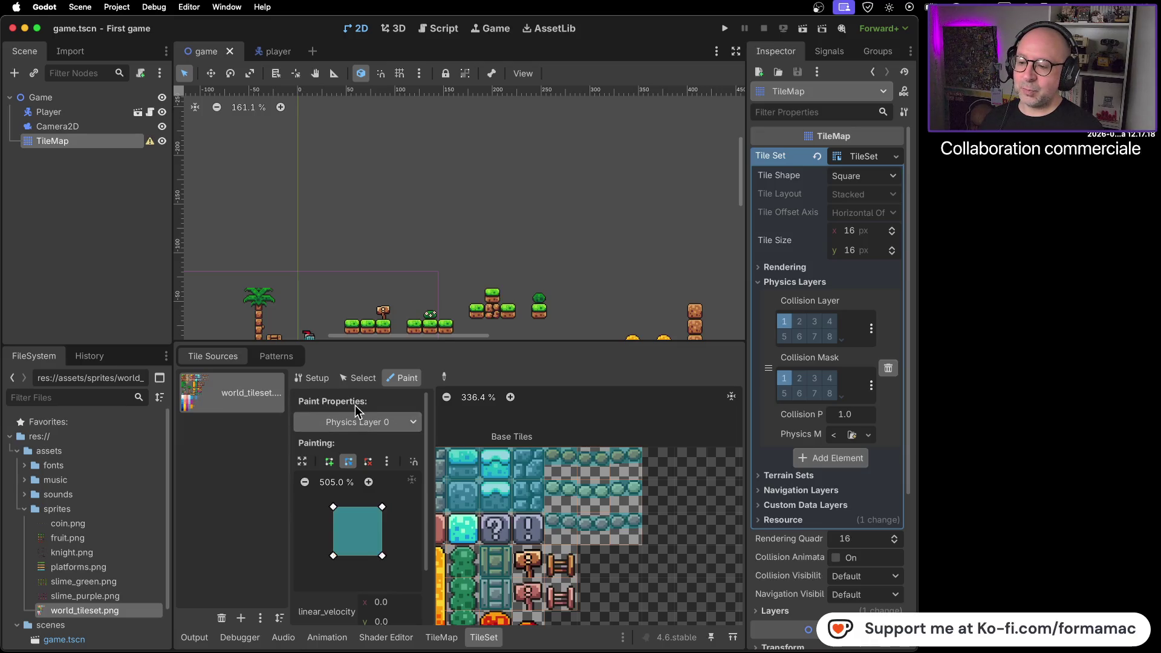
scroll(603, 519, "up", 5)
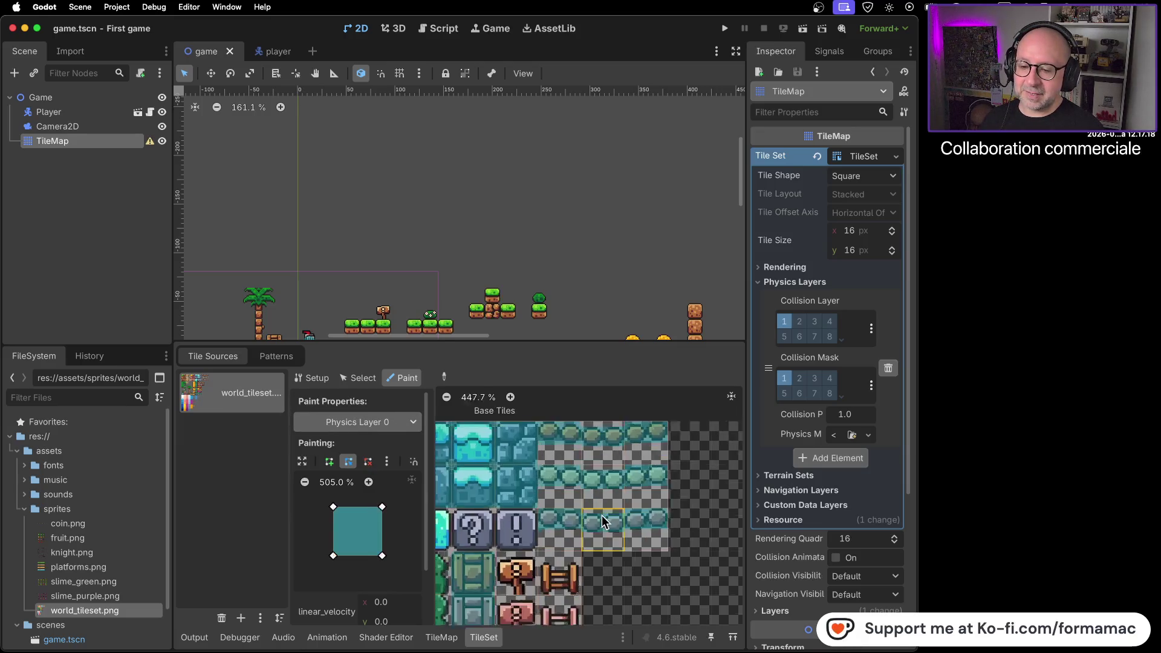
scroll(603, 519, "up", 2)
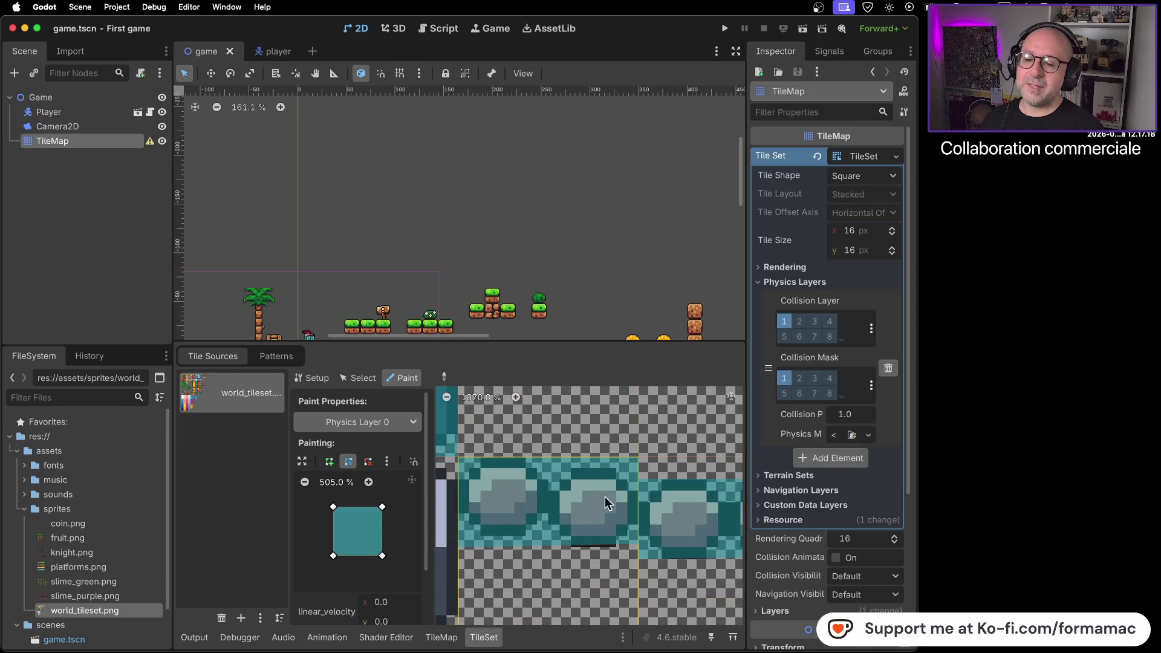
left_click(605, 514)
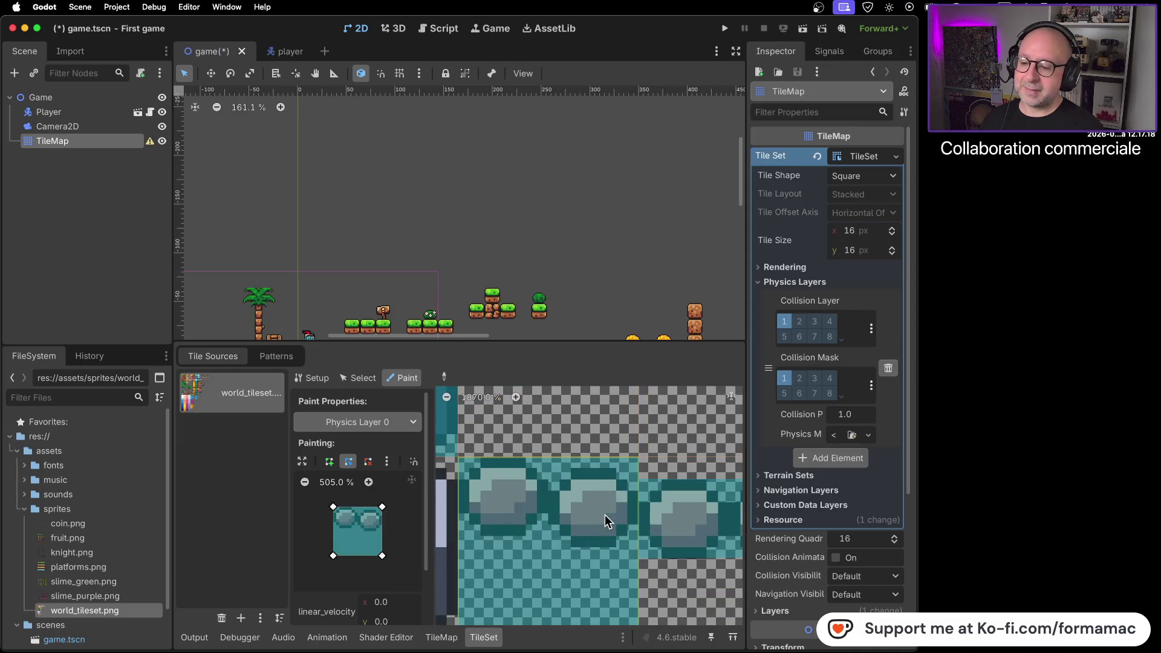
left_click(382, 508)
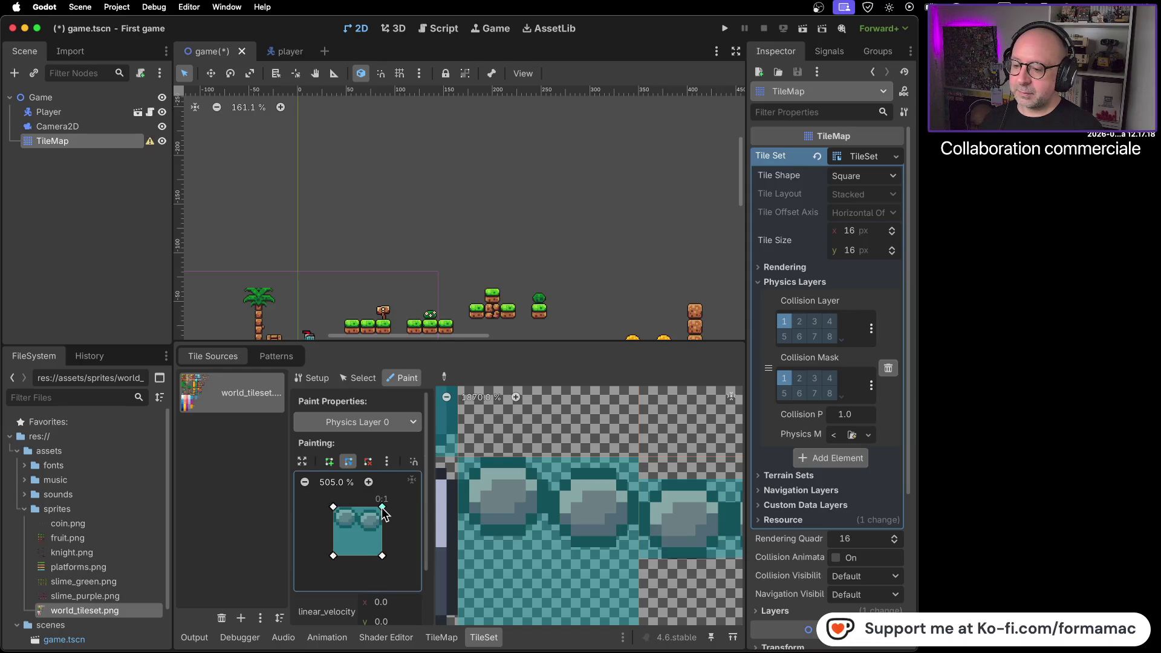
left_click_drag(382, 511, 385, 512)
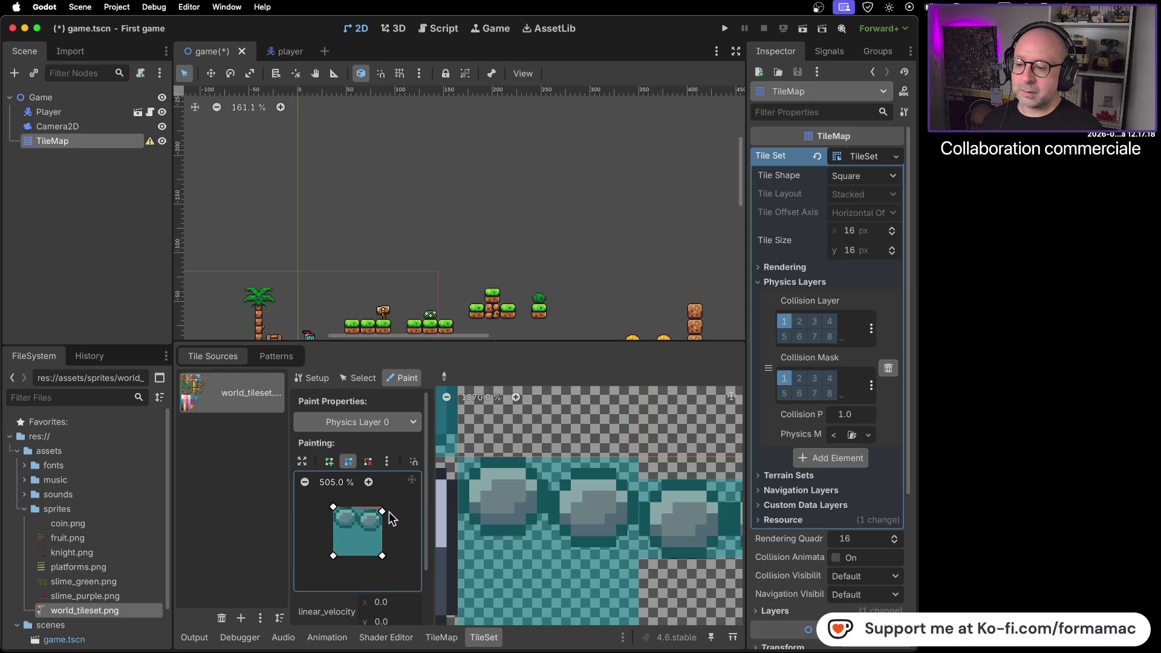
left_click(556, 565)
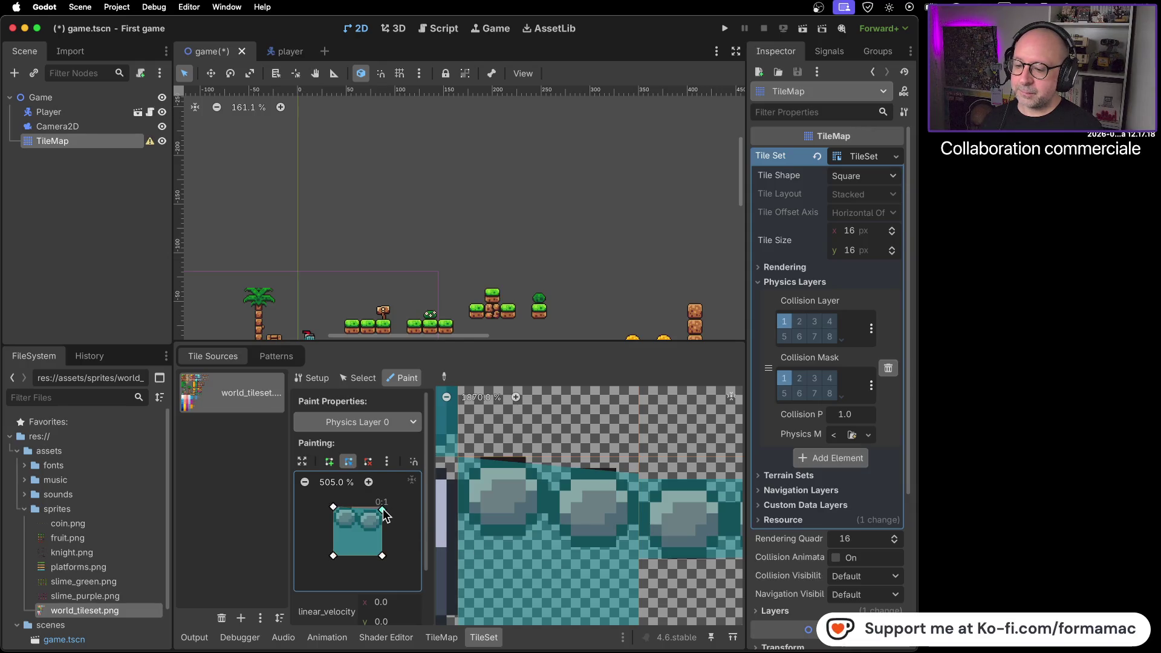
left_click(603, 513)
Step: Raise the polygon's top-right corner back and paint full collision onto more platform tiles
scroll(595, 521, "down", 5)
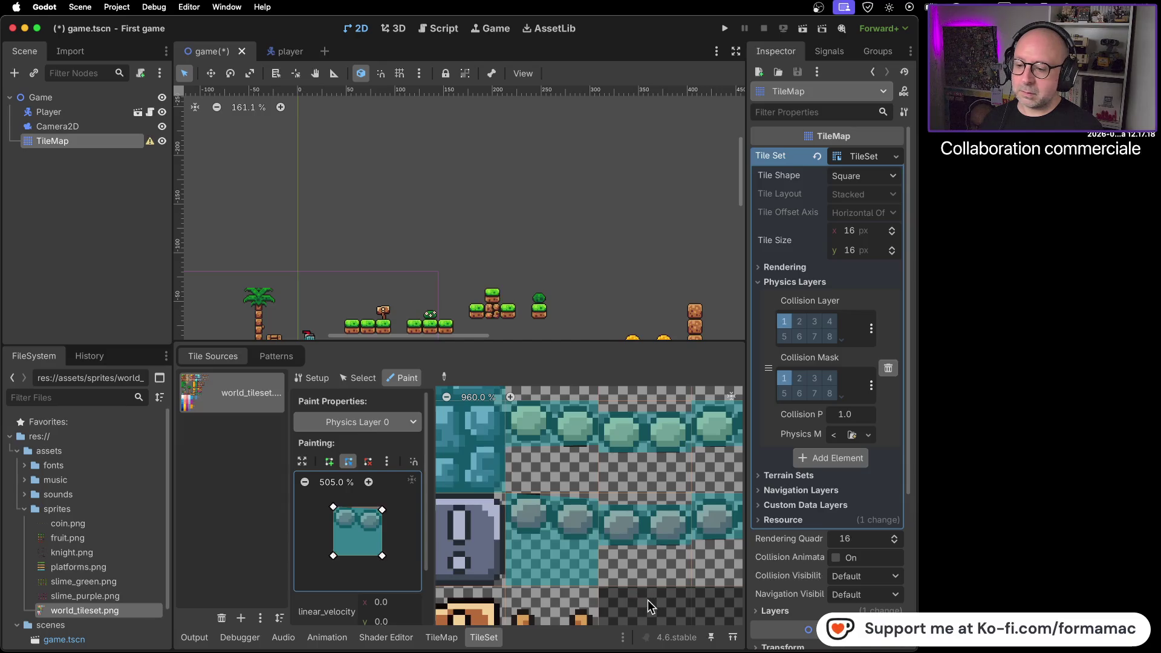
left_click(667, 583)
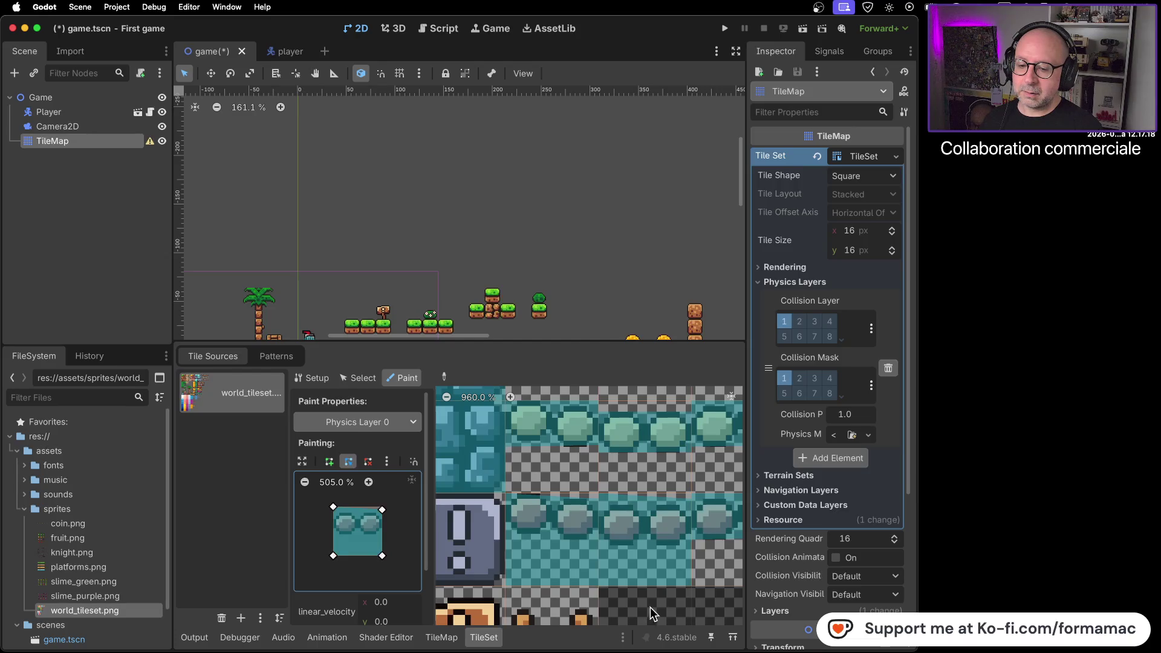
scroll(648, 608, "right", 3)
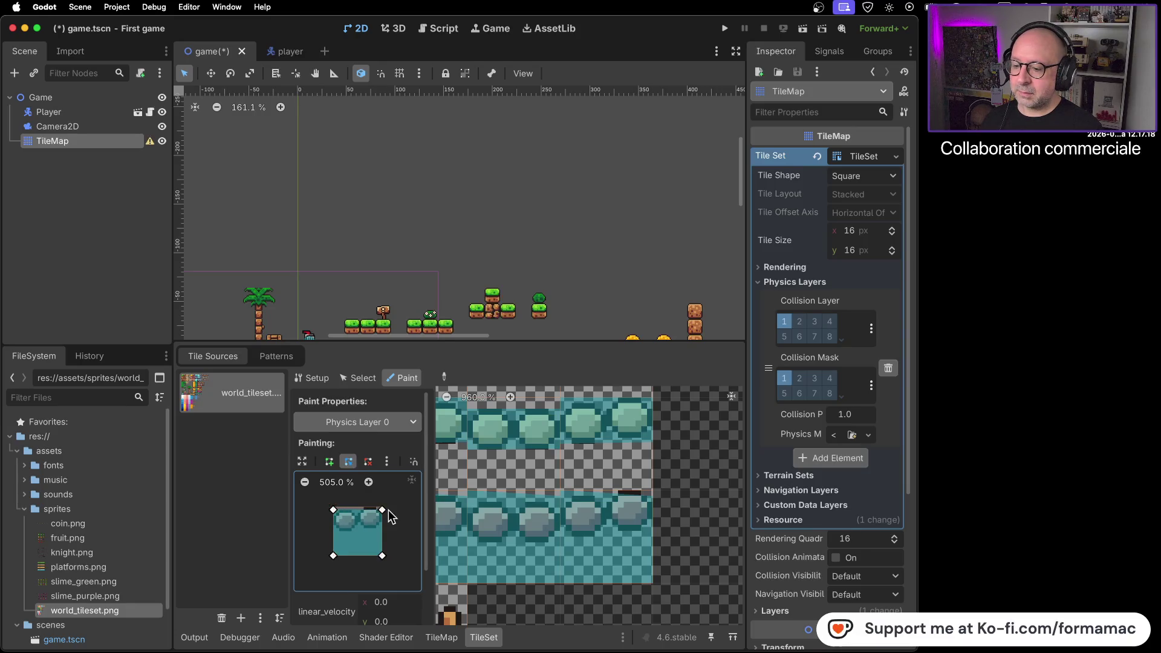
left_click_drag(385, 510, 385, 507)
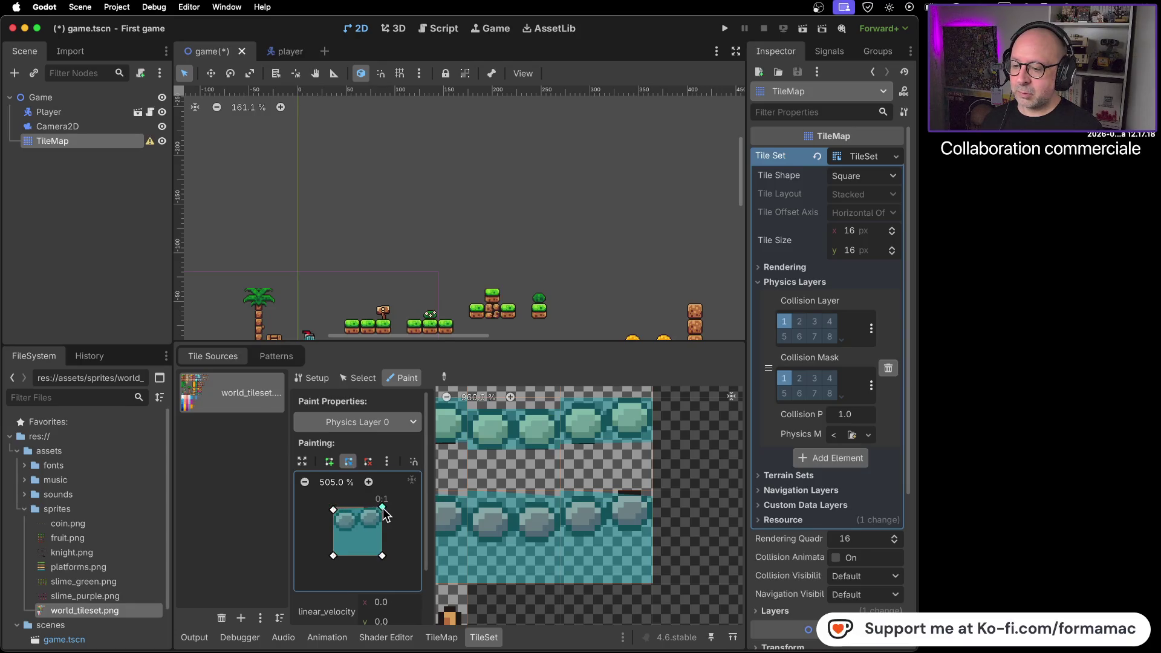
left_click(641, 553)
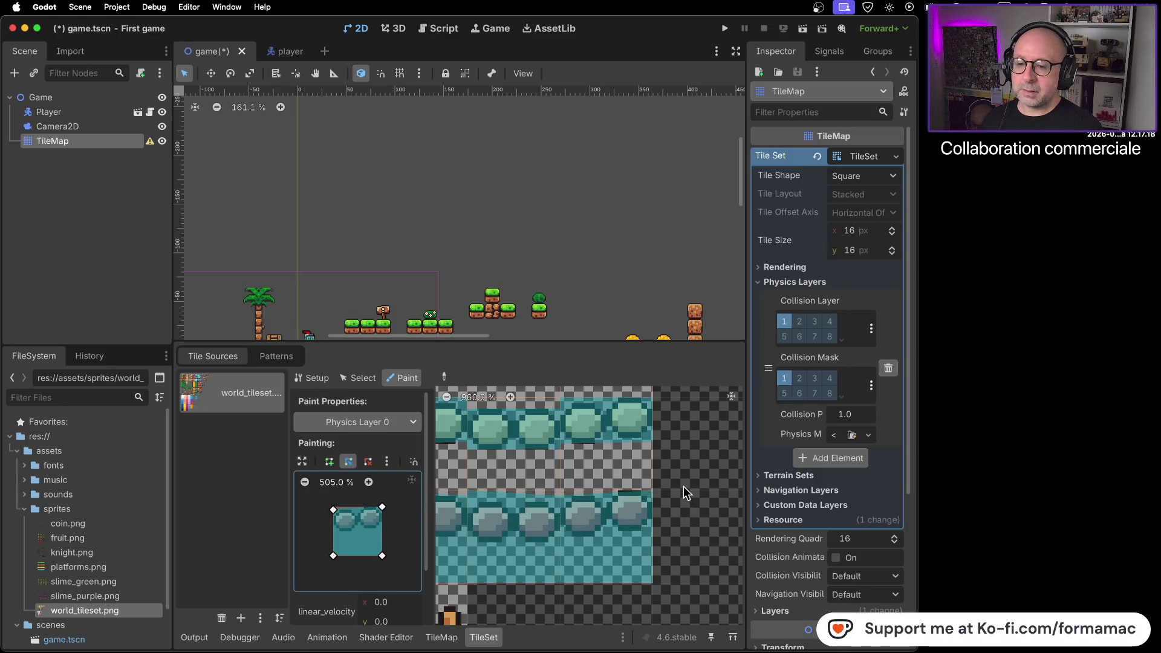
left_click(620, 464)
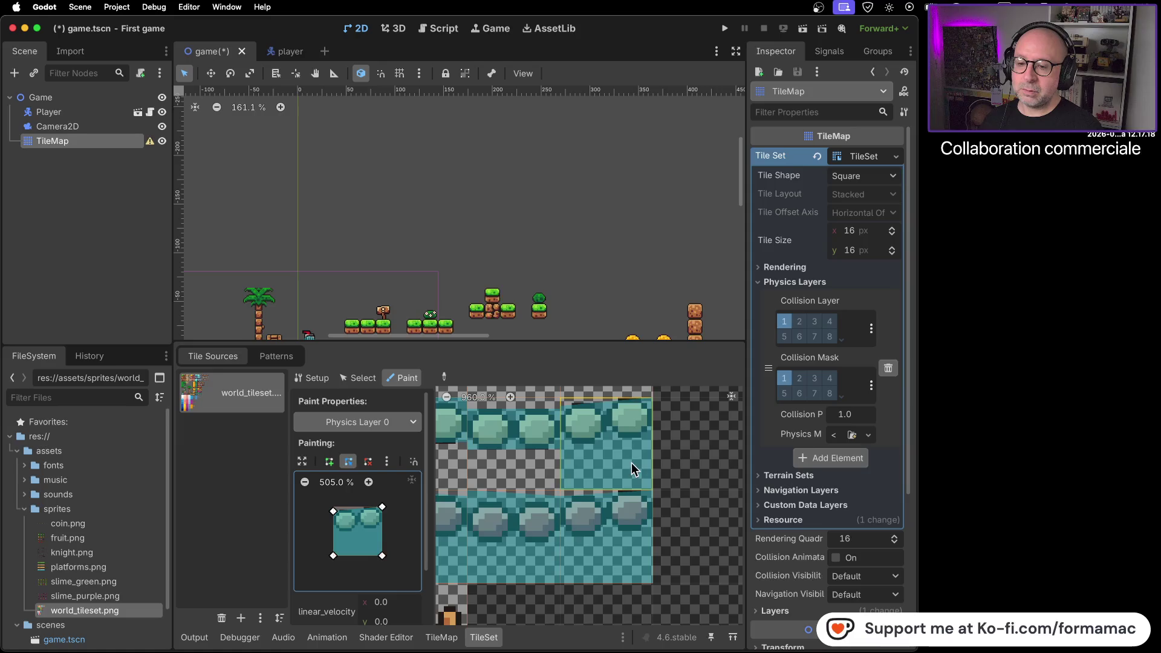
Step: Square the polygon's top-left corner and paint collision onto the top-row platform tiles
scroll(631, 463, "up", 3)
scroll(619, 423, "down", 2)
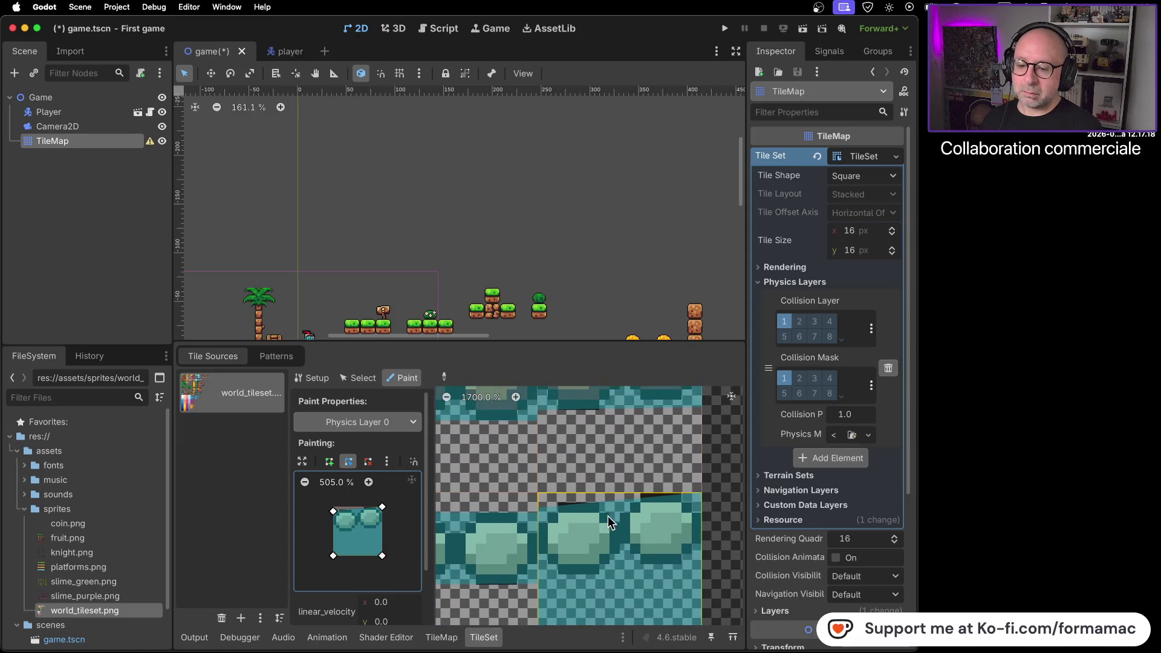
scroll(608, 518, "down", 1)
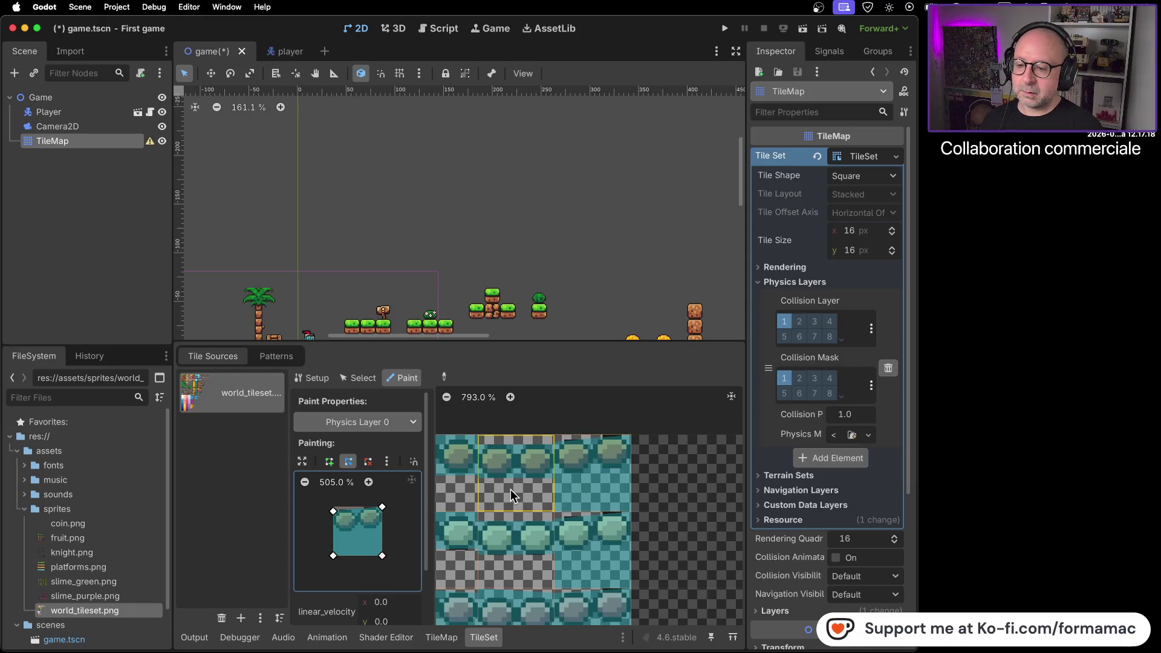
left_click_drag(530, 488, 653, 478)
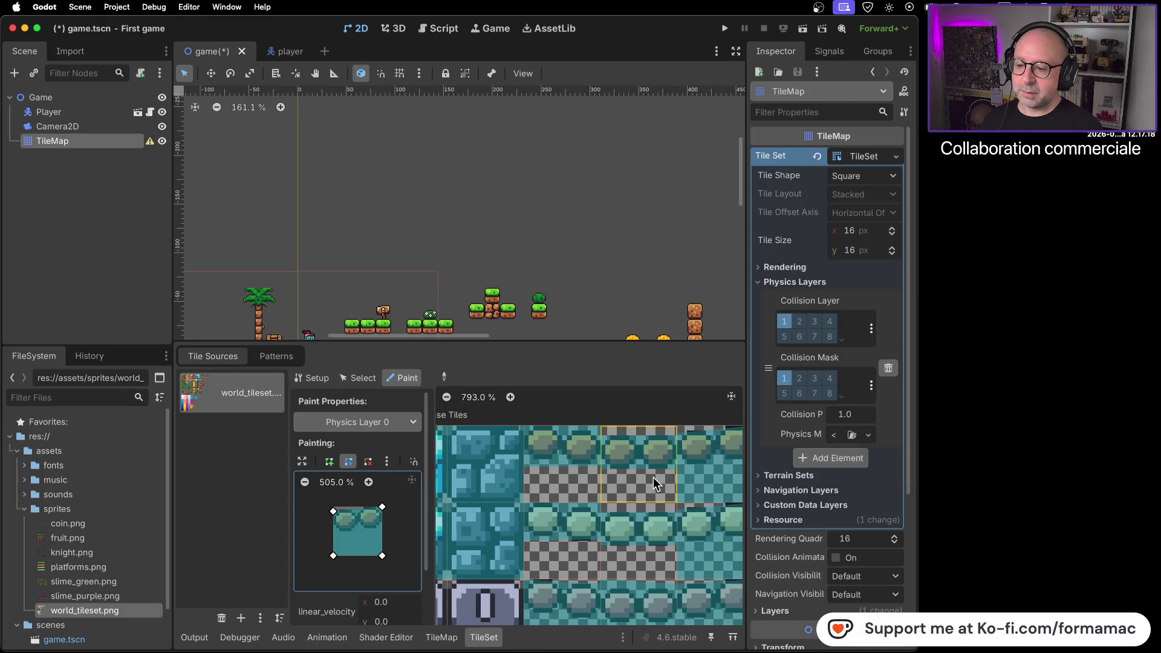
left_click(558, 488)
left_click_drag(333, 511, 334, 507)
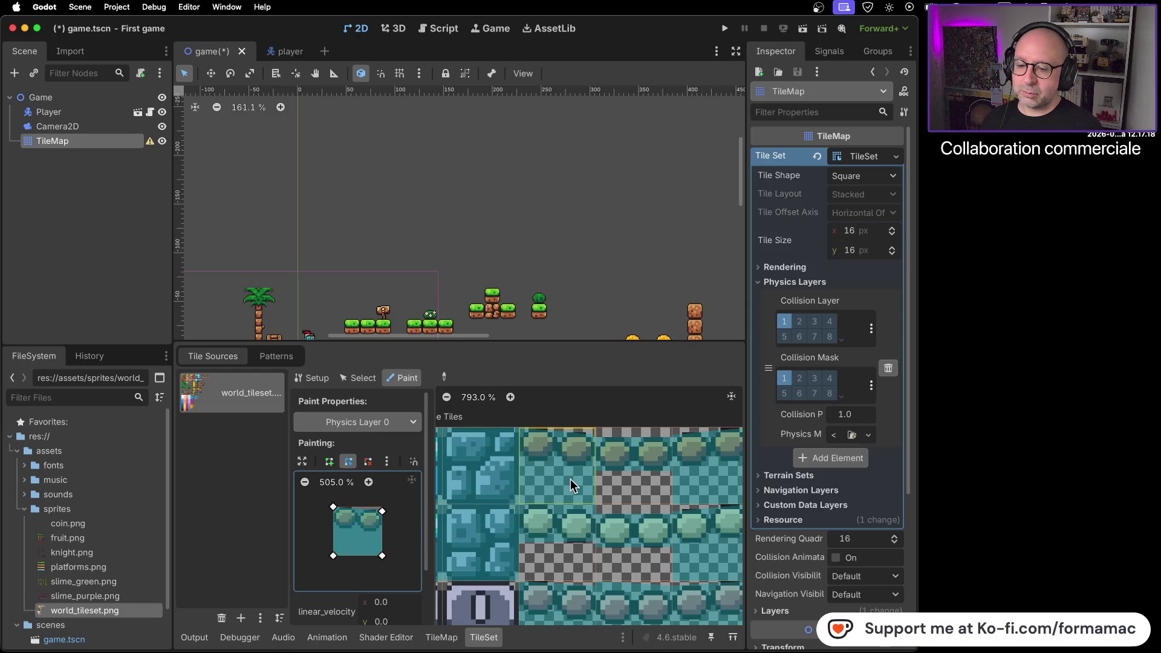
left_click(578, 554)
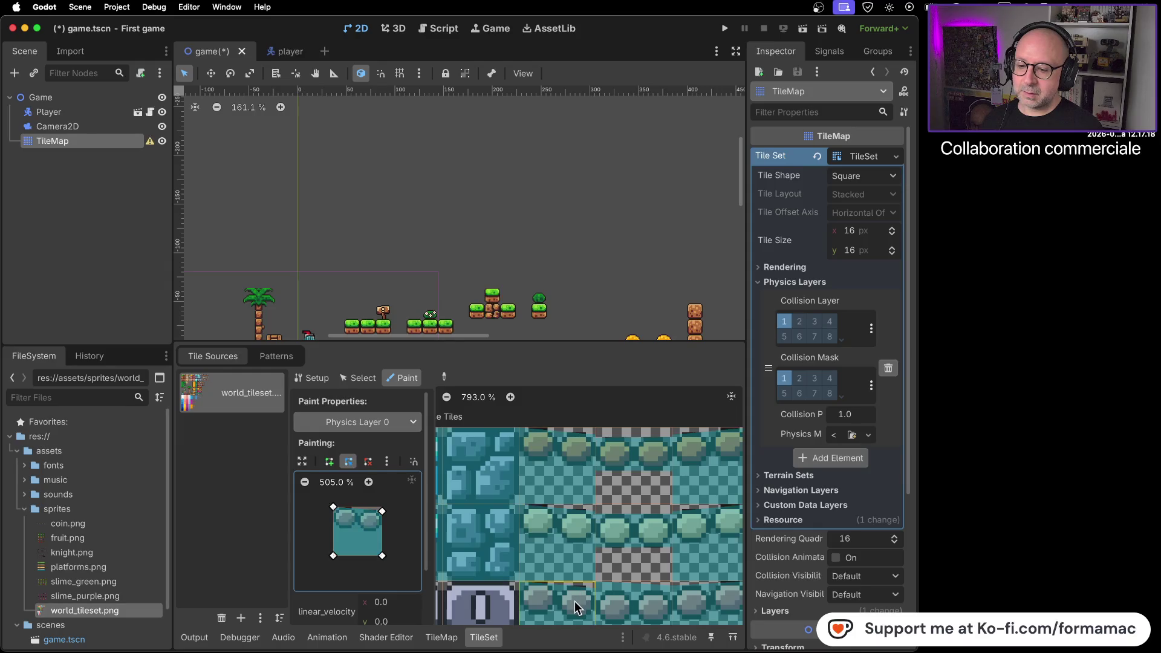
mouse_move(636, 559)
left_mouse_down()
mouse_move(617, 531)
mouse_move(562, 492)
mouse_move(560, 502)
left_mouse_up()
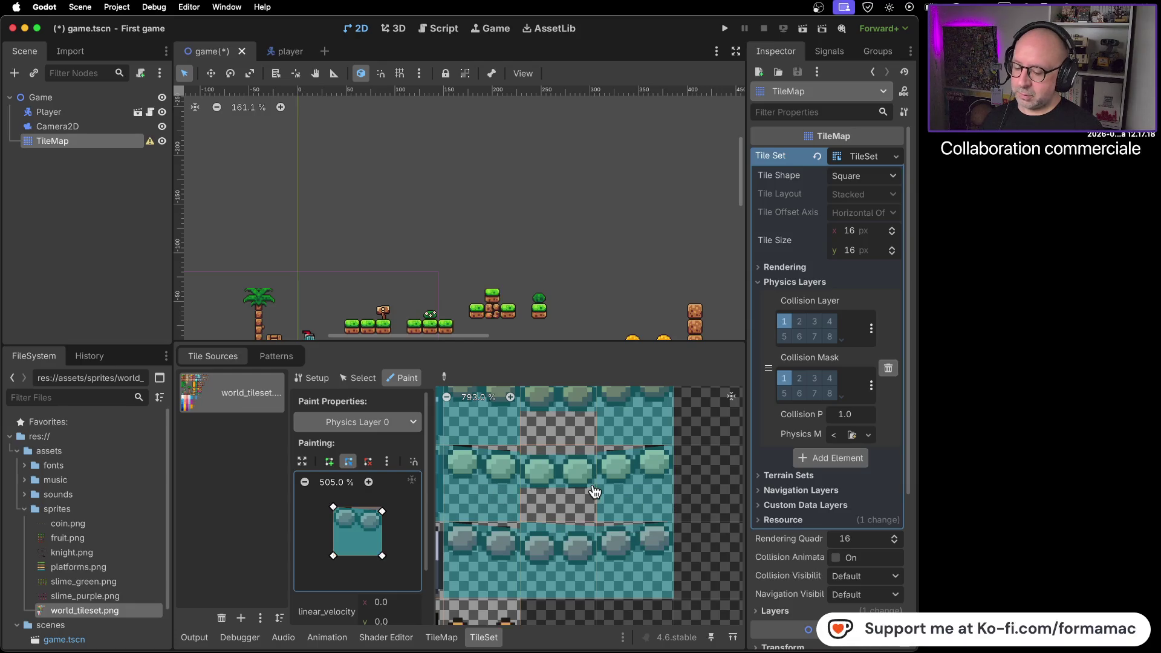
key("super+Tab")
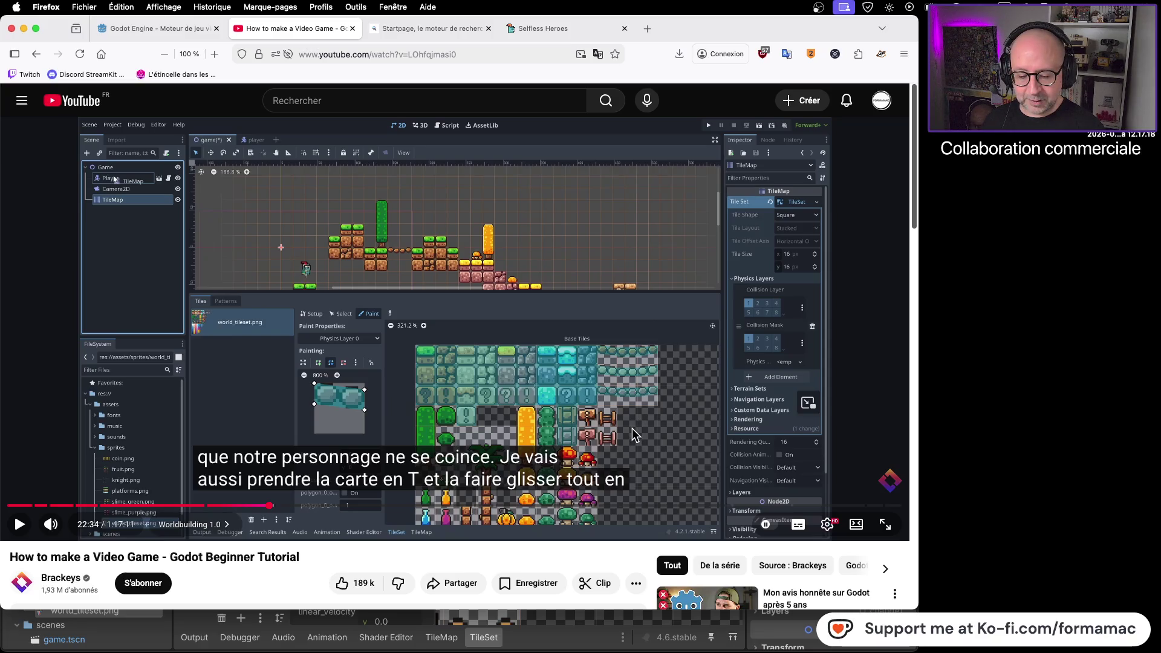
Step: Resume the tutorial briefly with space, pause it, and return to the Godot editor
key("space")
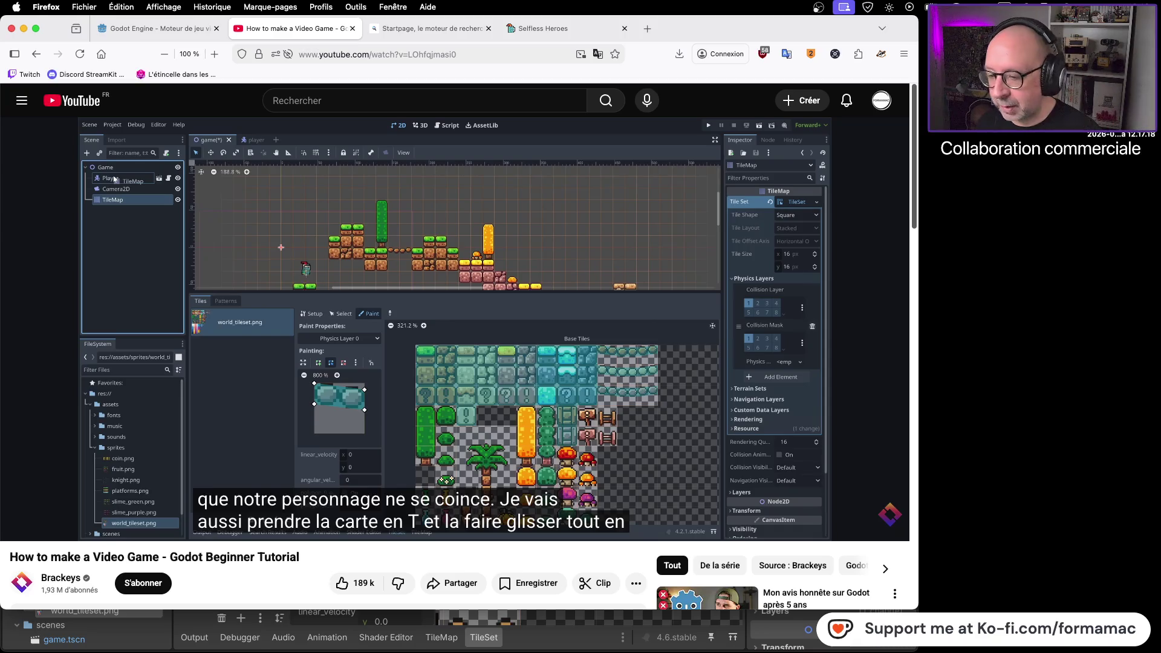
left_click(633, 462)
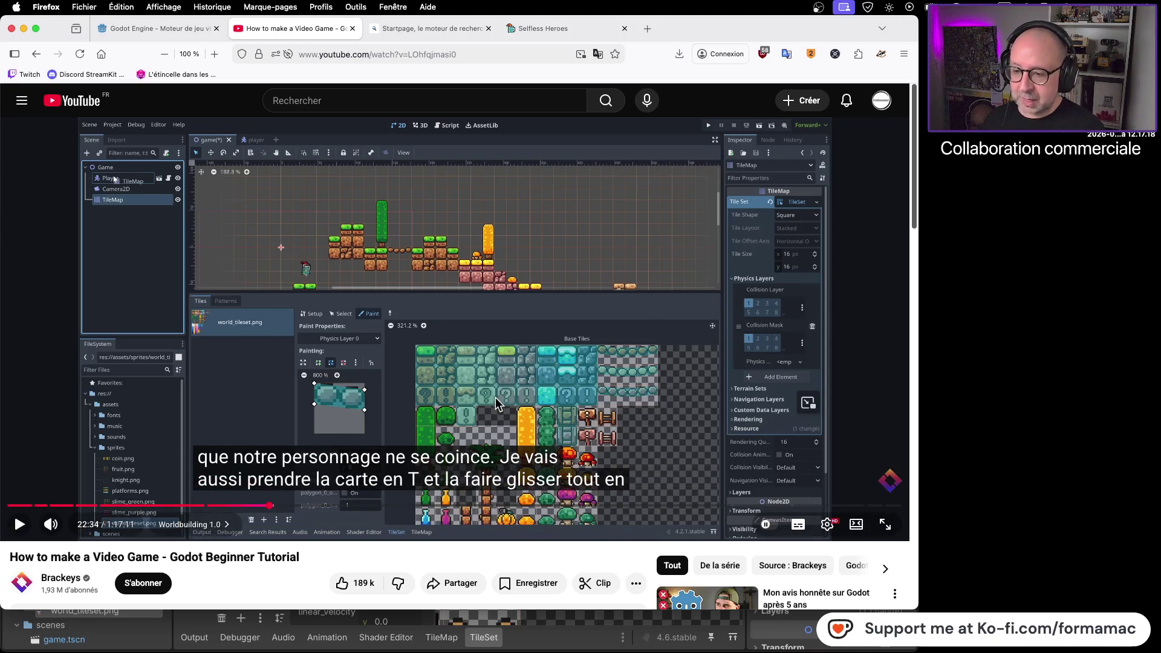
key("super+Tab")
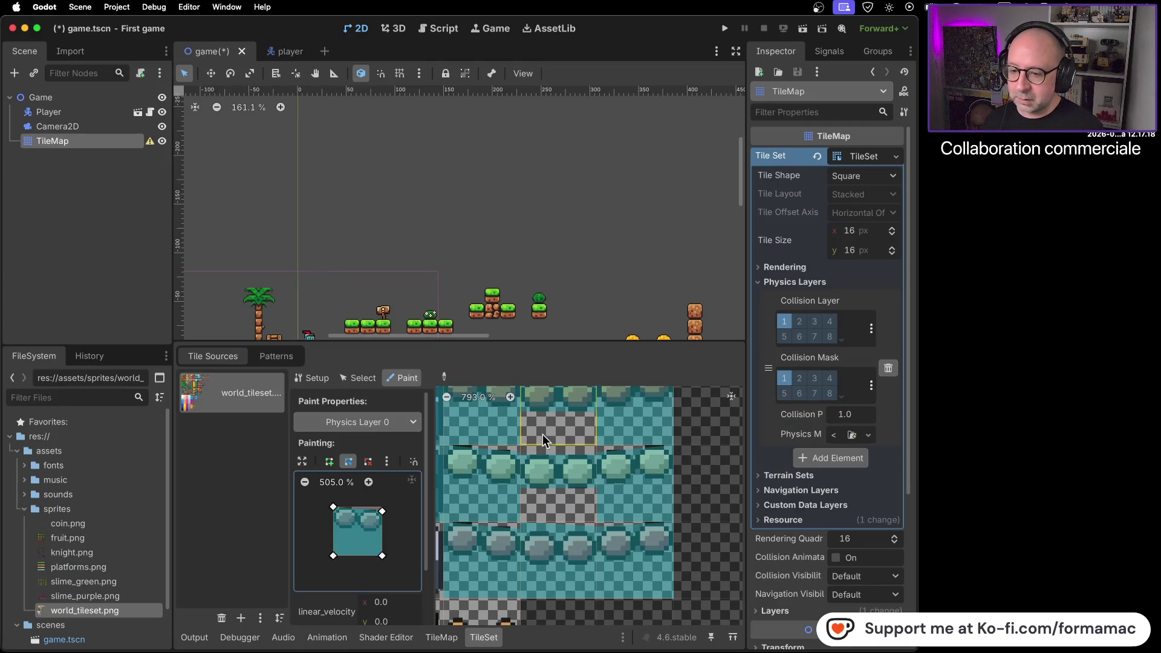
Step: Pull the collision polygon's lower corners up to cover only the tile top, and paint it onto platform tiles
scroll(502, 414, "up", 3)
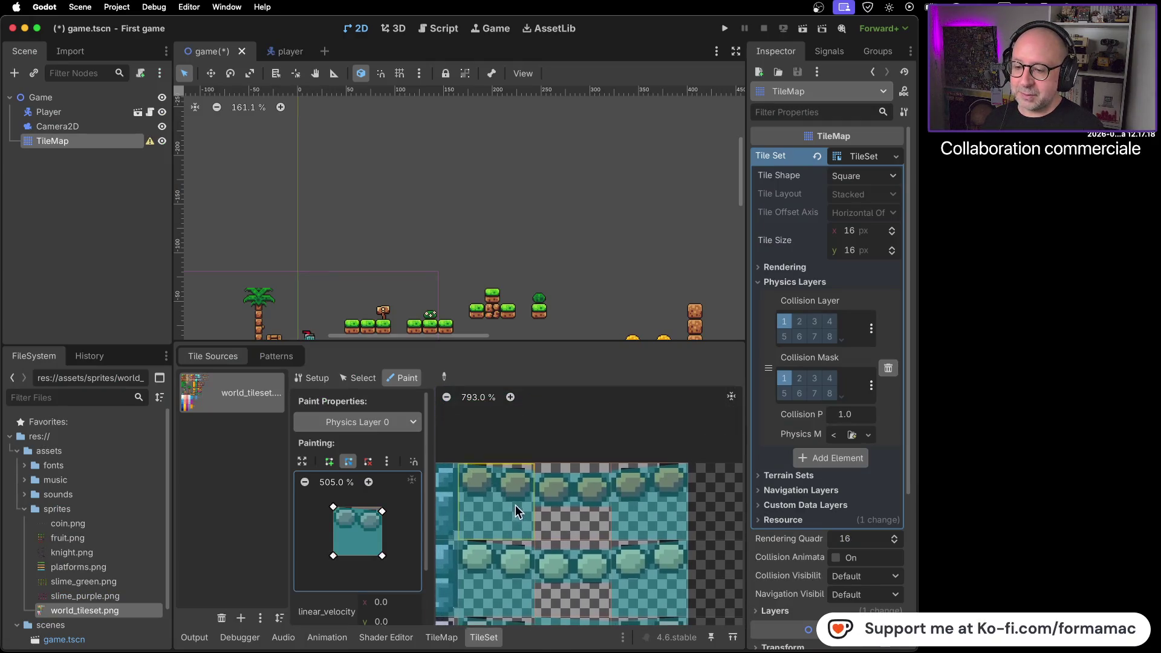
mouse_move(381, 555)
left_mouse_down()
mouse_move(381, 531)
mouse_move(332, 530)
left_mouse_up()
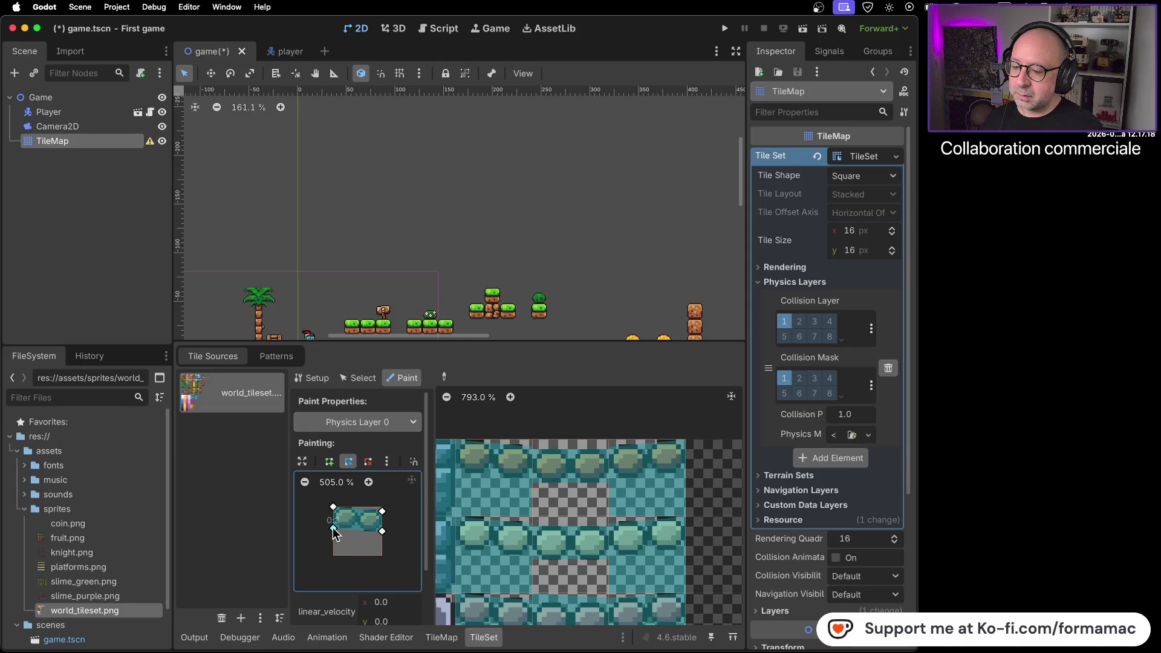
left_click(491, 496)
left_click_drag(493, 560, 718, 542)
scroll(713, 400, "down", 2)
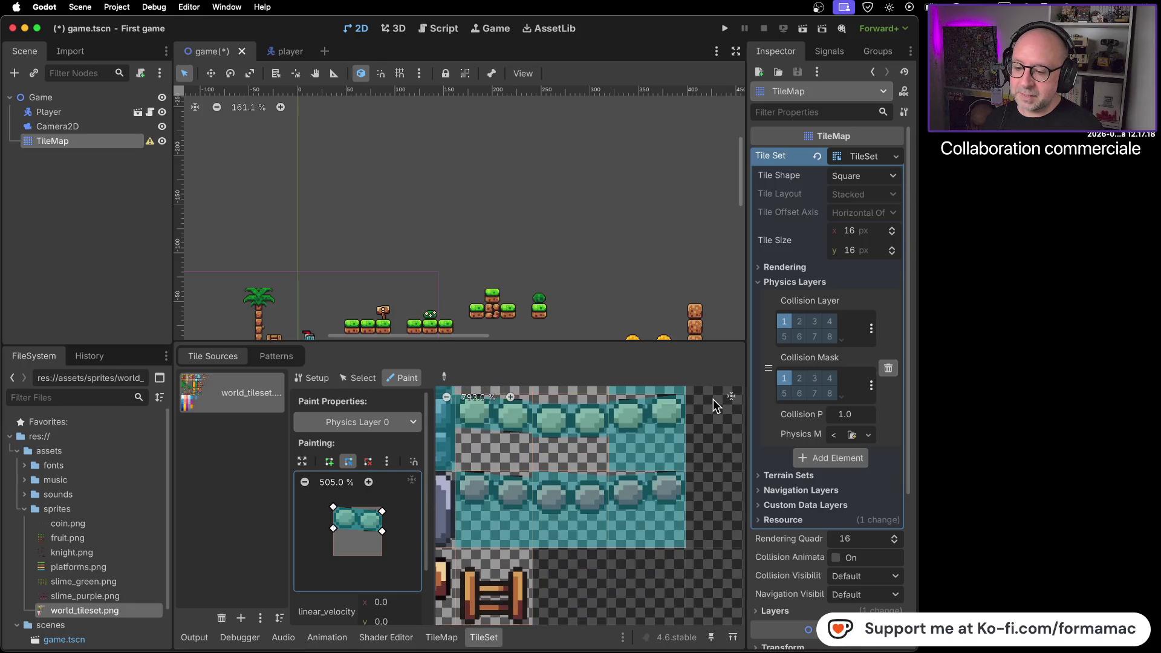
left_click(499, 534)
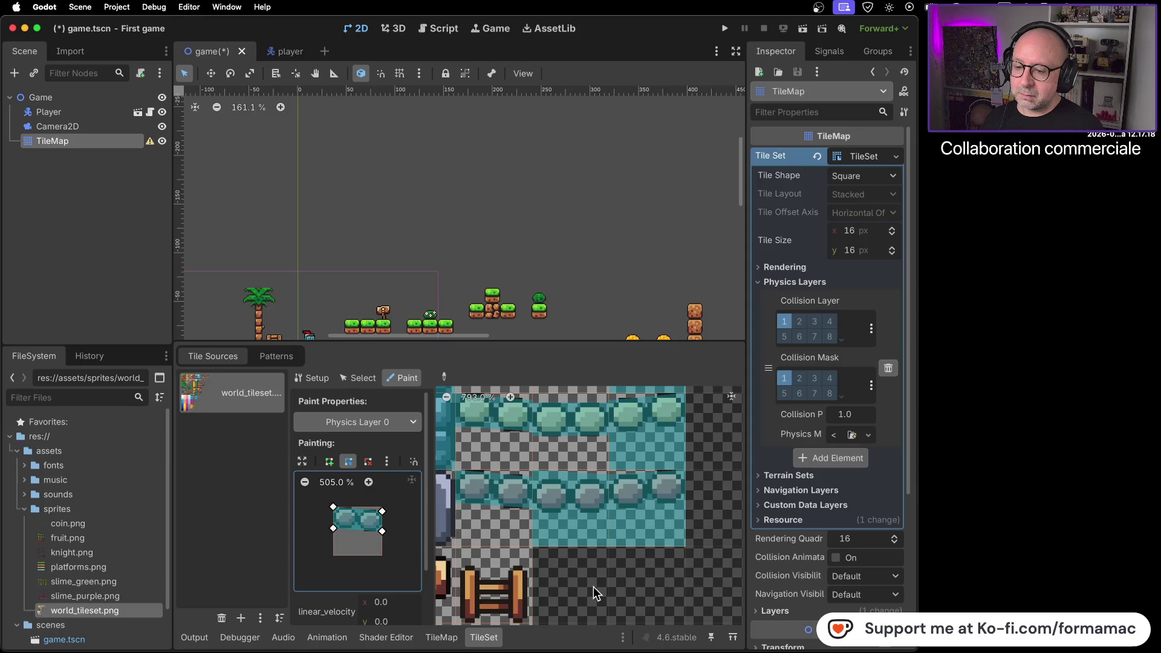
scroll(581, 593, "up", 1)
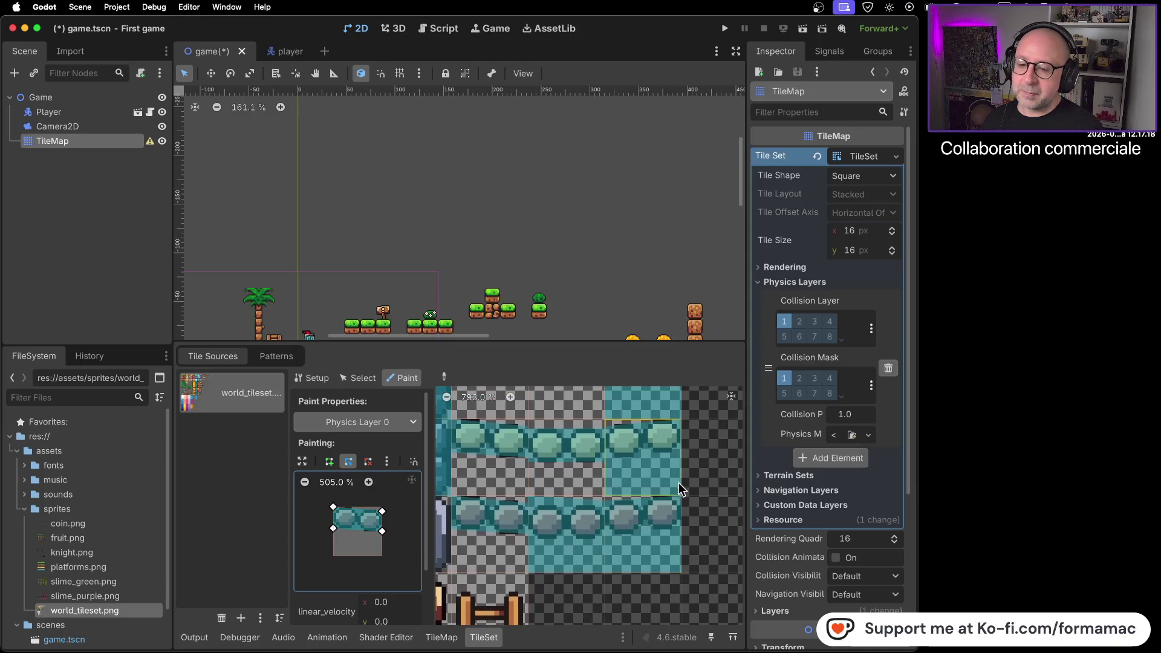
scroll(713, 462, "up", 2)
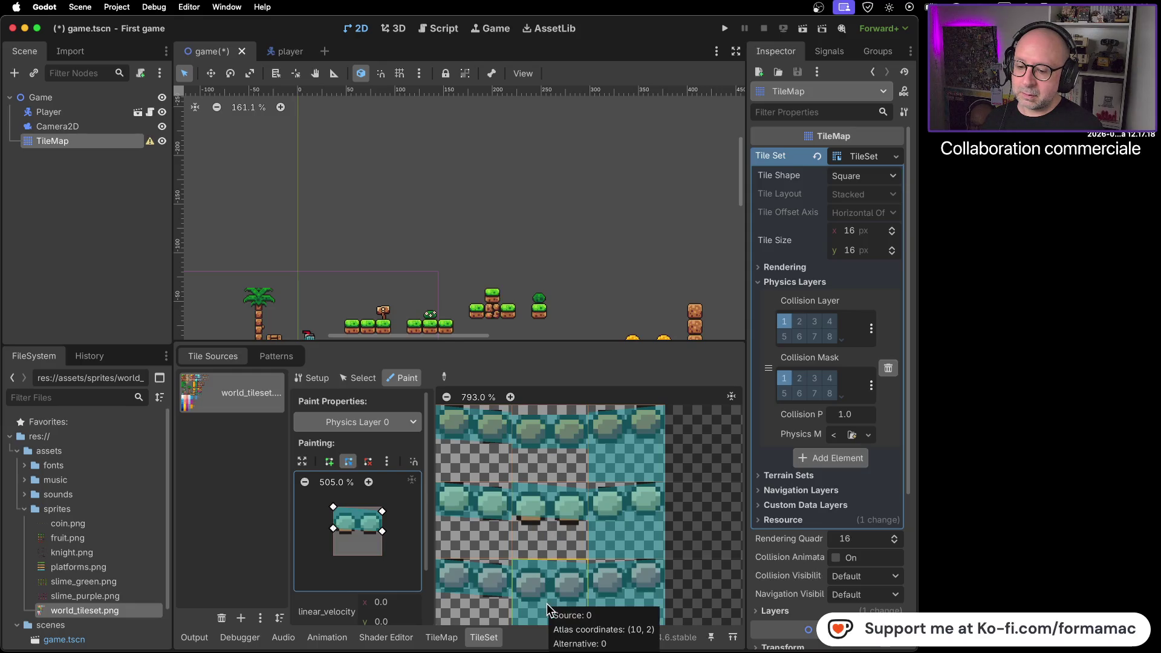
left_click_drag(335, 532, 336, 538)
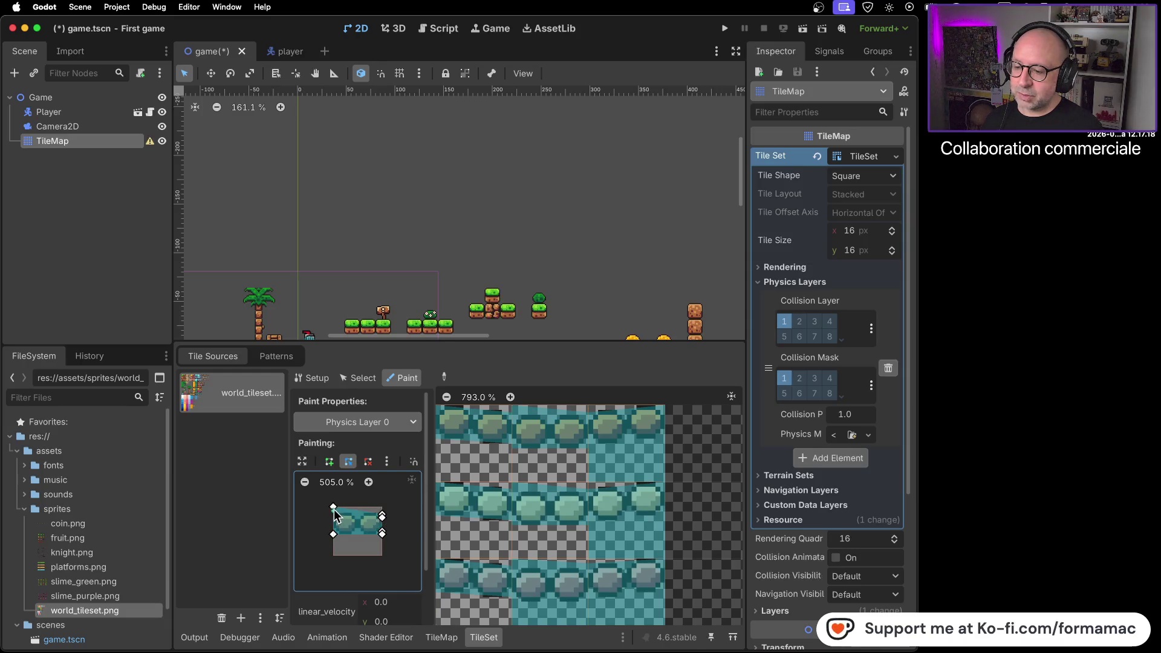
Step: Adjust the top corners of the half-tile collision, paint the top-right tile, and cancel the accidental TileMap delete
left_click_drag(332, 506, 332, 511)
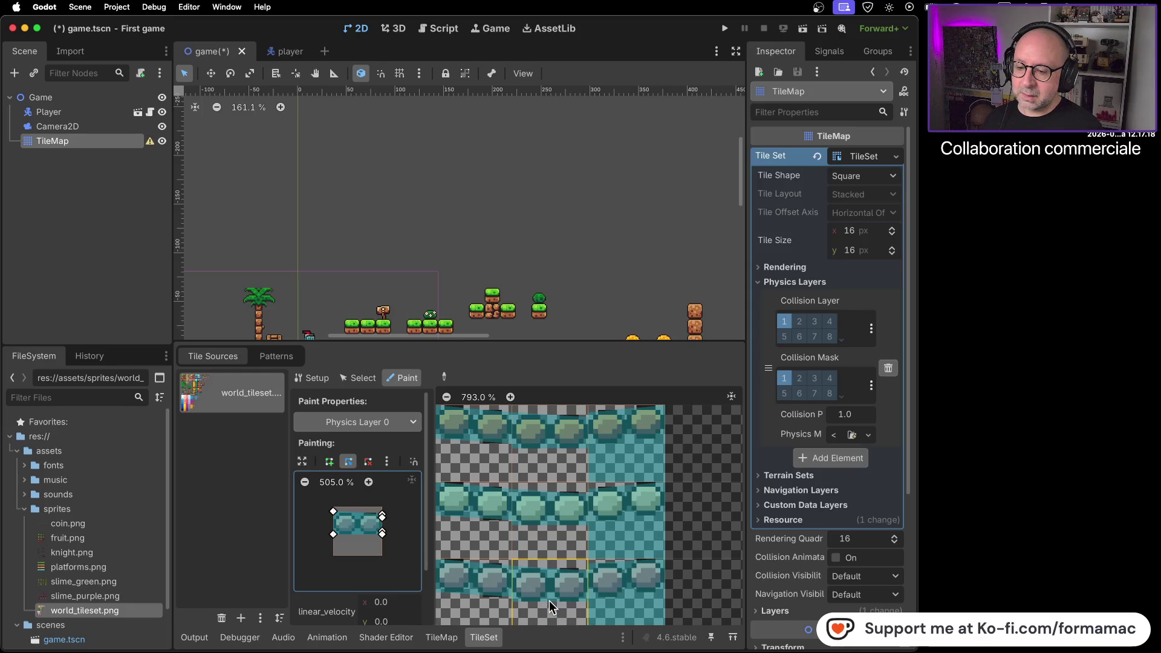
left_click(631, 449)
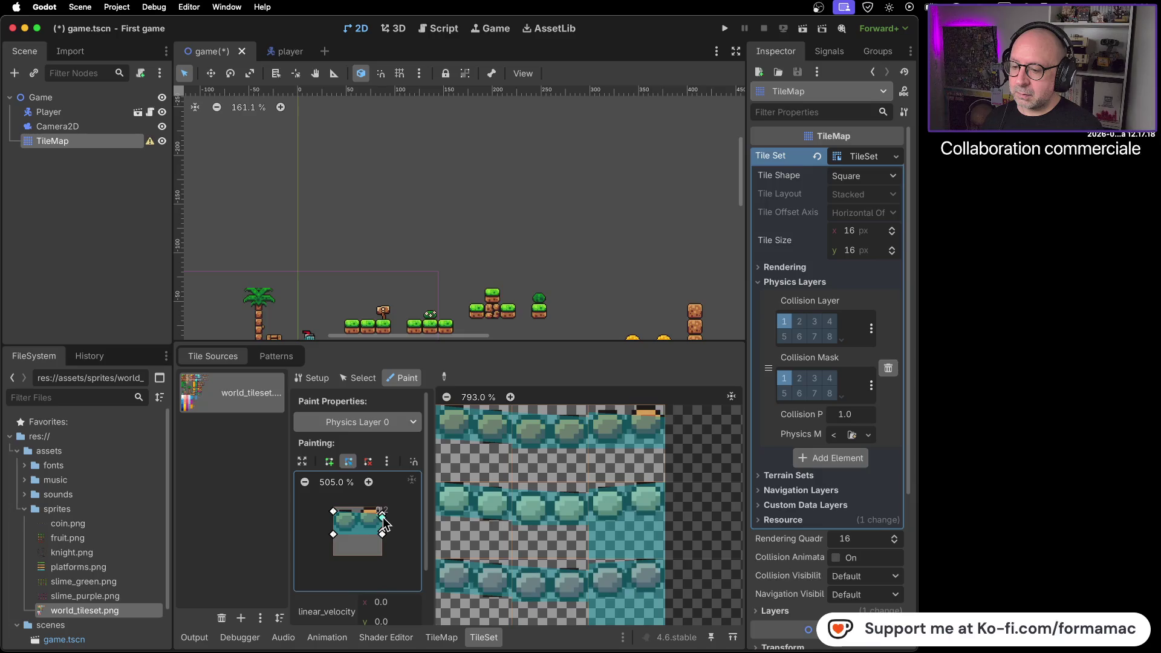
left_click_drag(384, 515, 383, 507)
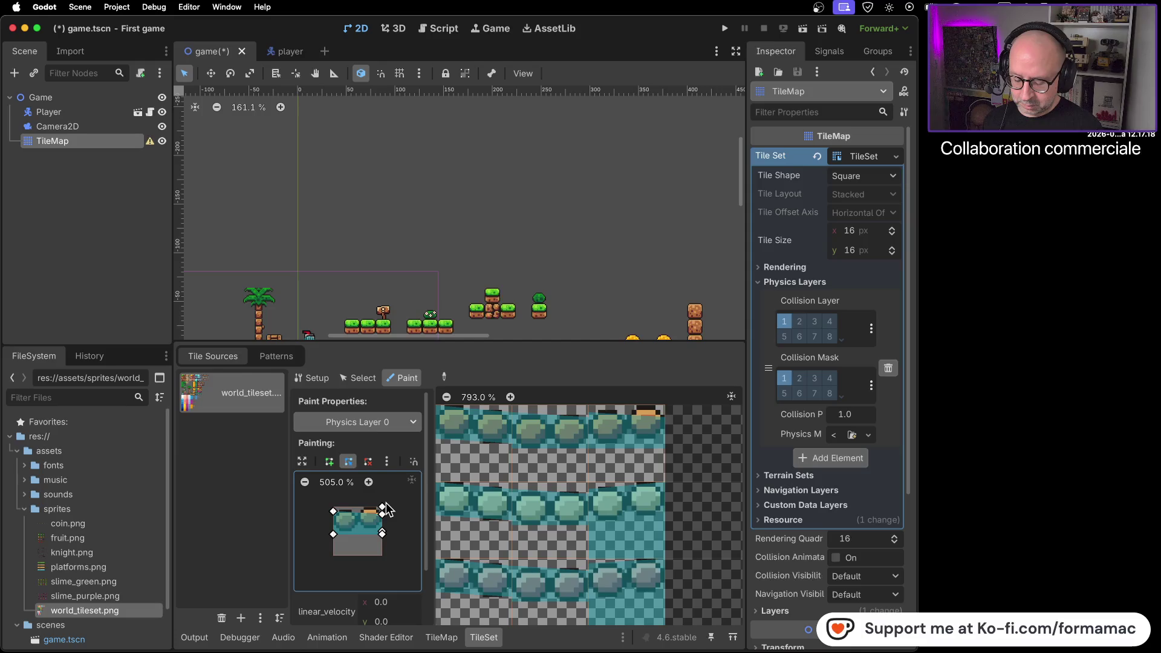
key("Delete")
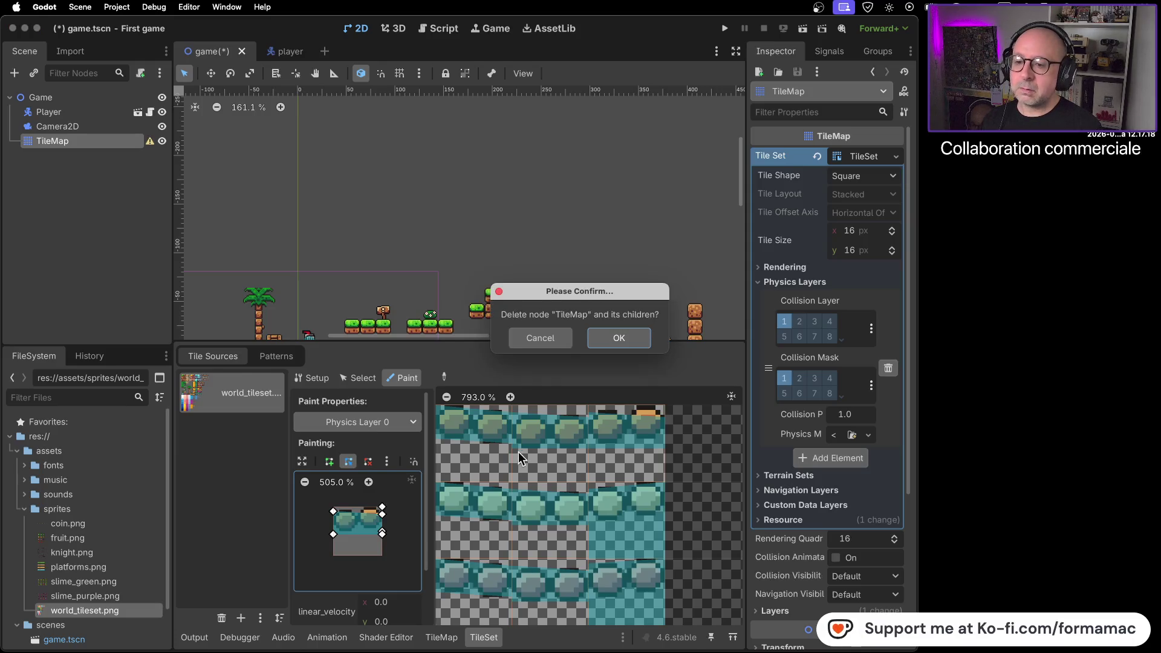
left_click(554, 336)
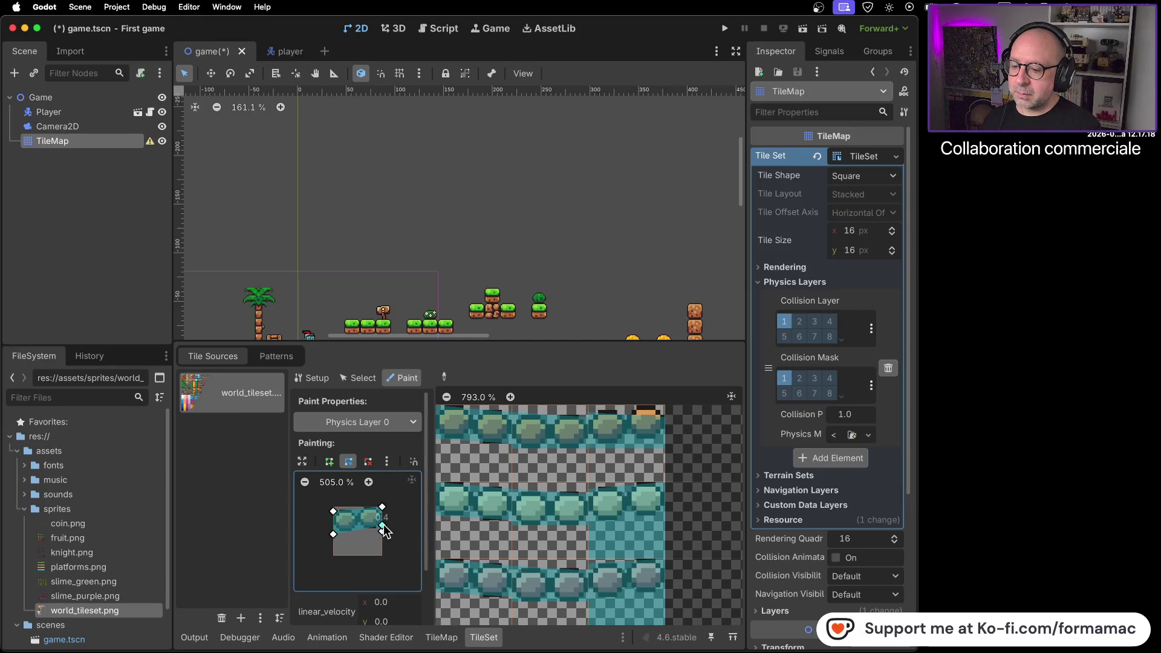
Step: Nudge the bottom-right corner and paint top-half collision onto the right and centre column tiles, undoing one mistake
left_click_drag(381, 535, 384, 525)
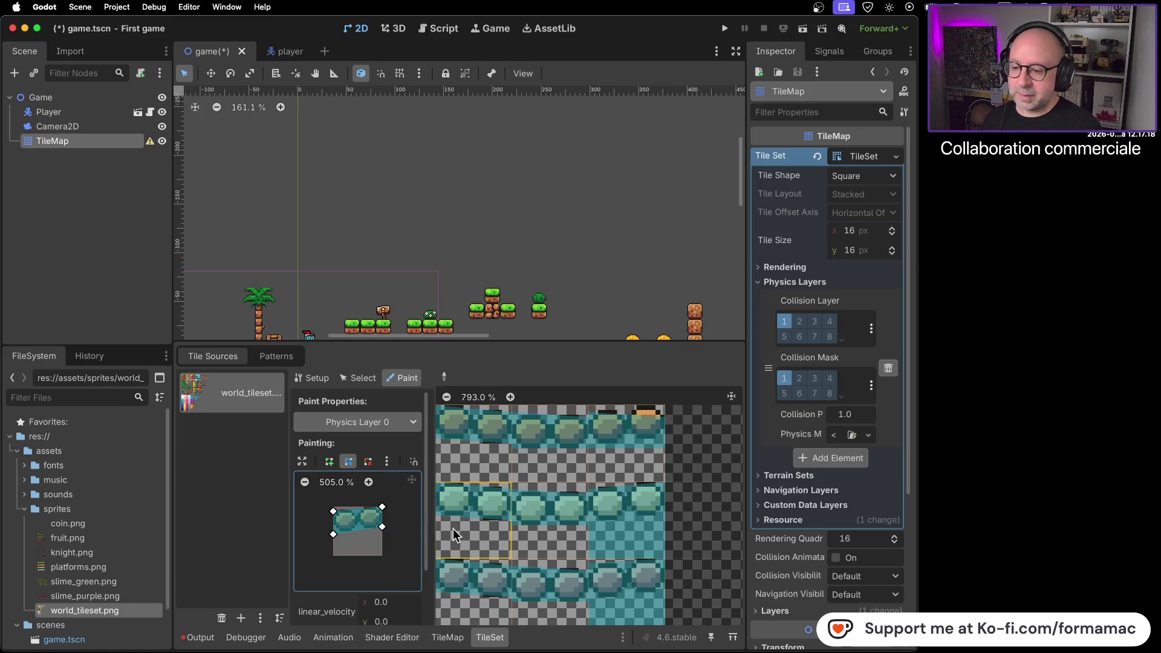
left_click(630, 524)
left_click(628, 594)
left_click(535, 547)
left_click(539, 605)
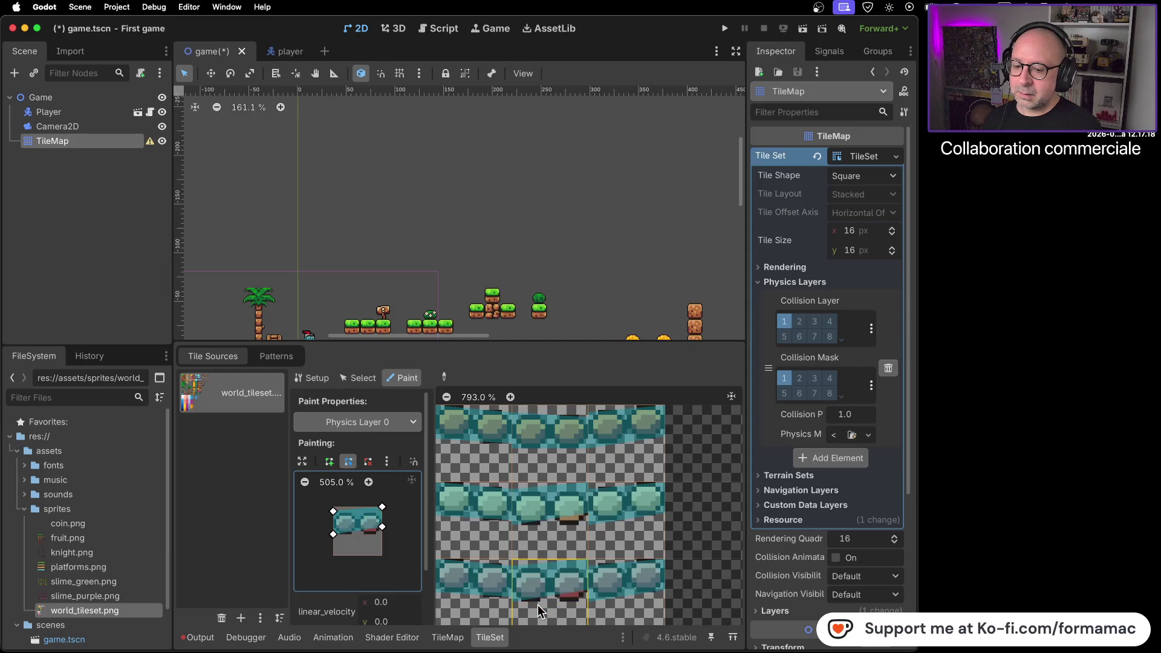
key("super+z")
key("super+z")
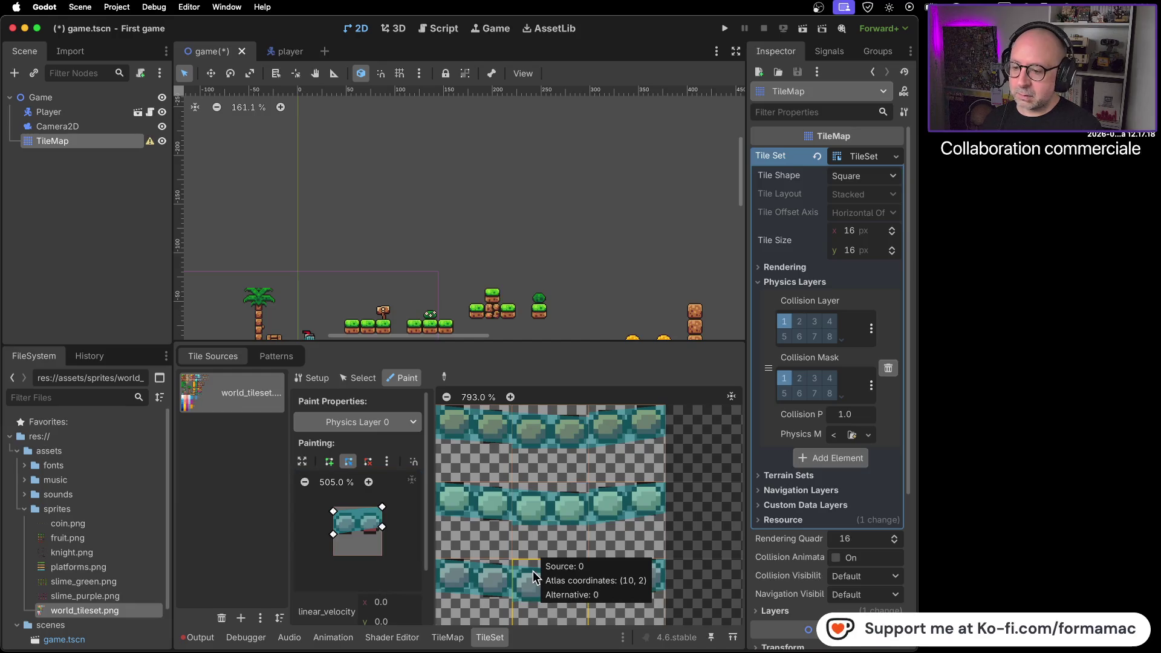
Step: Repaint the middle-centre tile's collision and scroll around the atlas to check the result
left_click(564, 528)
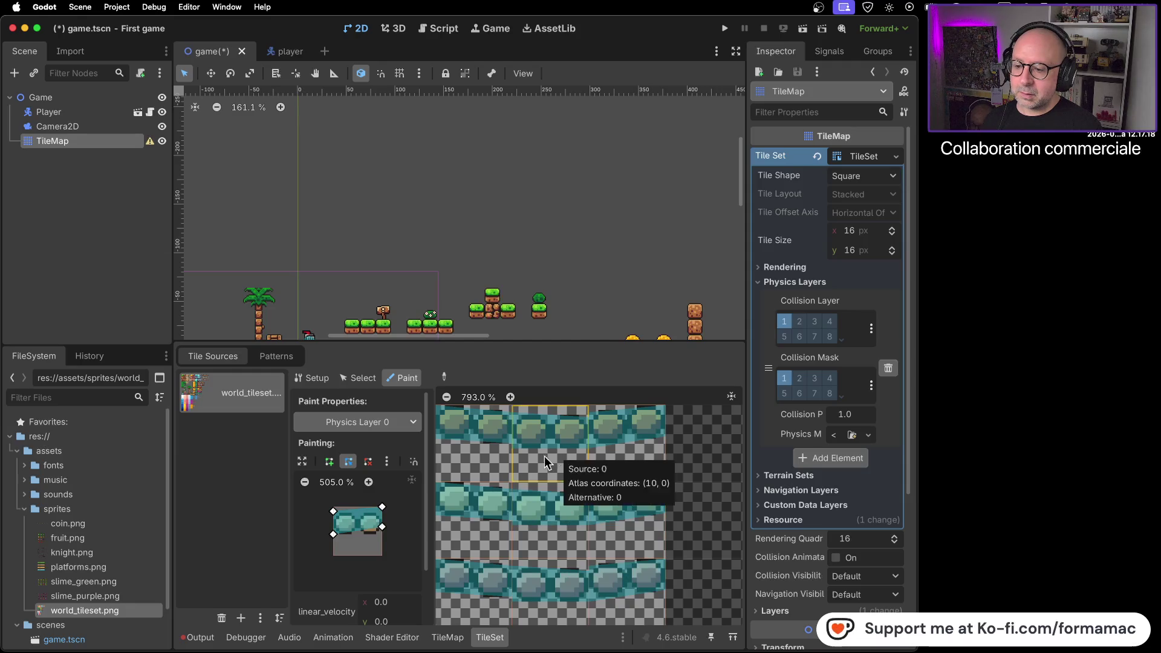
left_click(399, 529)
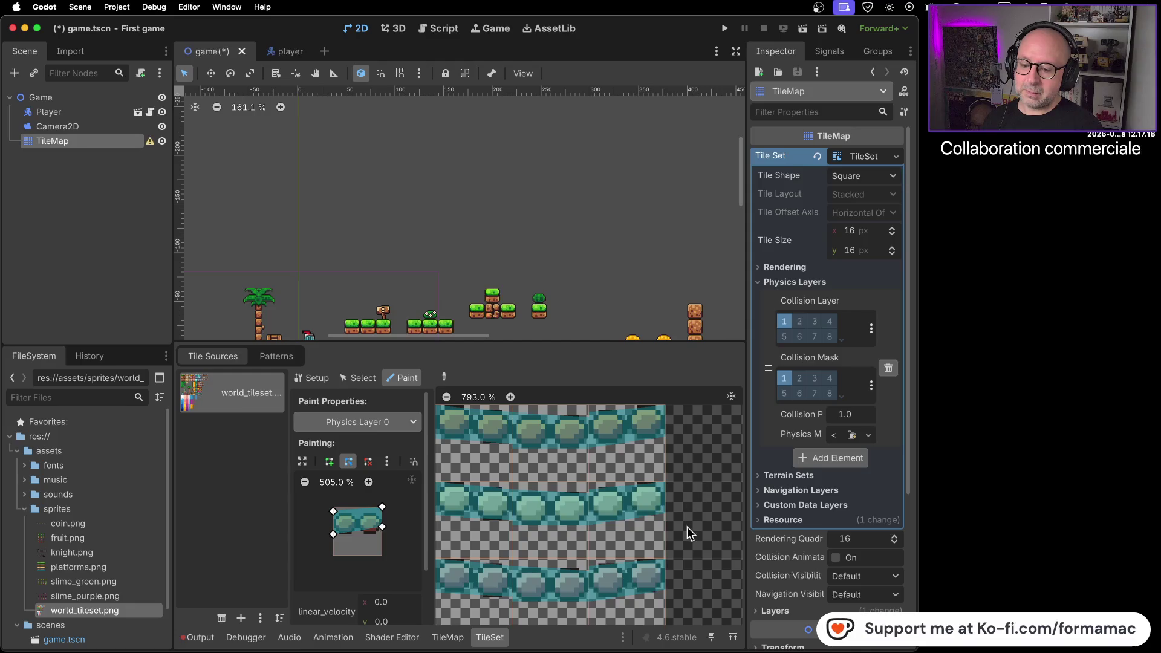
scroll(687, 524, "down", 1)
scroll(670, 508, "down", 3)
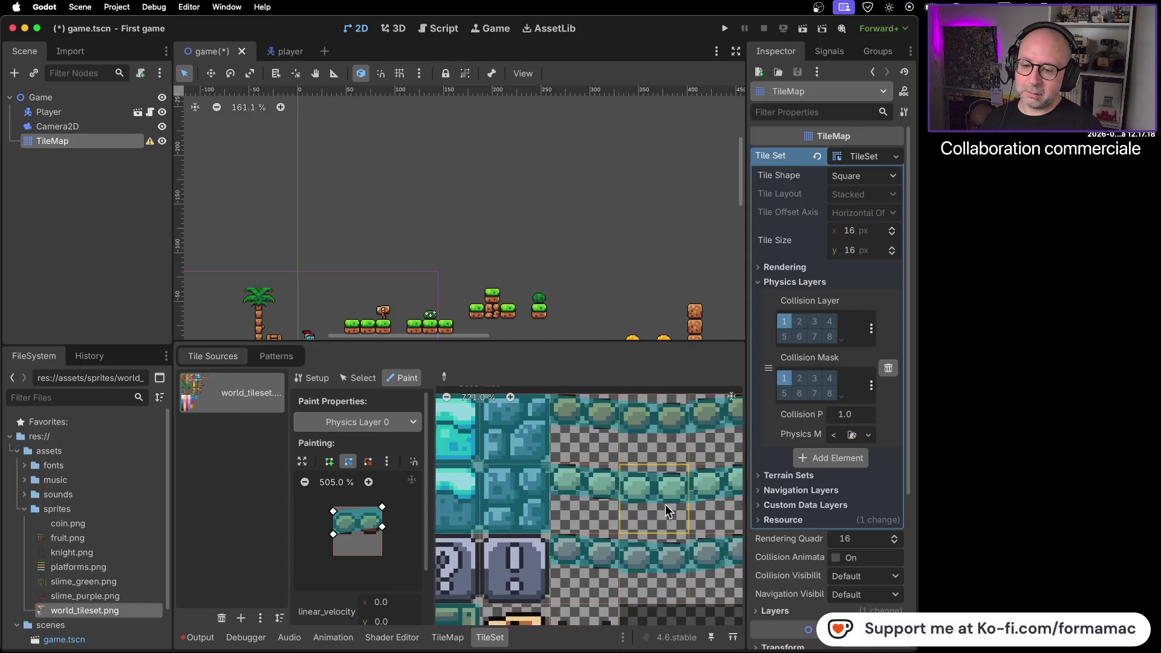
scroll(528, 557, "up", 1)
scroll(538, 517, "left", 5)
scroll(682, 508, "right", 3)
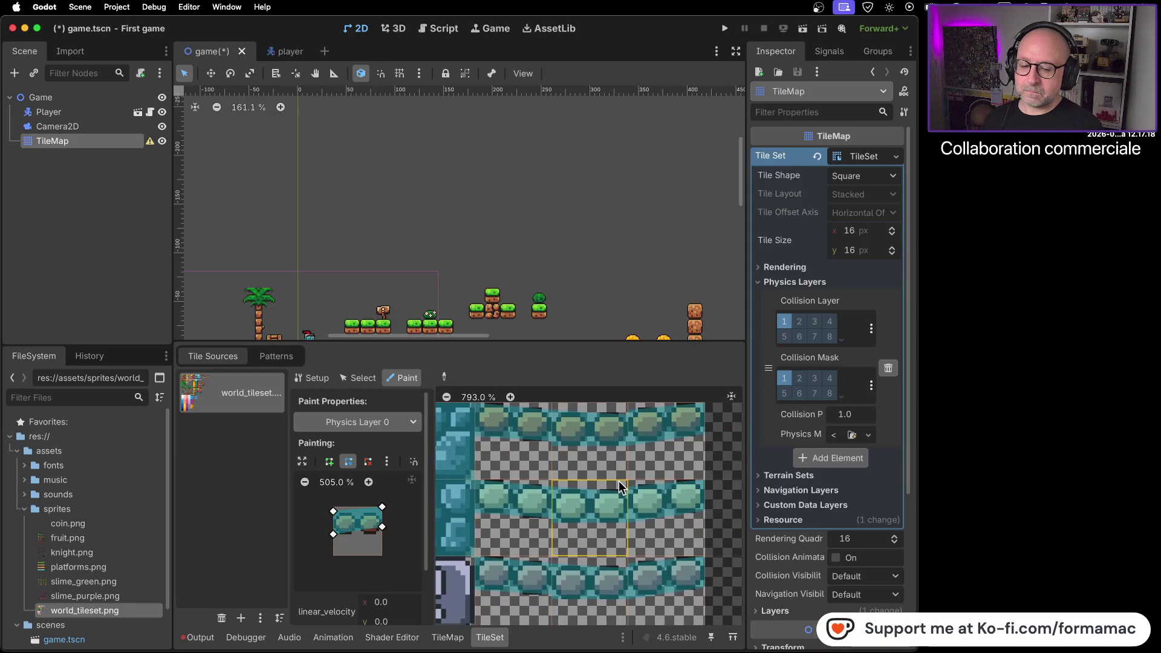
scroll(619, 481, "down", 1)
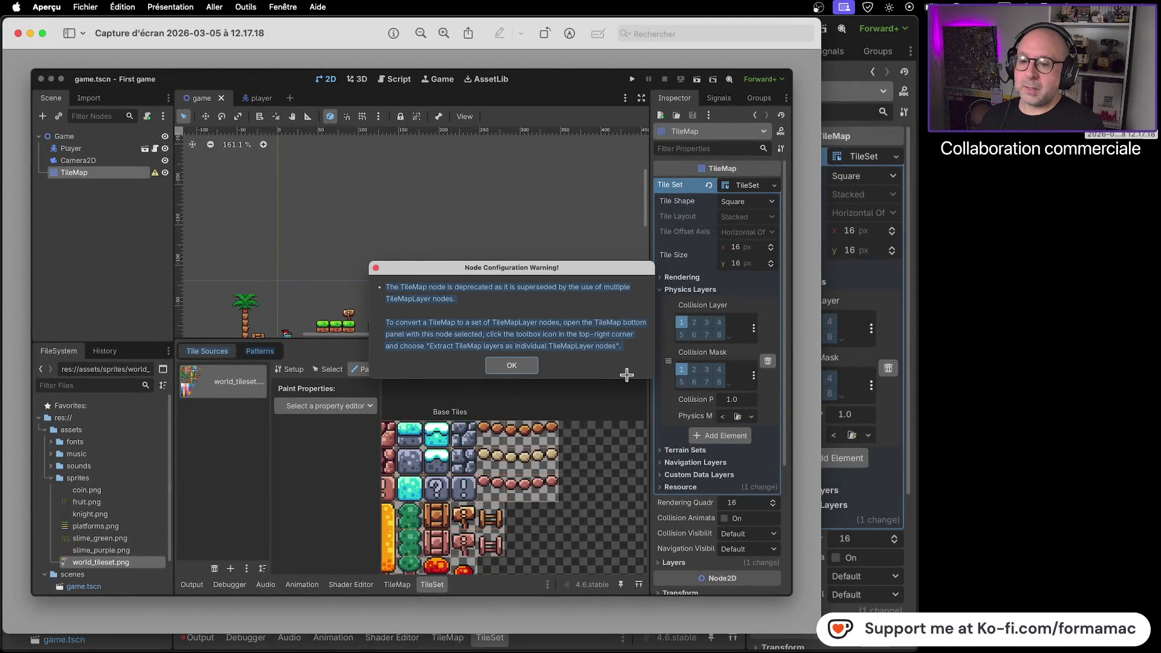
Step: Close the Aperçu screenshot of Godot's TileMap deprecation warning
left_click(17, 33)
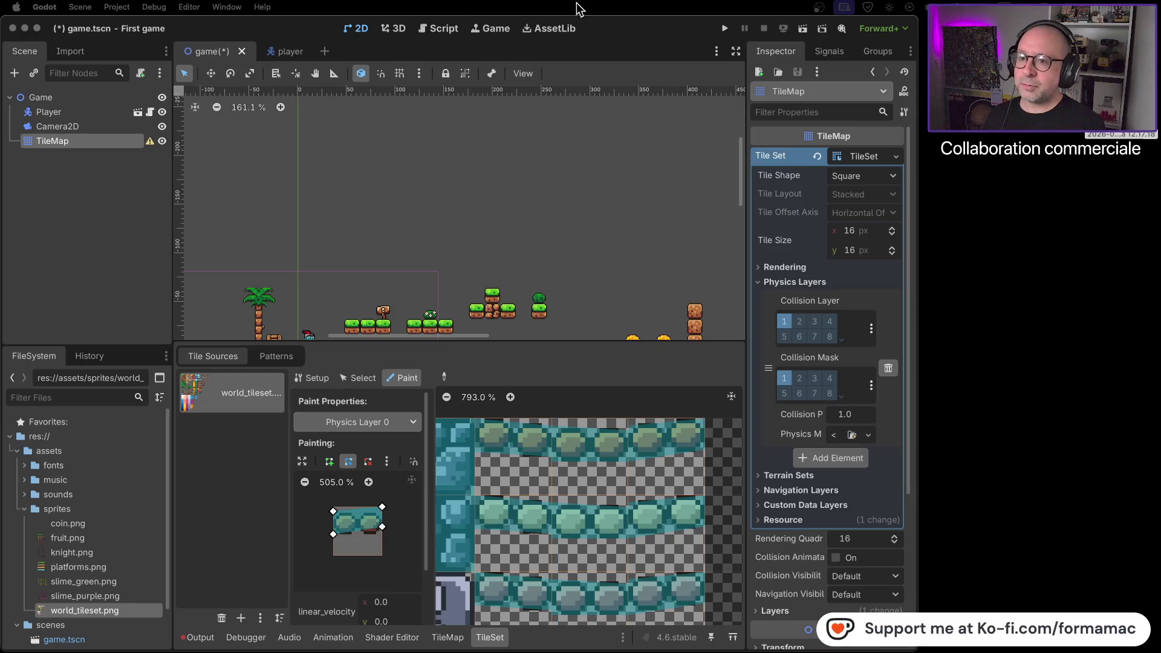
Step: Save game.tscn, let the tutorial play on to 22:41, pause it, and return to Godot
key("super+s")
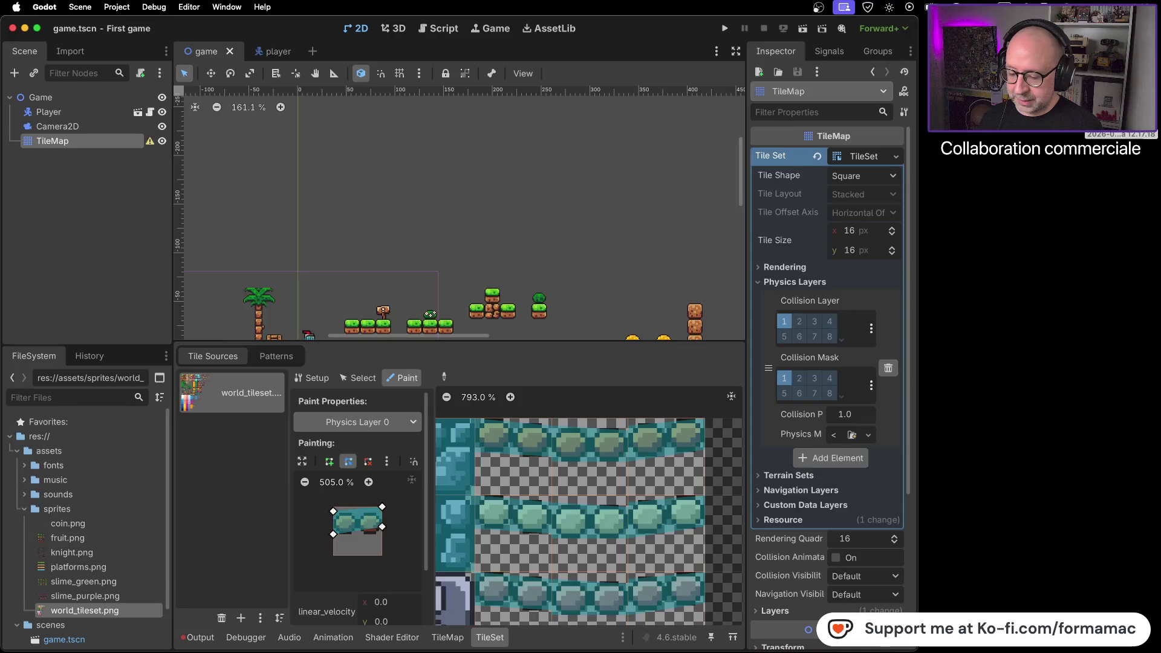
key("super+Tab")
key("space")
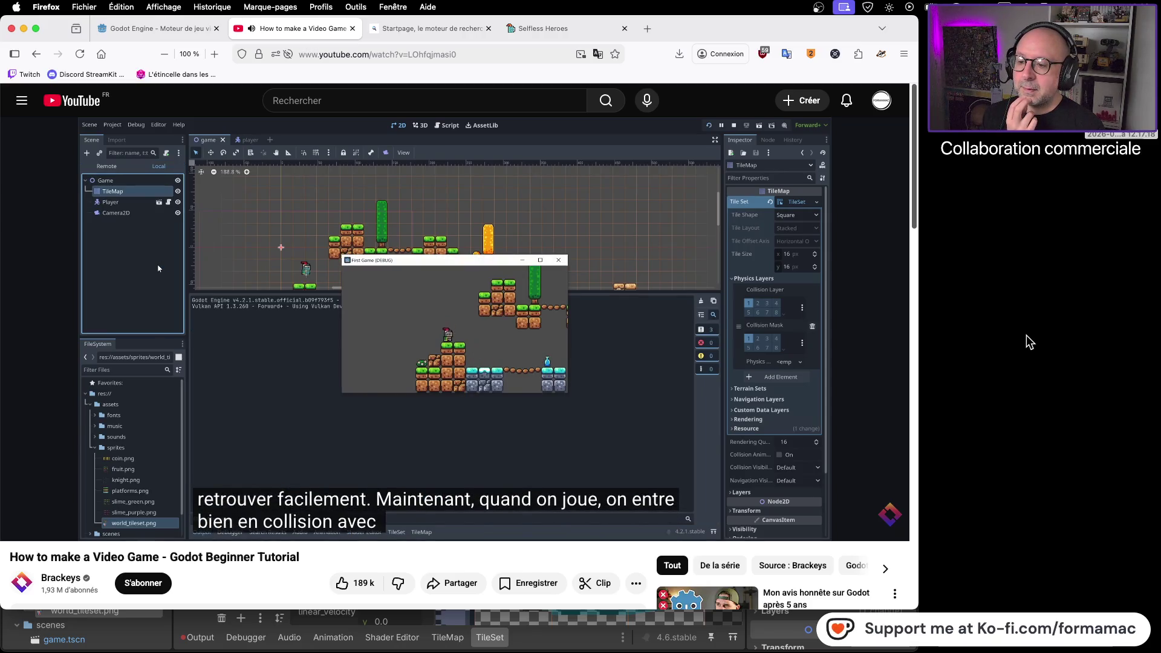
left_click(682, 403)
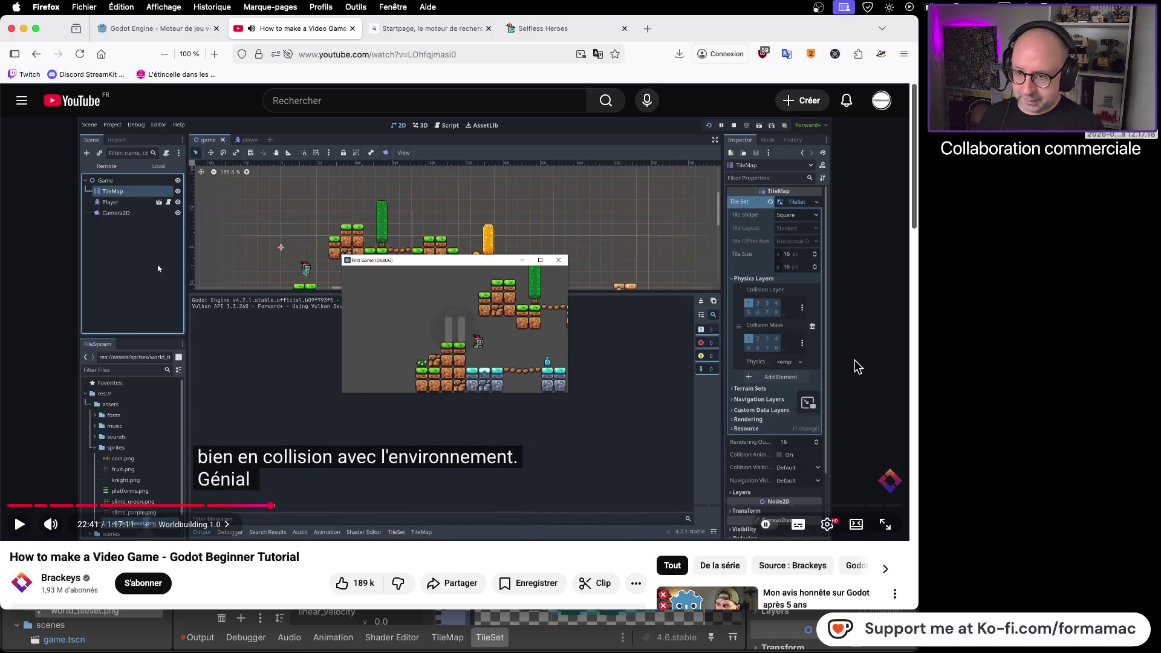
key("super+Tab")
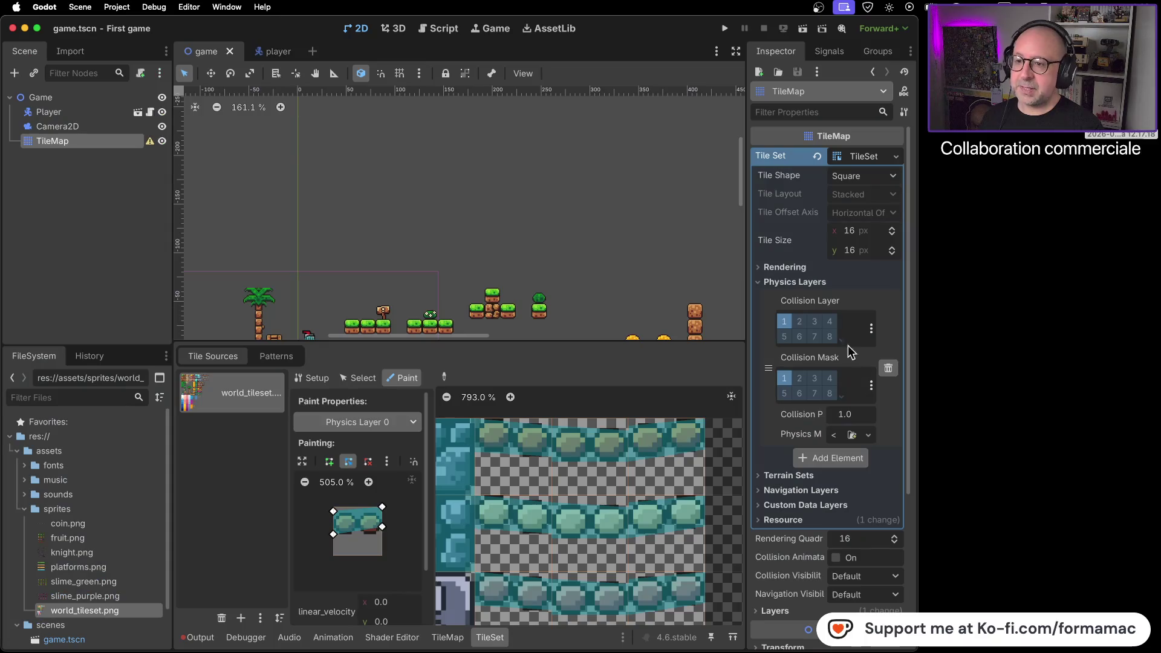
Step: Run the game, walk the knight left and right, jump onto the grass platform, then stop it
left_click(725, 28)
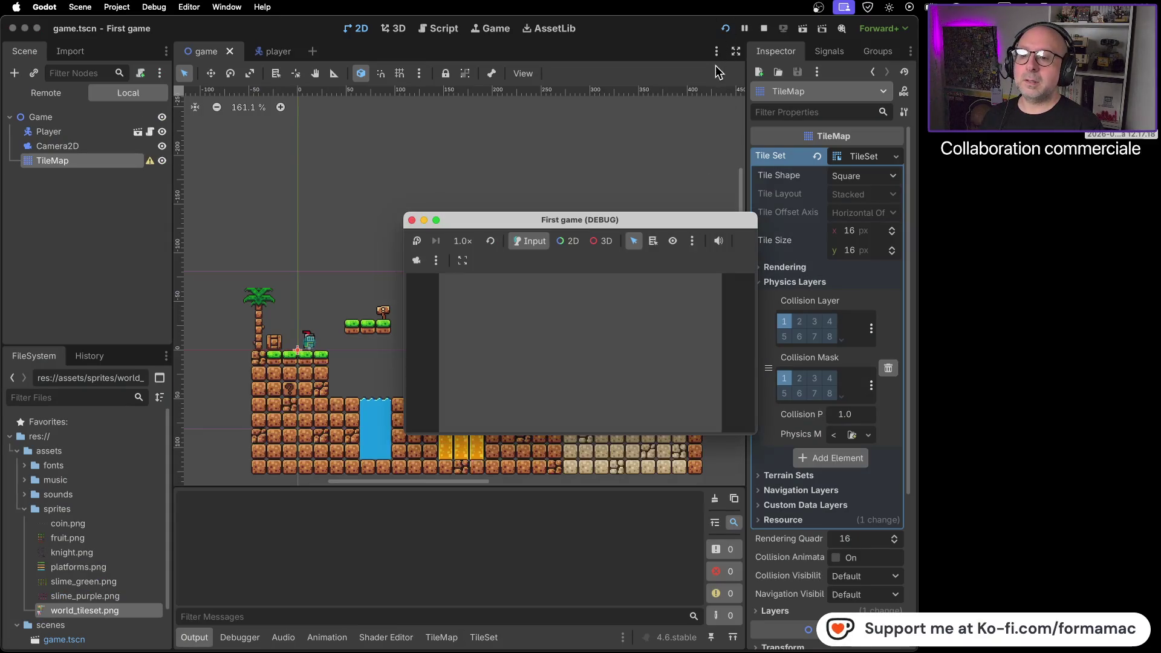
key("Left")
key("Right")
key("space")
key("Left")
key("Right")
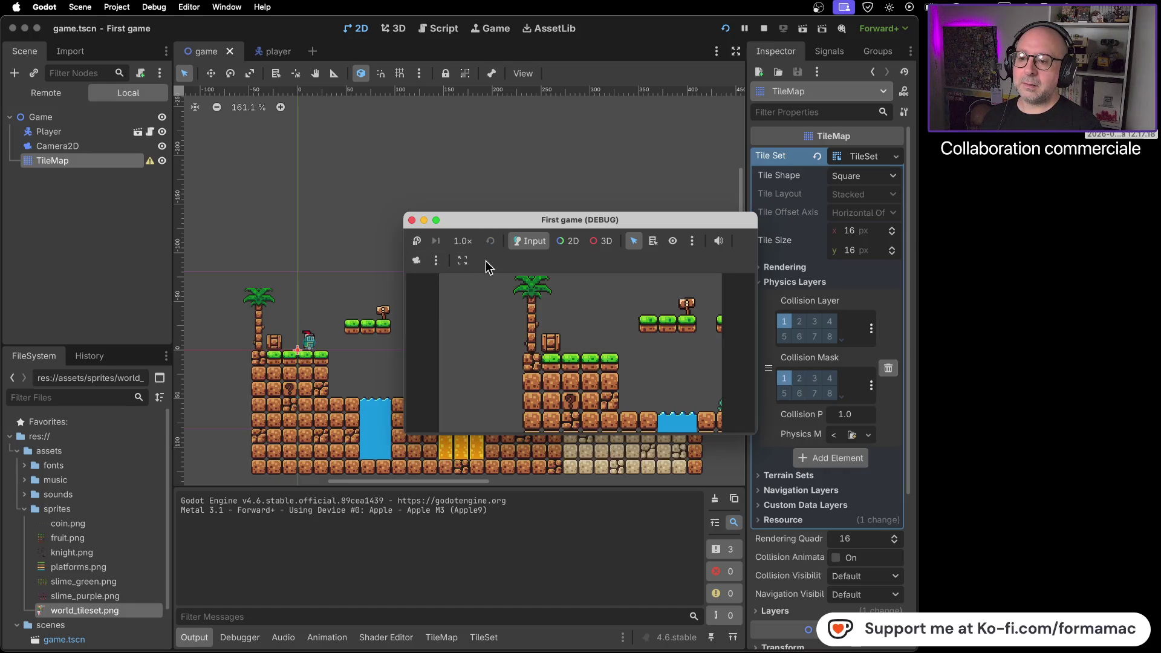
left_click(412, 221)
Step: Relaunch the game and jump the player between the lower and upper-right platforms
left_click(726, 29)
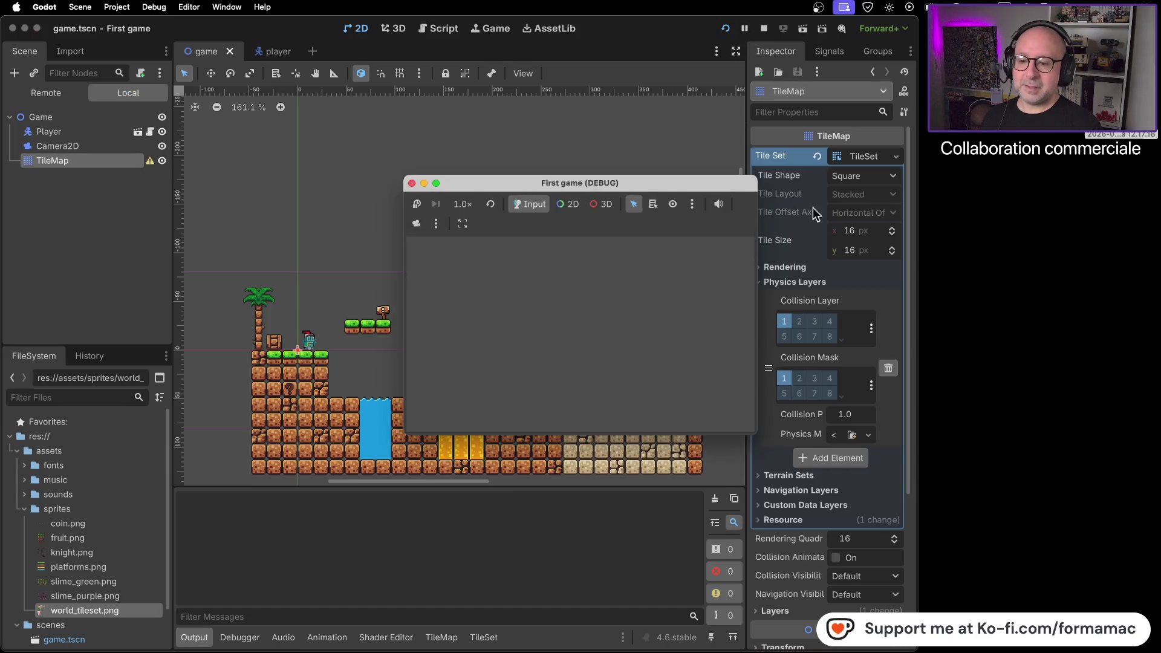
key("Left")
key("space")
key("Right")
key("Left")
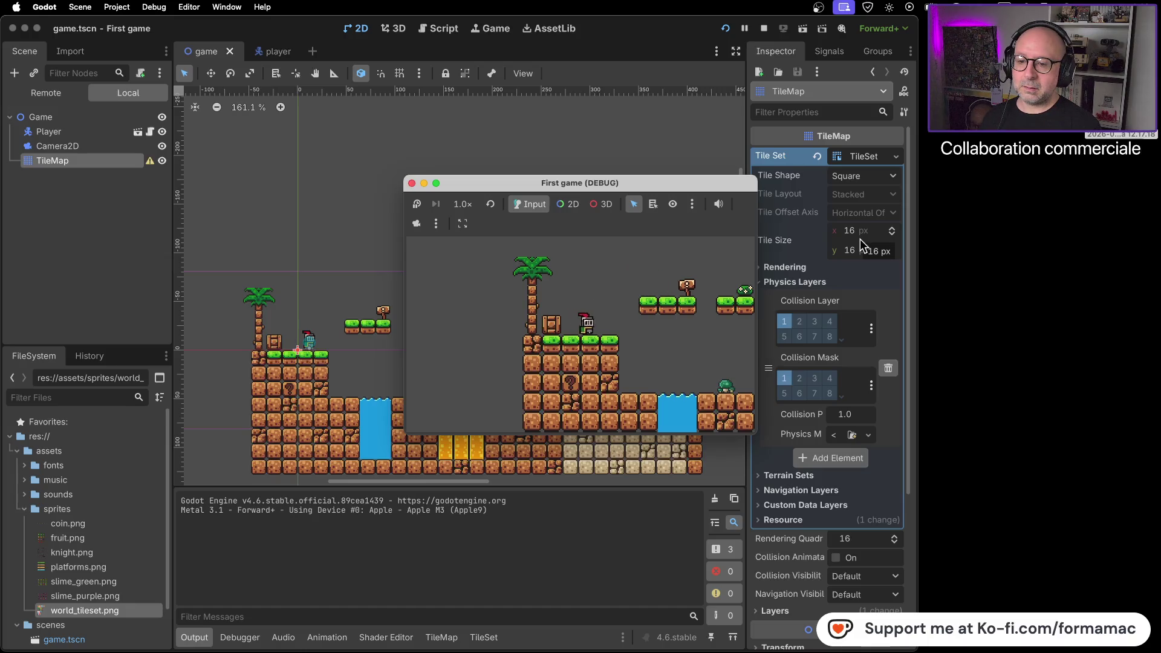
key("space")
key("Right")
key("Left")
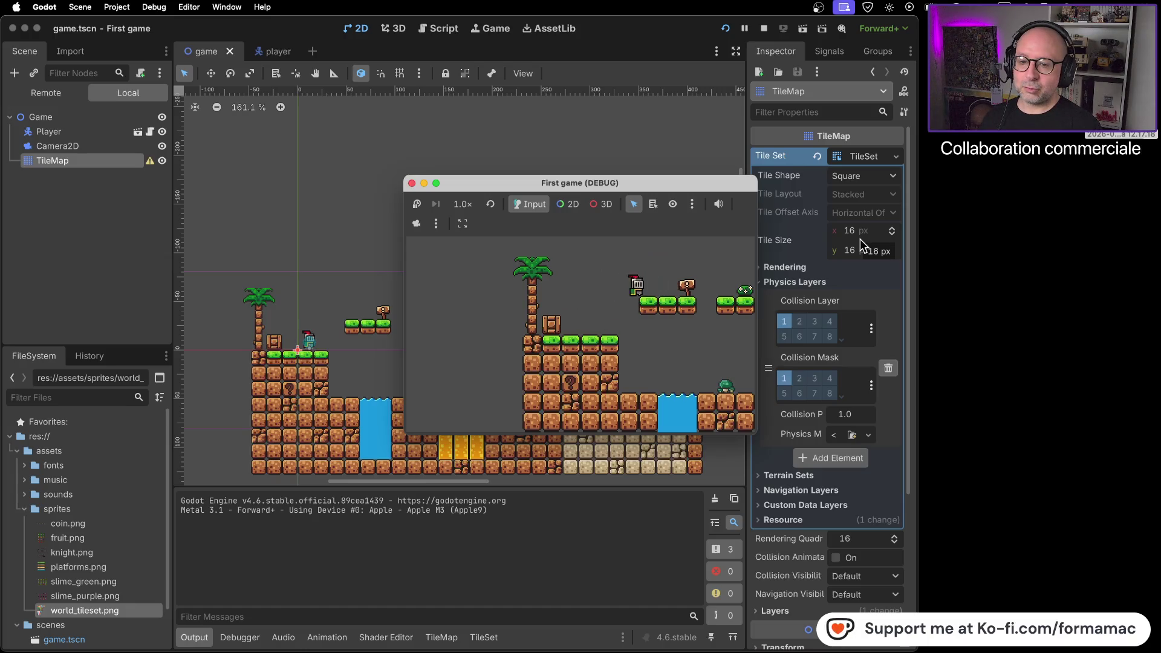
key("space")
key("Right")
key("Left")
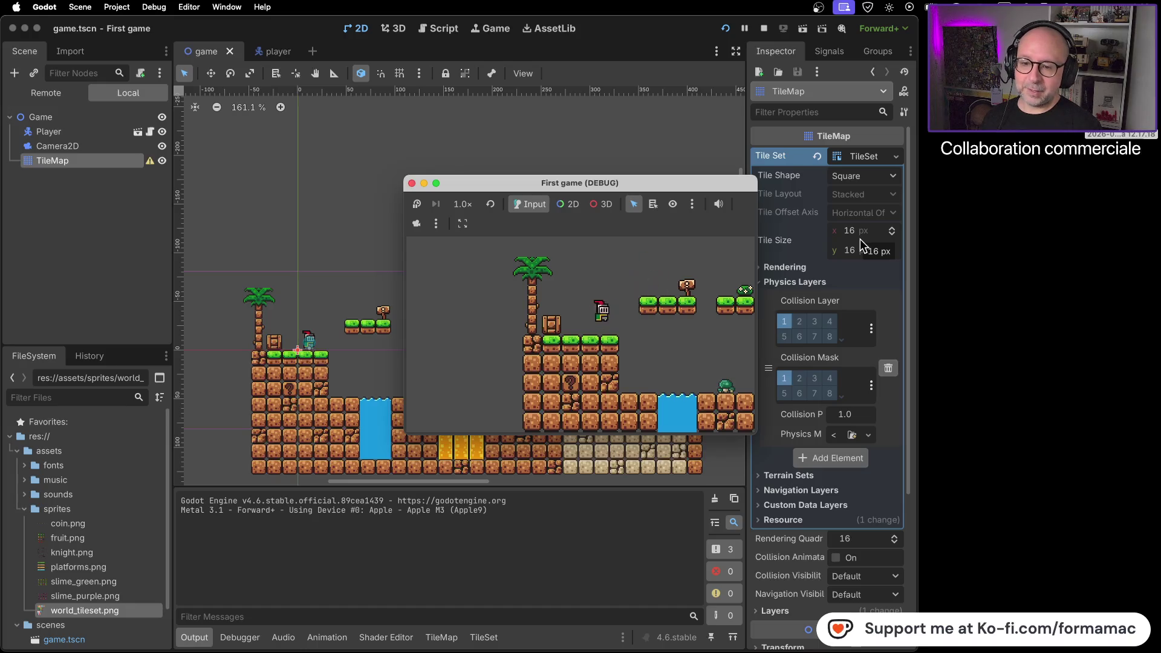
key("Right")
Step: Move past the crate, jump to the upper-right platform, land on the crate, and stop the game
key("Left")
key("Right")
key("space")
key("Right")
key("Left")
key("space")
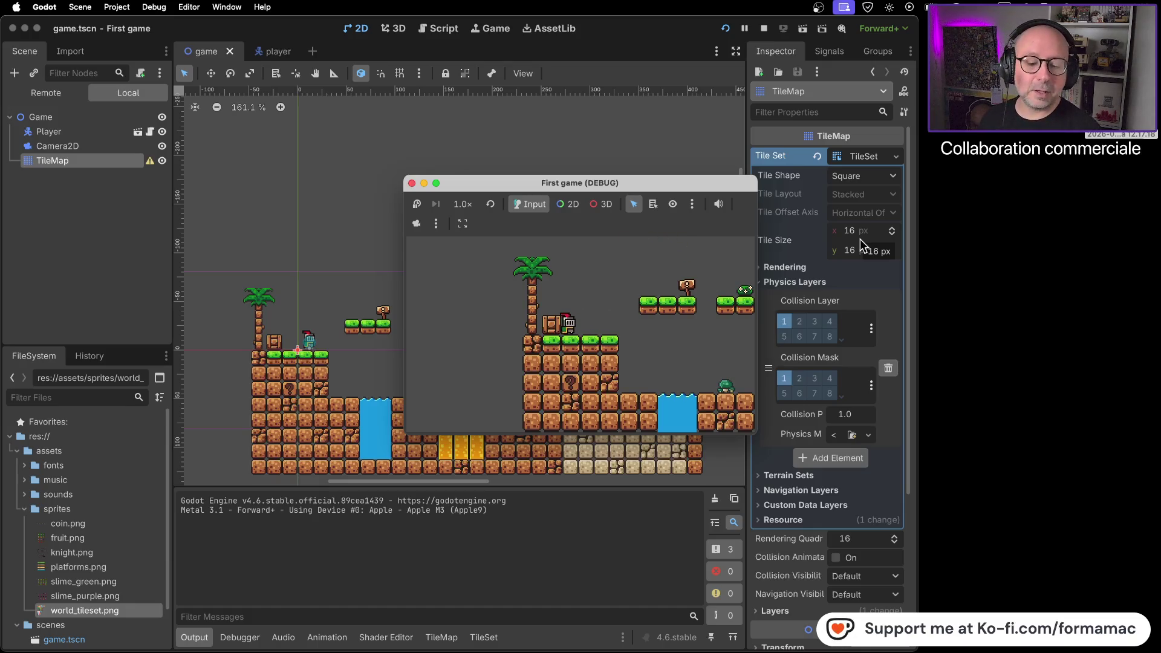
left_click(411, 184)
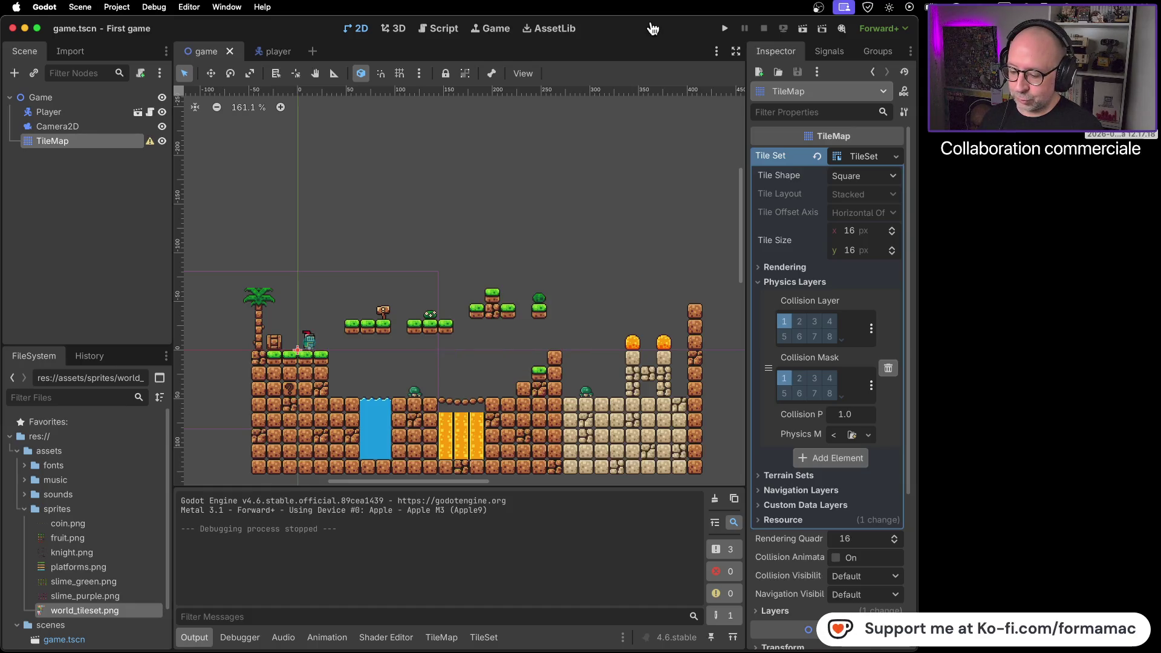
Step: Watch the tutorial's Camera2D explanation, then reparent Camera2D under the Player node
key("super+Tab")
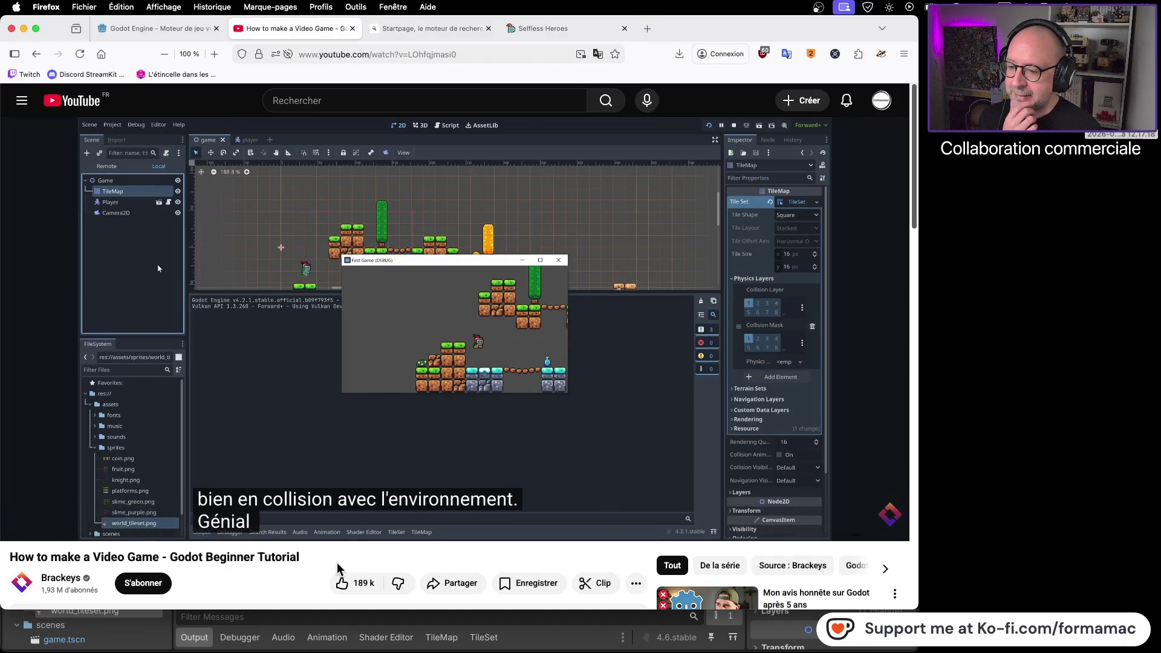
left_click(496, 419)
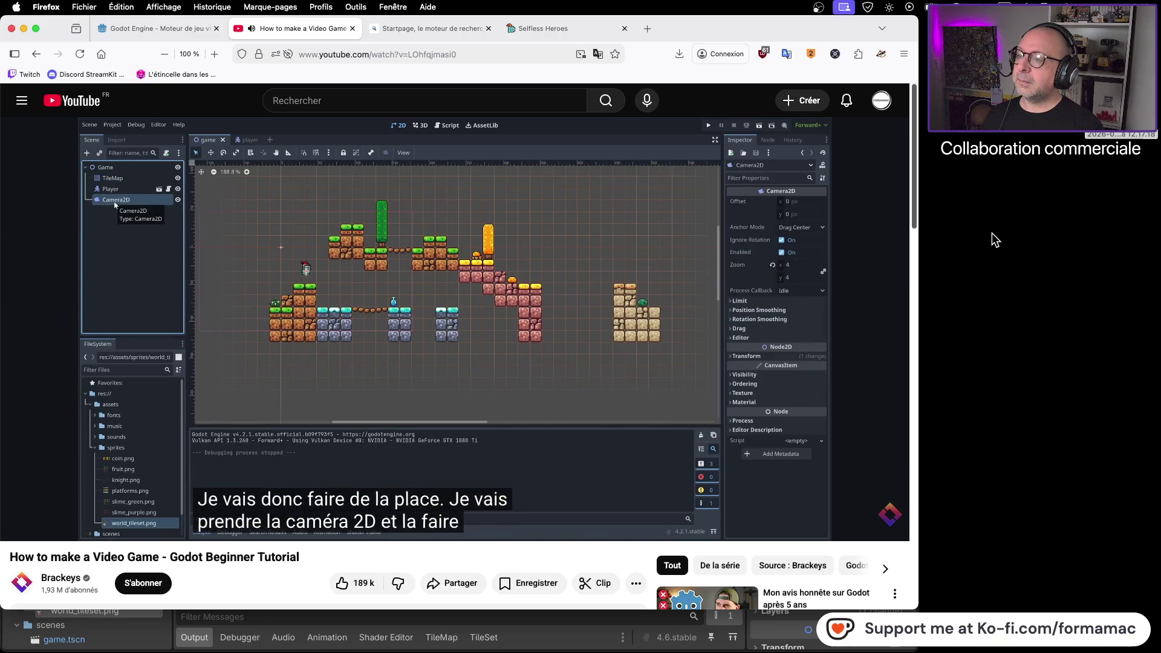
left_click(451, 281)
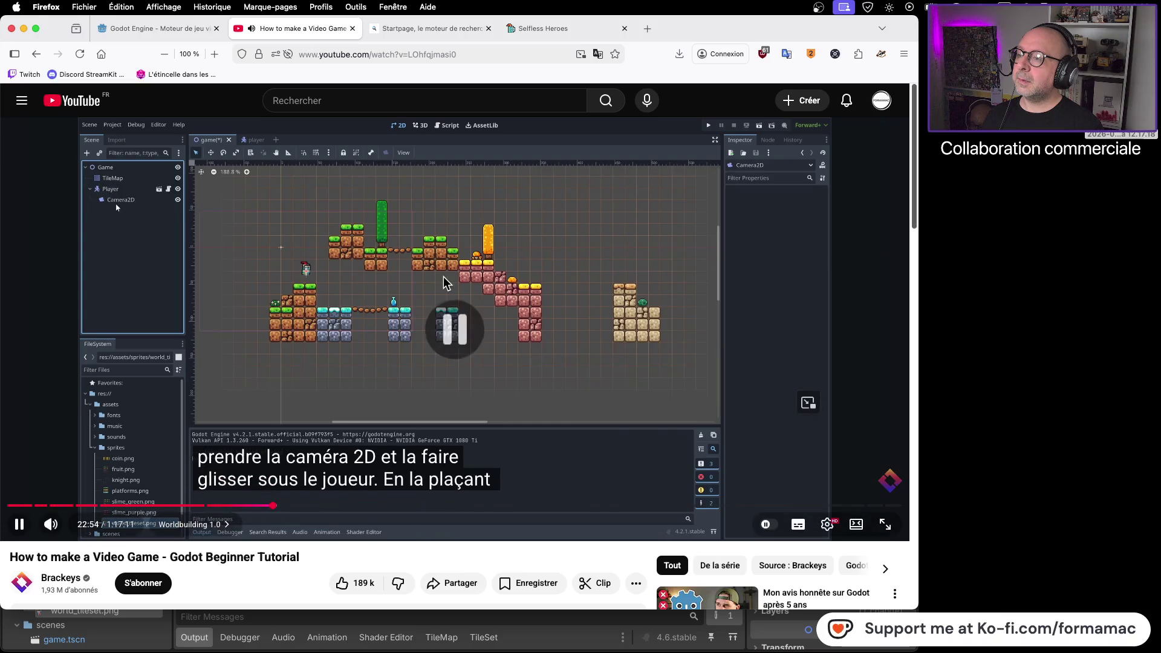
key("super+Tab")
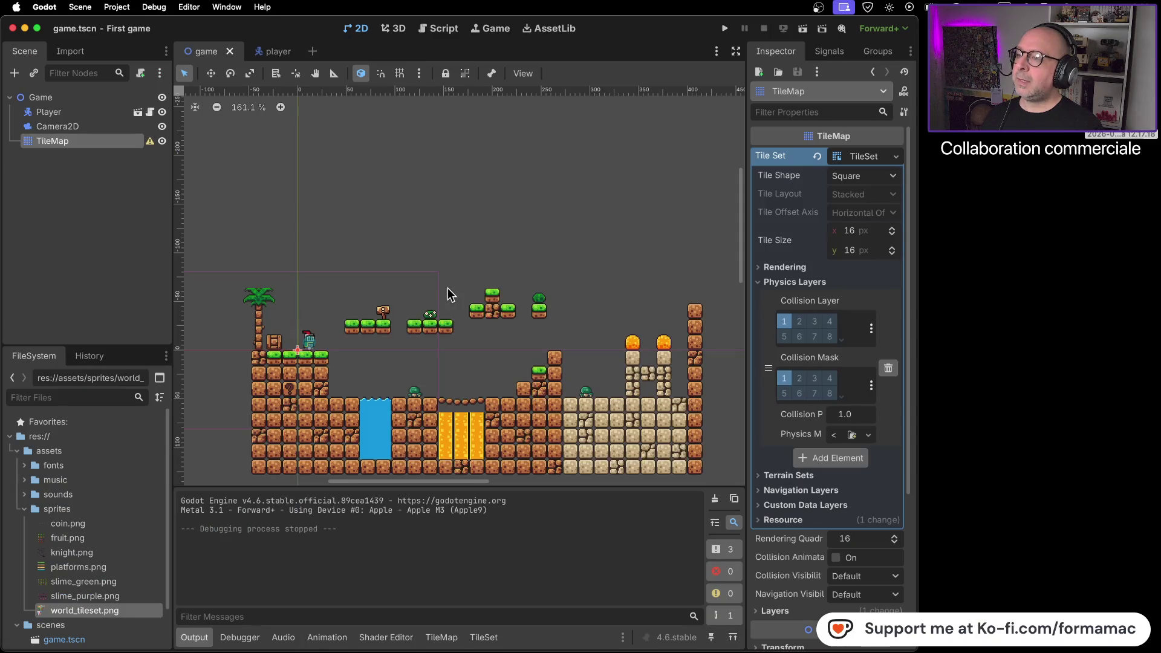
left_click(42, 126)
left_click_drag(42, 126, 54, 112)
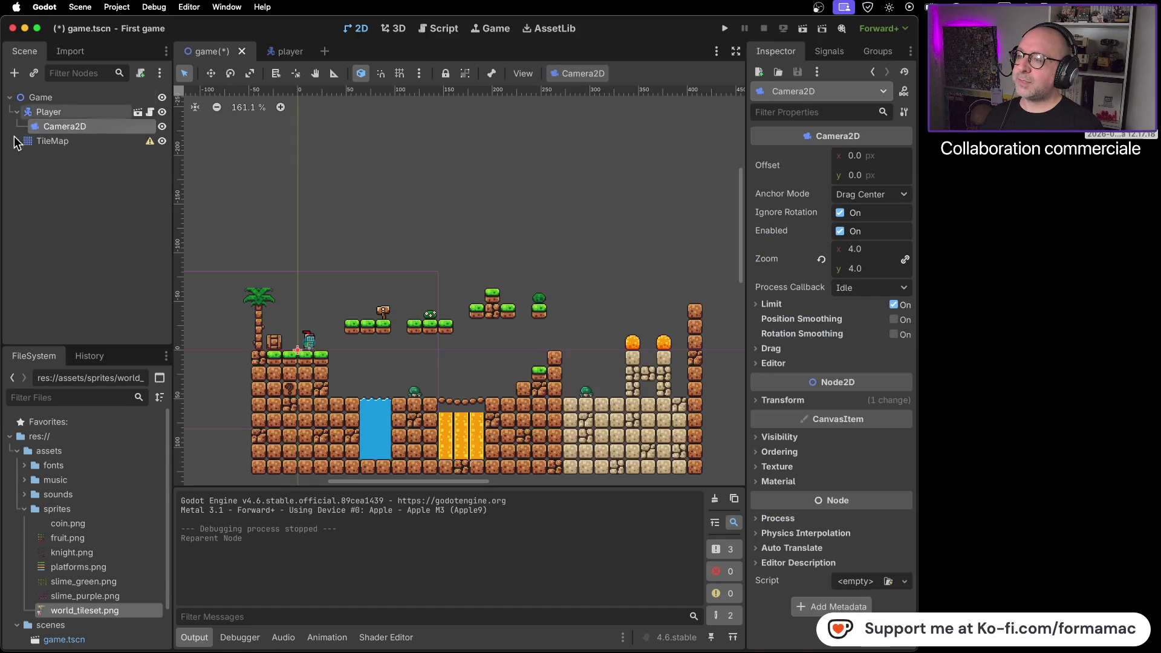
Step: Compare the scene tree with the tutorial, then move TileMap above Player under Game
key("super+Tab")
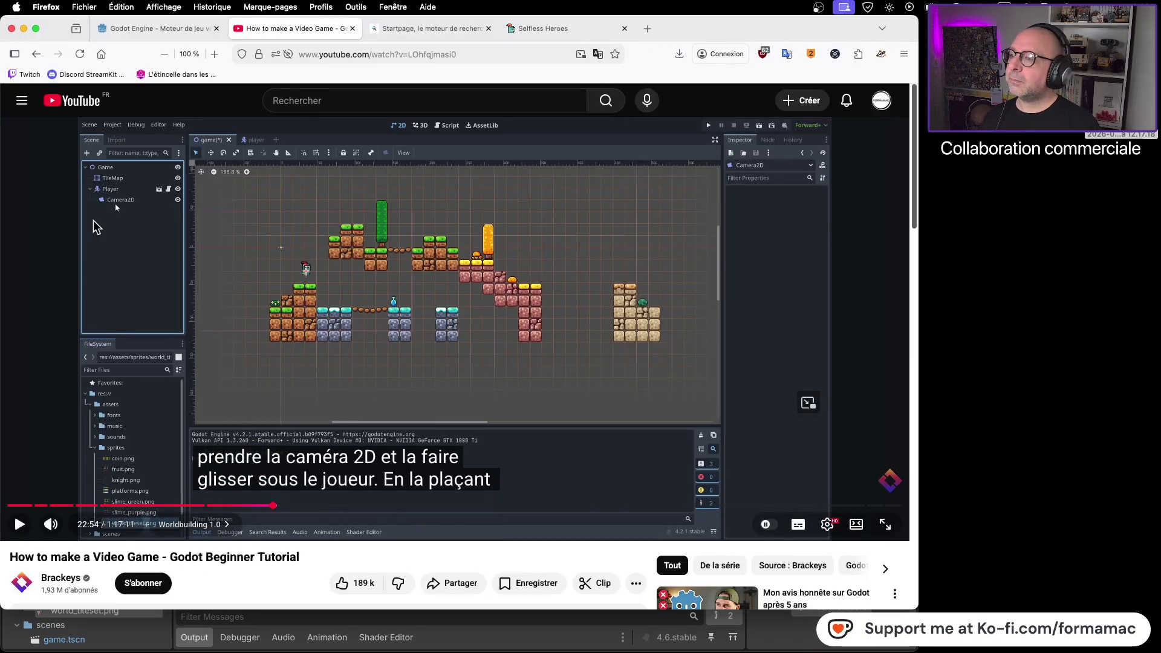
key("super+Tab")
key("super+Tab")
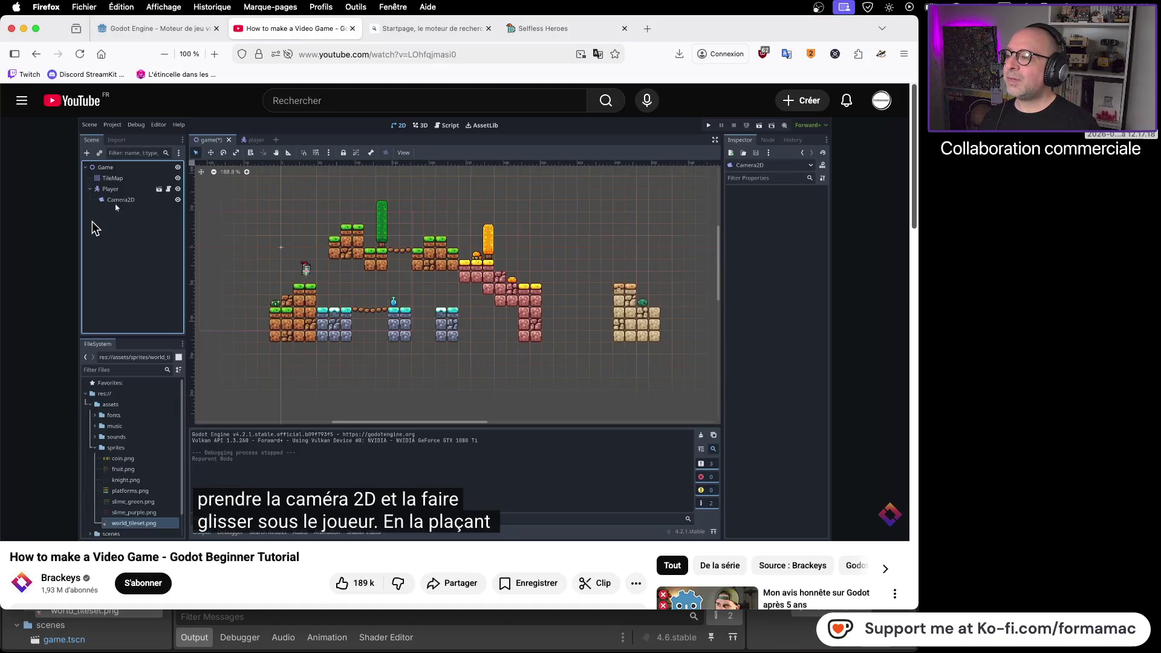
key("super+Tab")
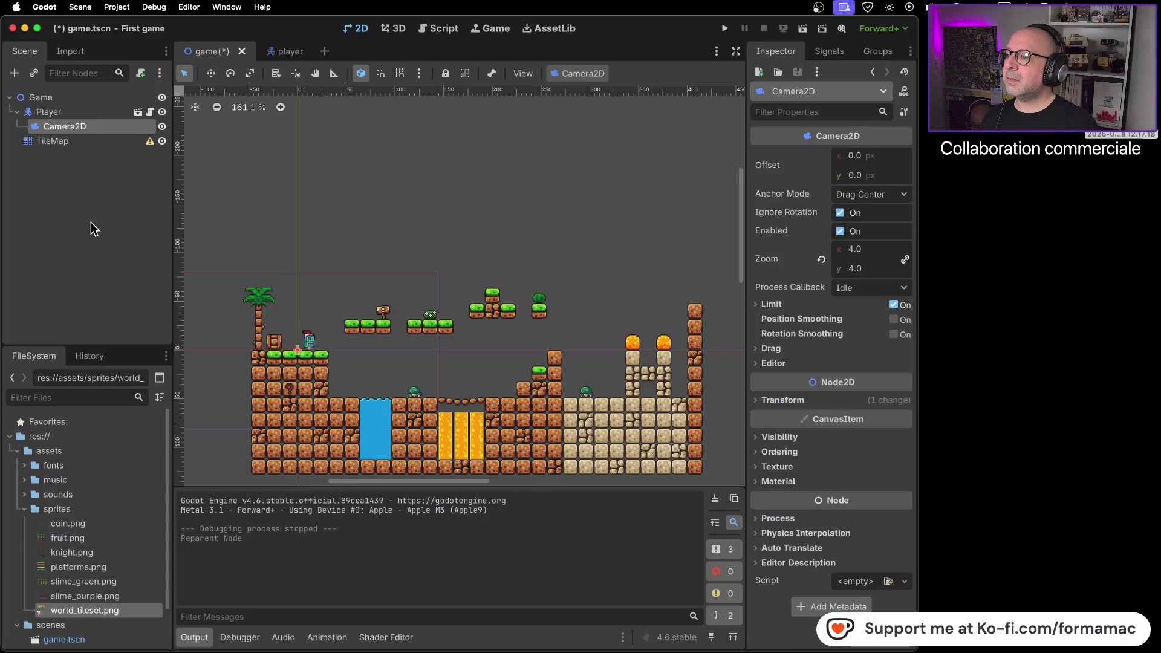
key("super+Tab")
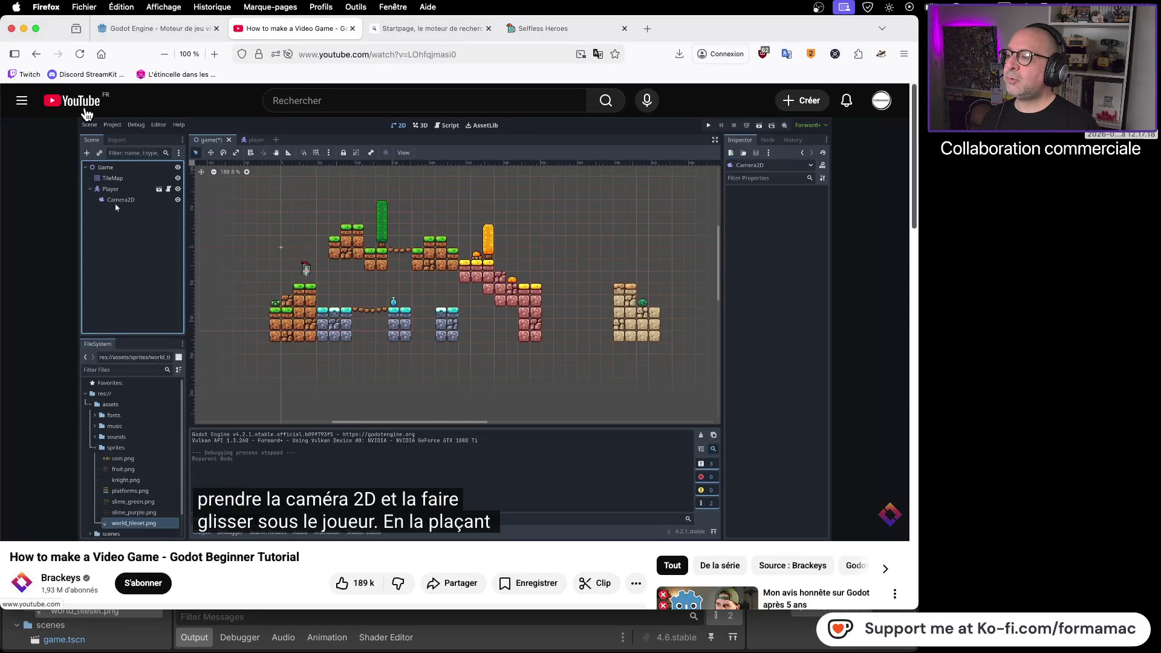
key("super+Tab")
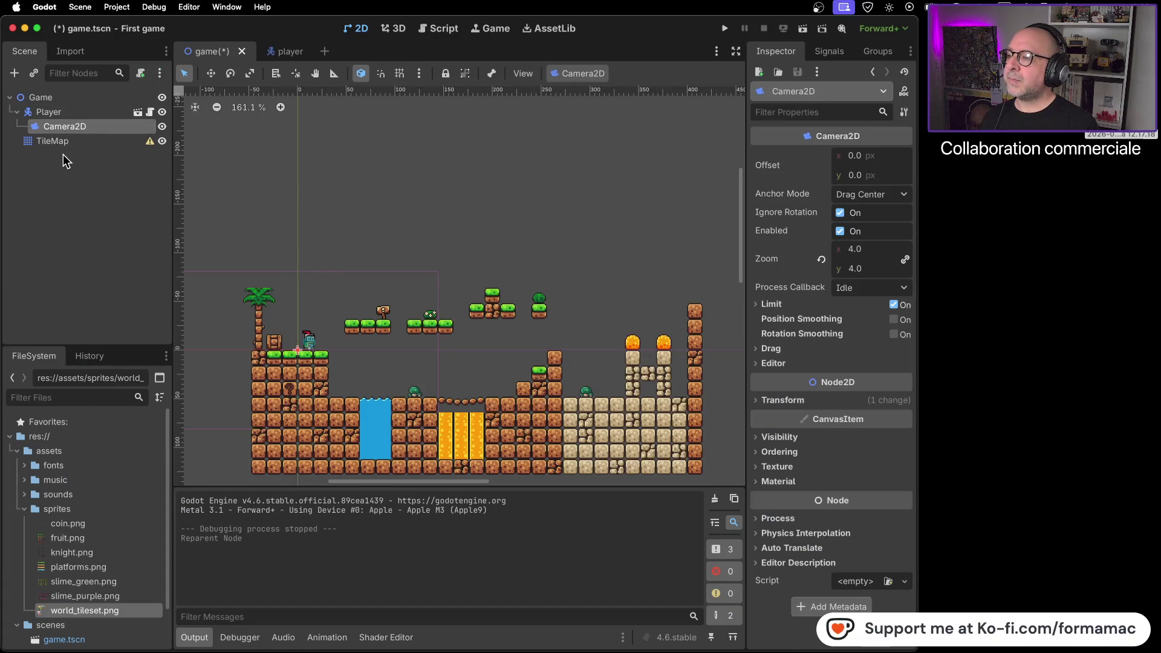
key("super+Tab")
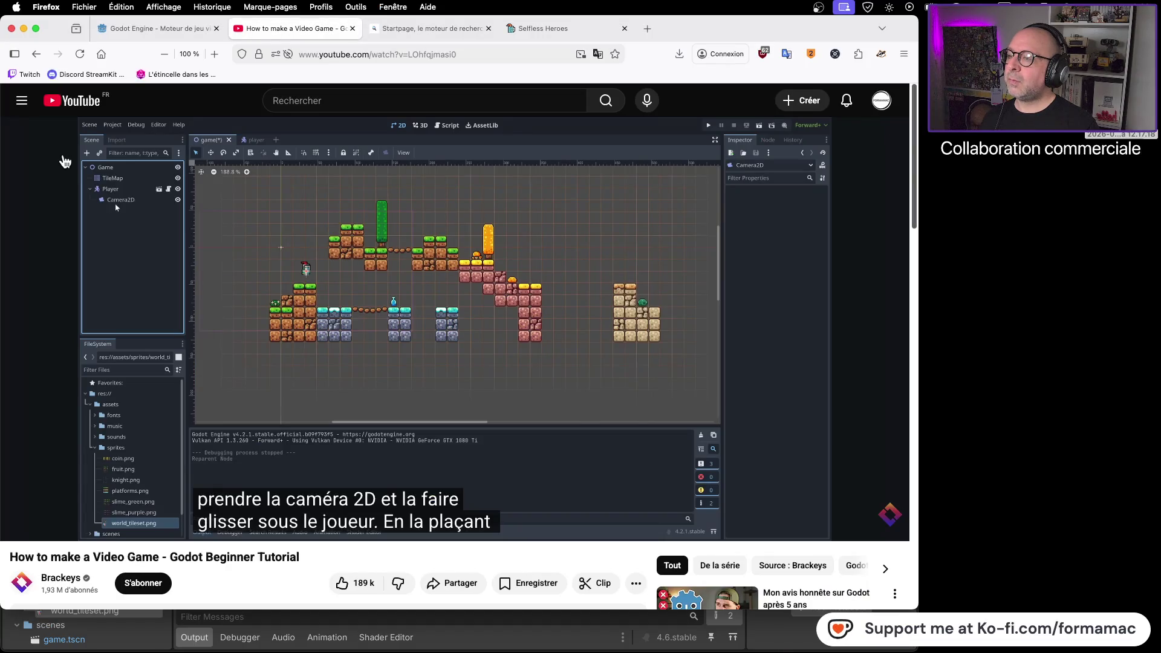
key("super+Tab")
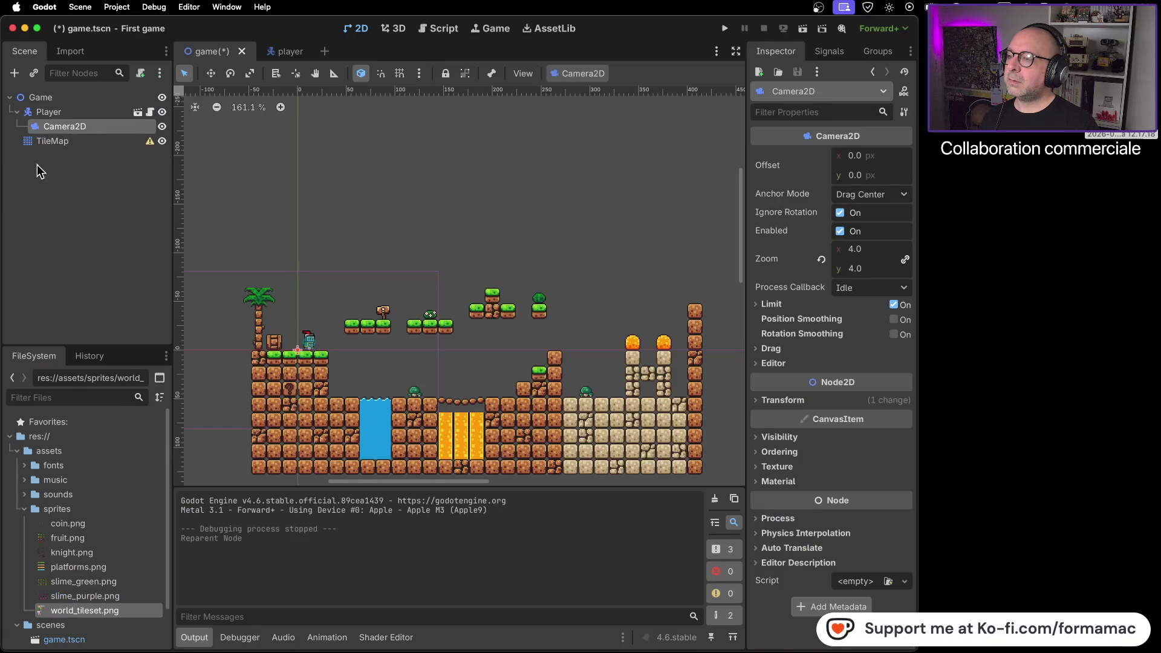
left_click_drag(26, 142, 50, 104)
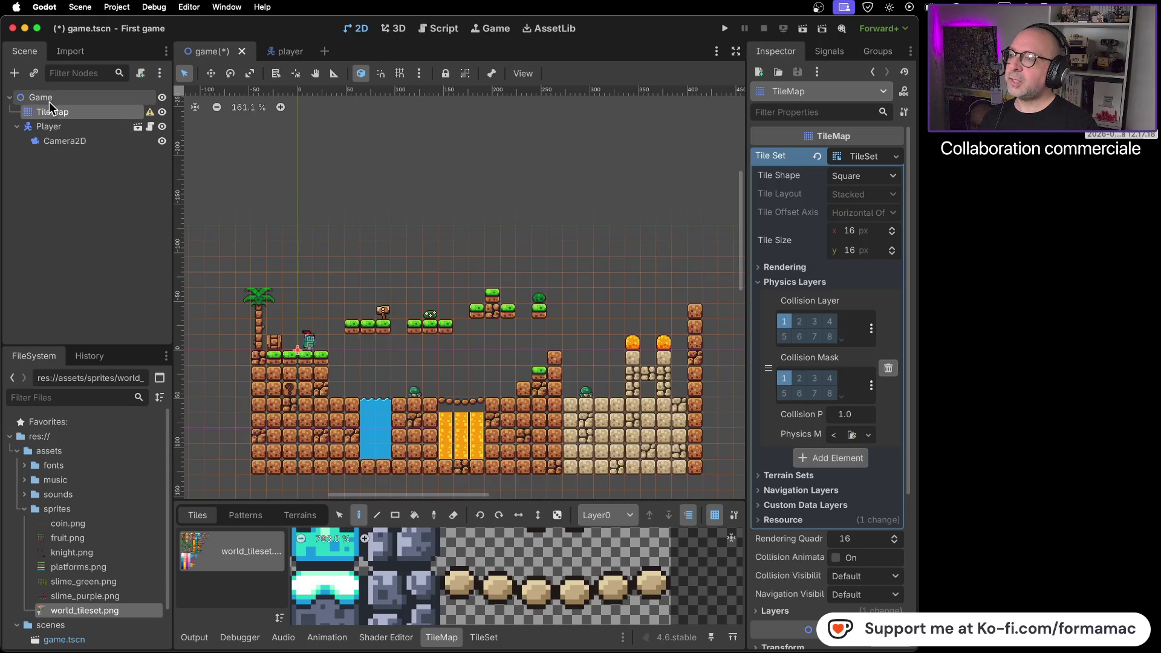
key("super+Tab")
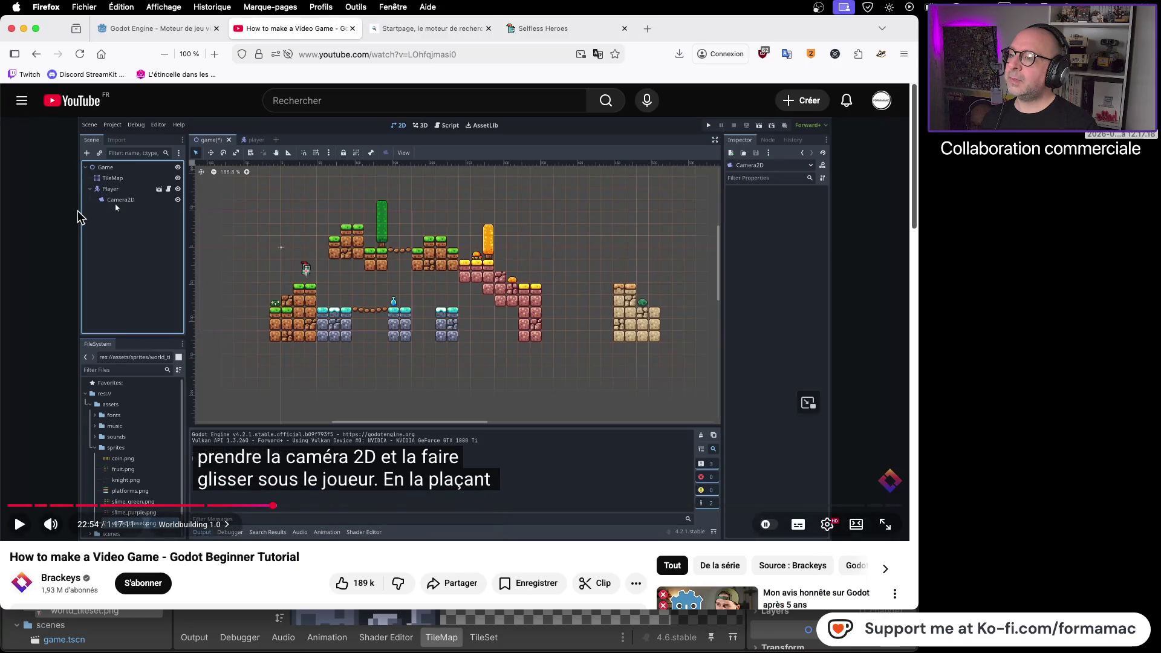
key("super+Tab")
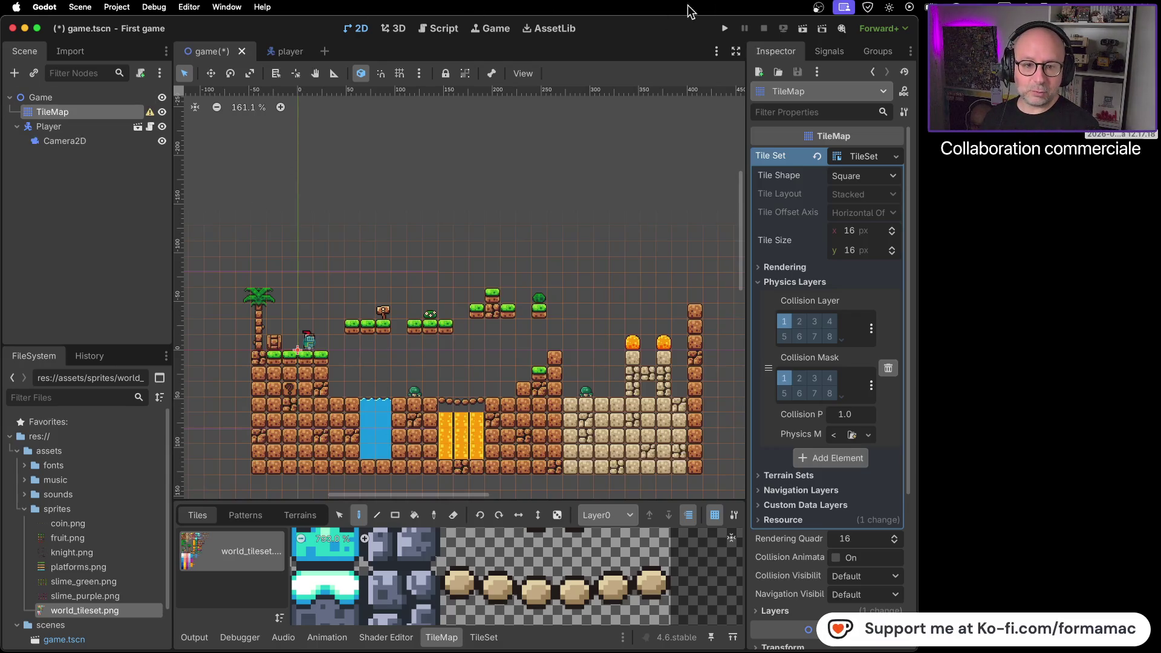
left_click(1122, 134)
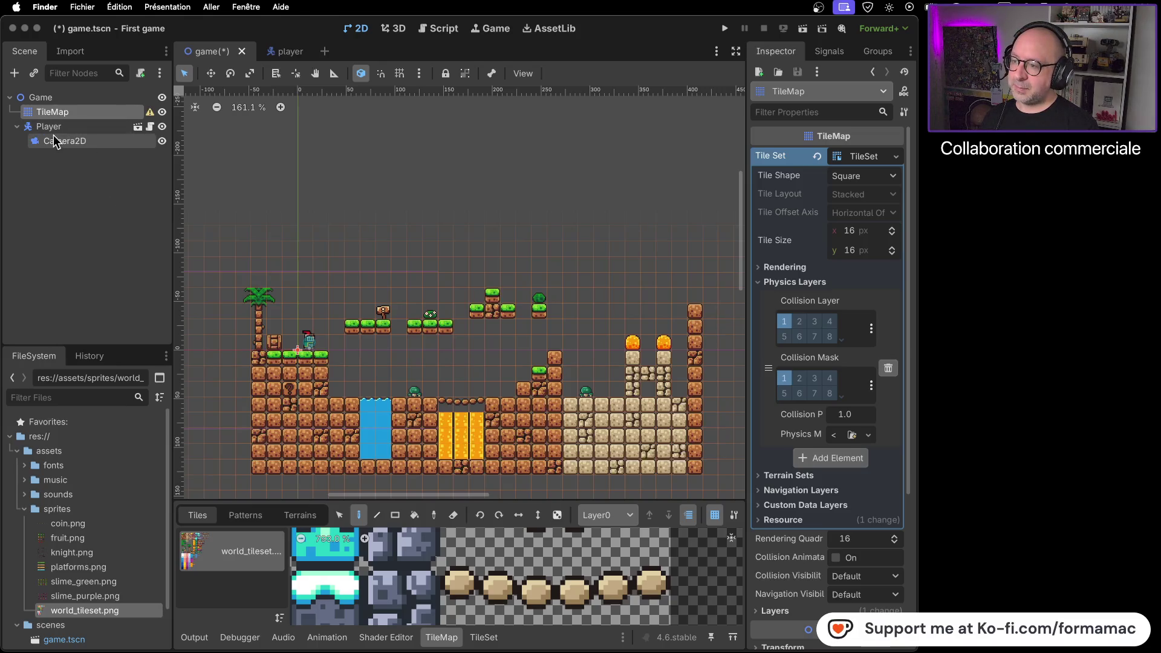
left_click(103, 205)
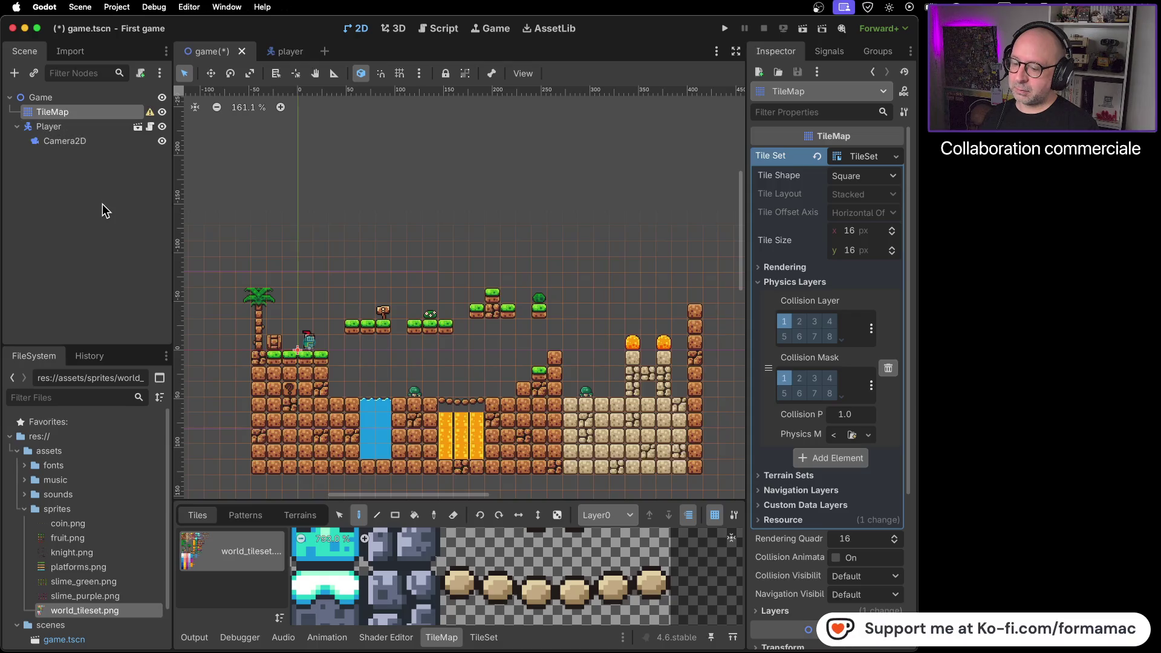
key("super+Tab")
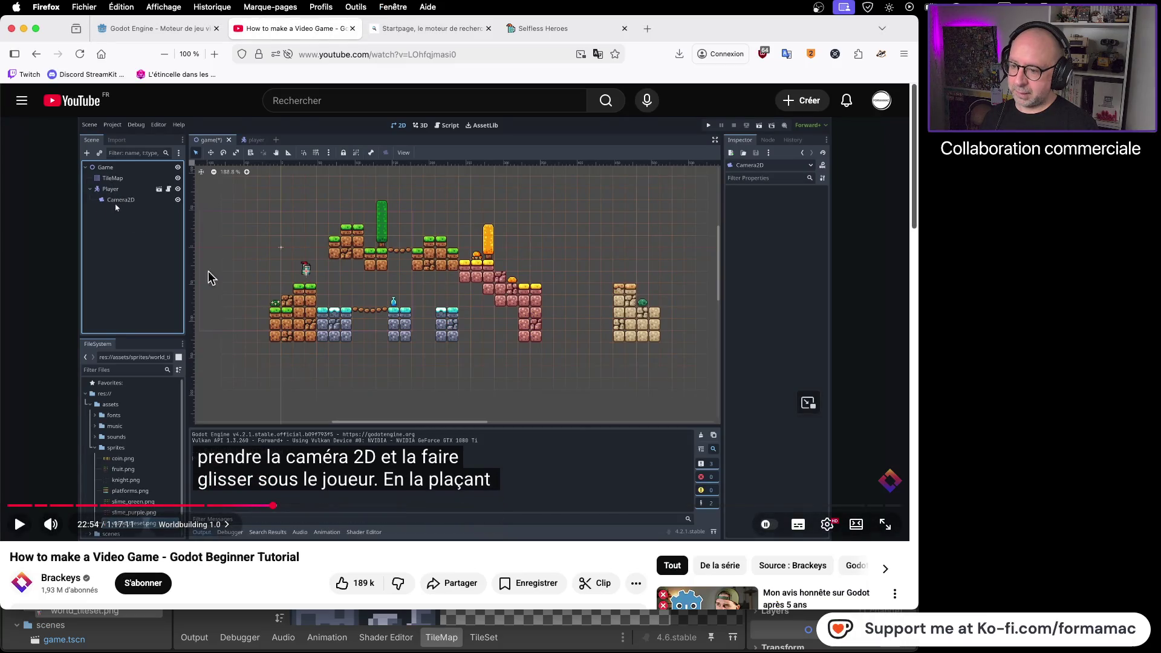
left_click(445, 395)
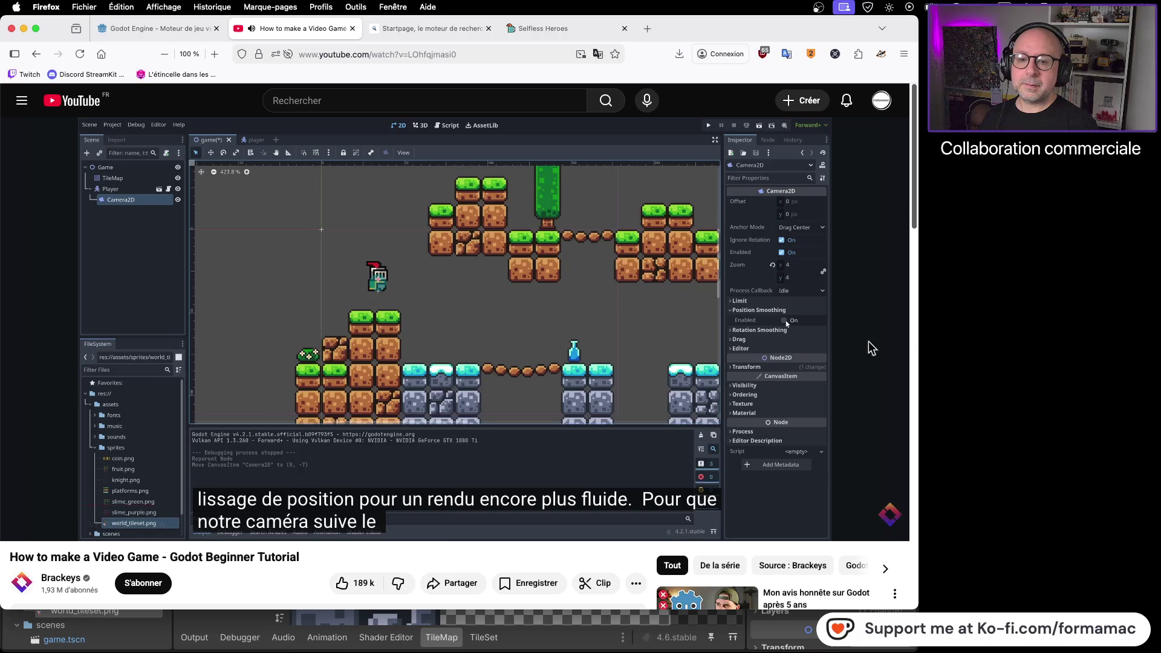
left_click(635, 301)
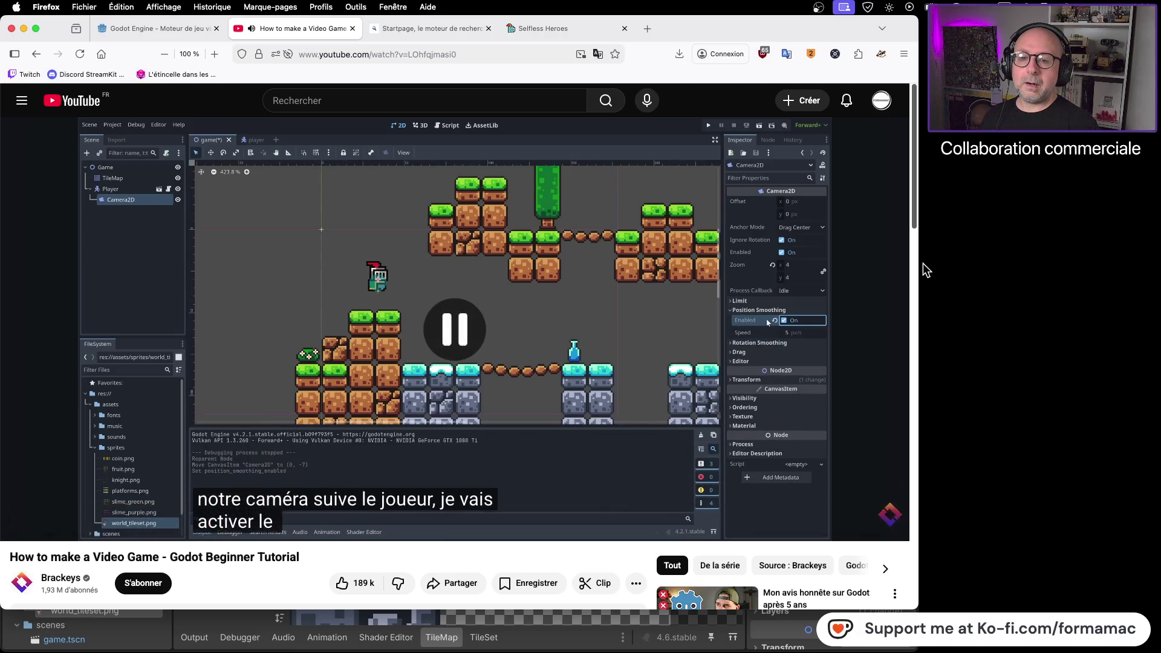
key("super+Tab")
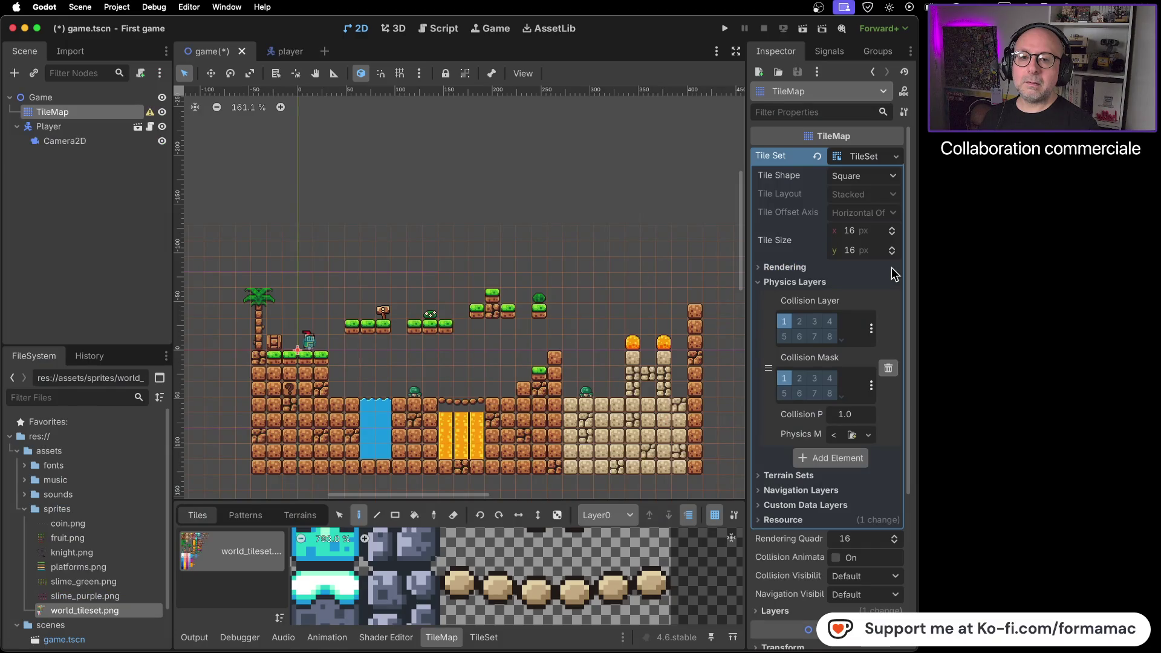
key("super+Tab")
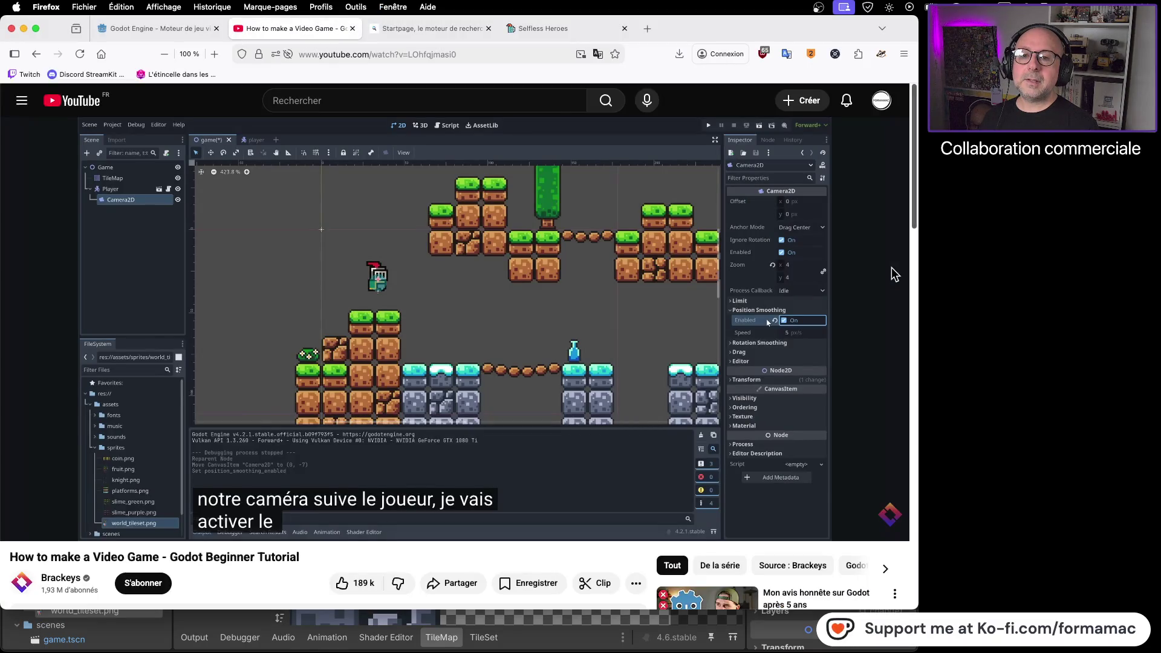
key("super+Tab")
key("super+Tab")
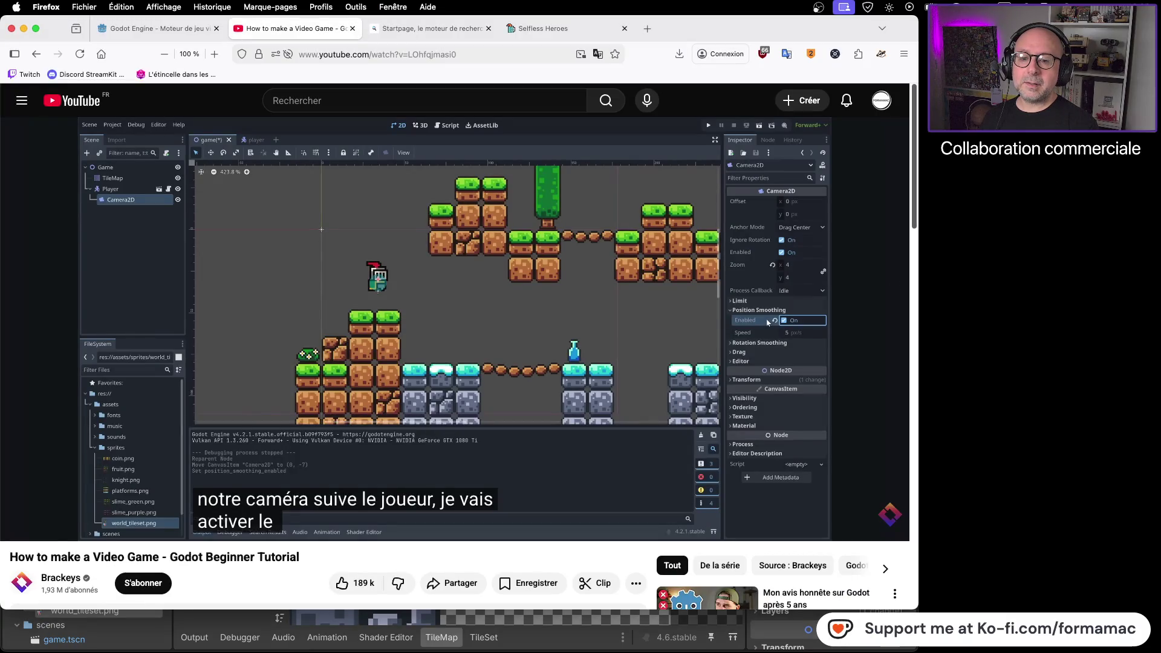
mouse_move(894, 273)
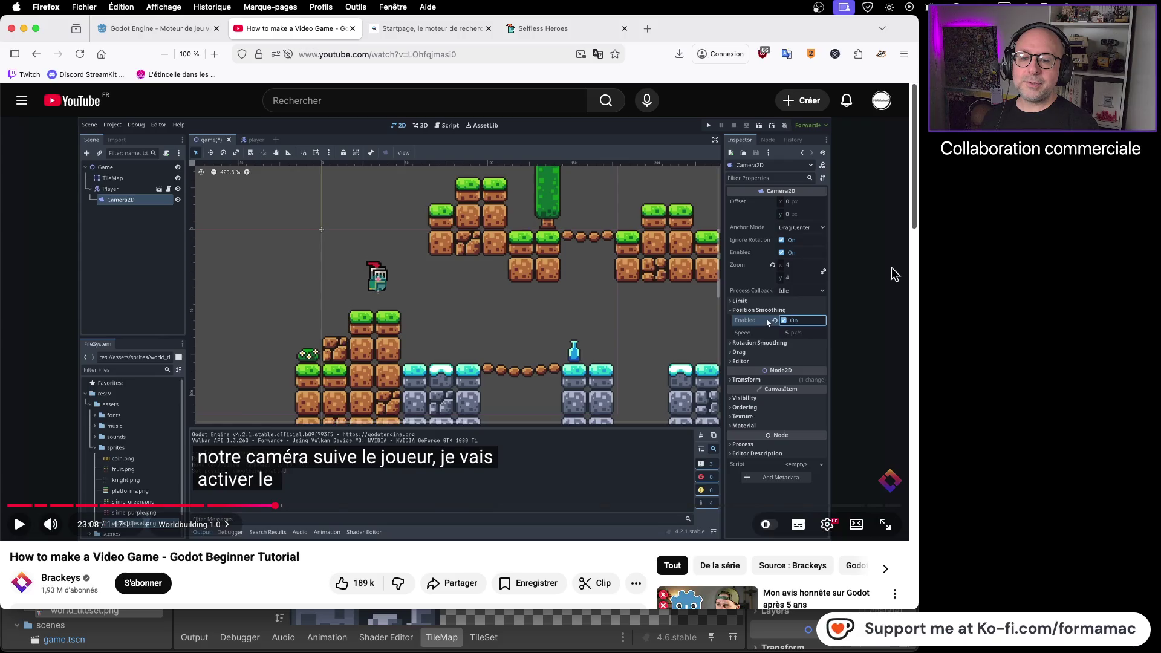
key("super+Tab")
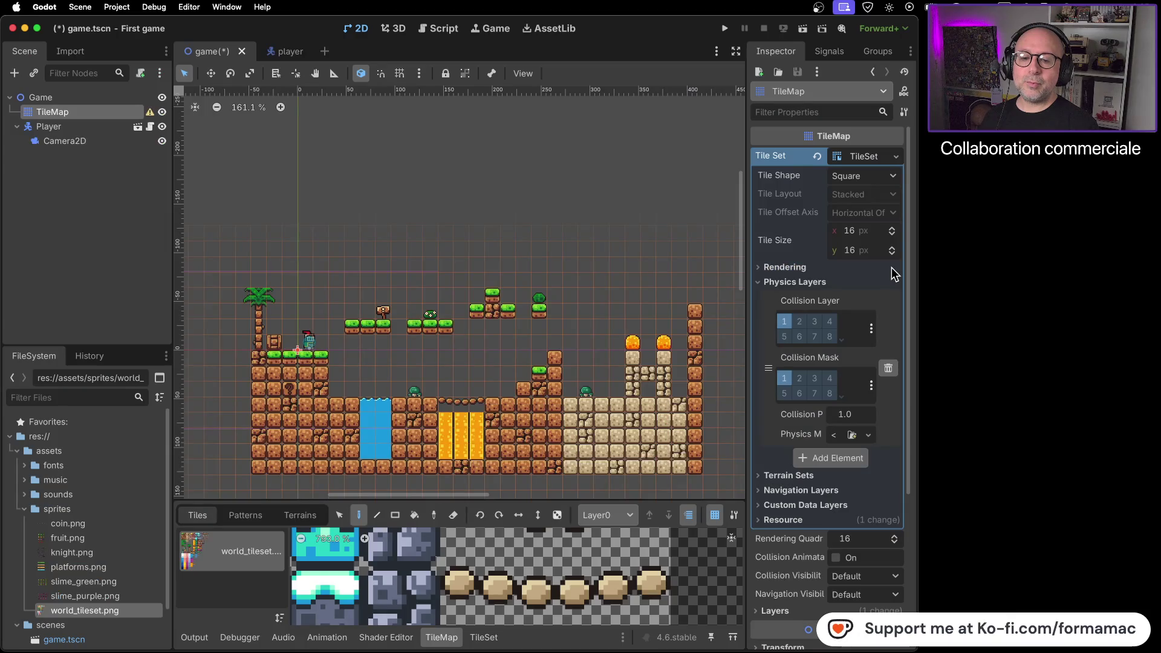
left_click(761, 283)
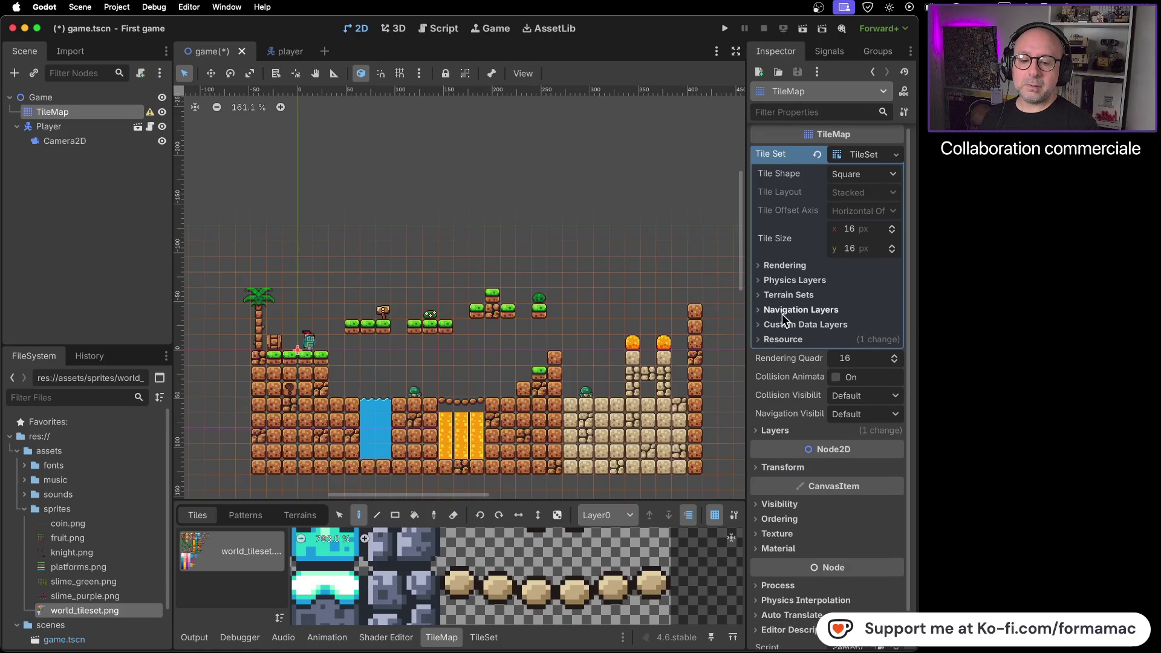
Step: Check the tutorial, then select Camera2D to show its properties in the Inspector
scroll(782, 314, "down", 2)
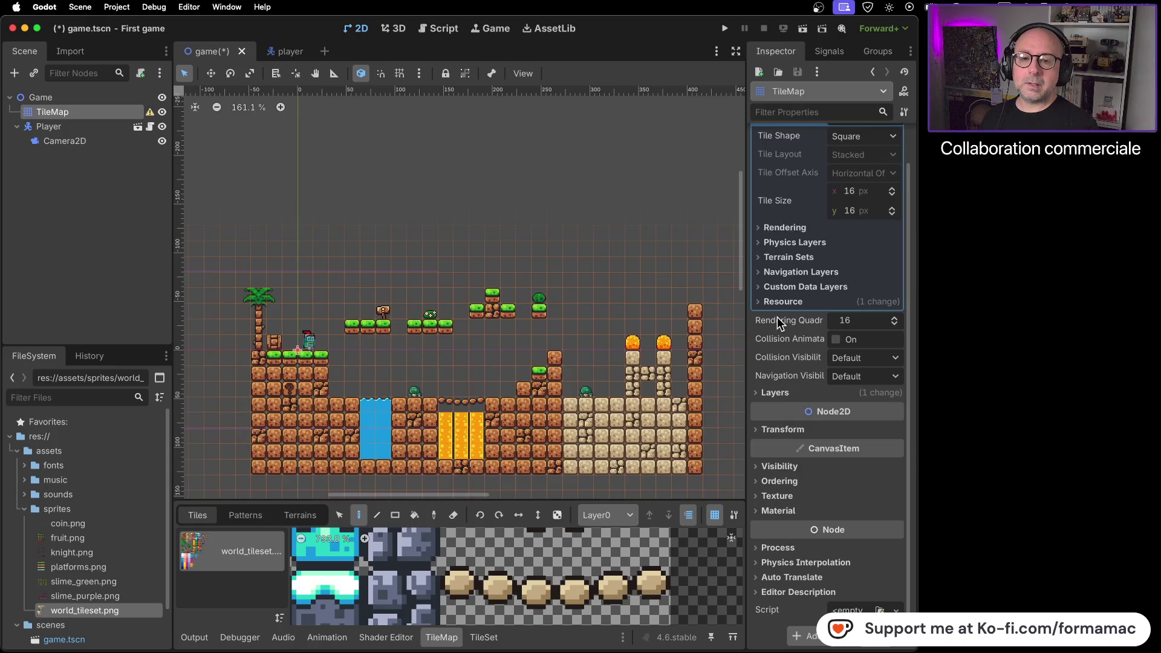
scroll(778, 321, "up", 2)
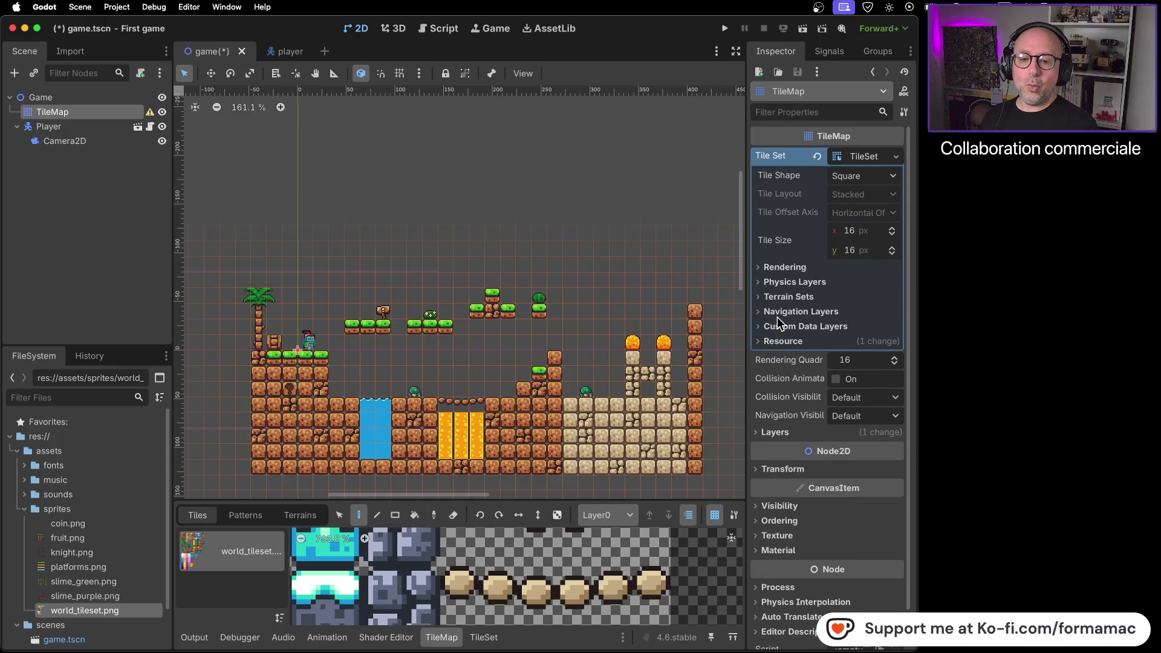
key("super+Tab")
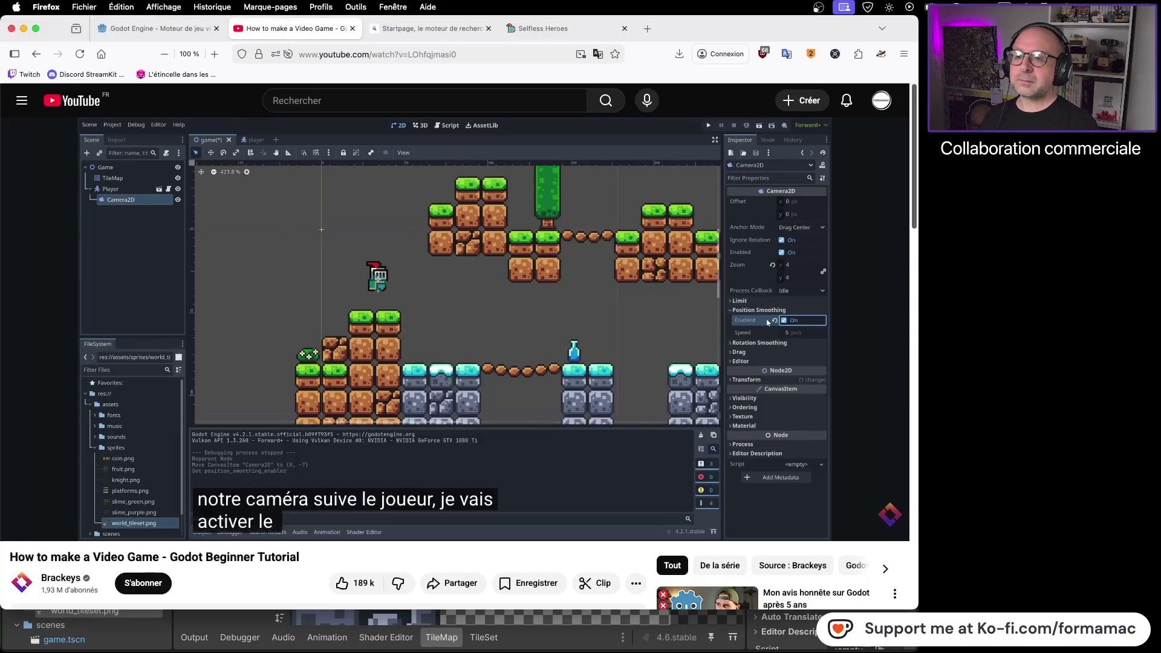
key("super+Tab")
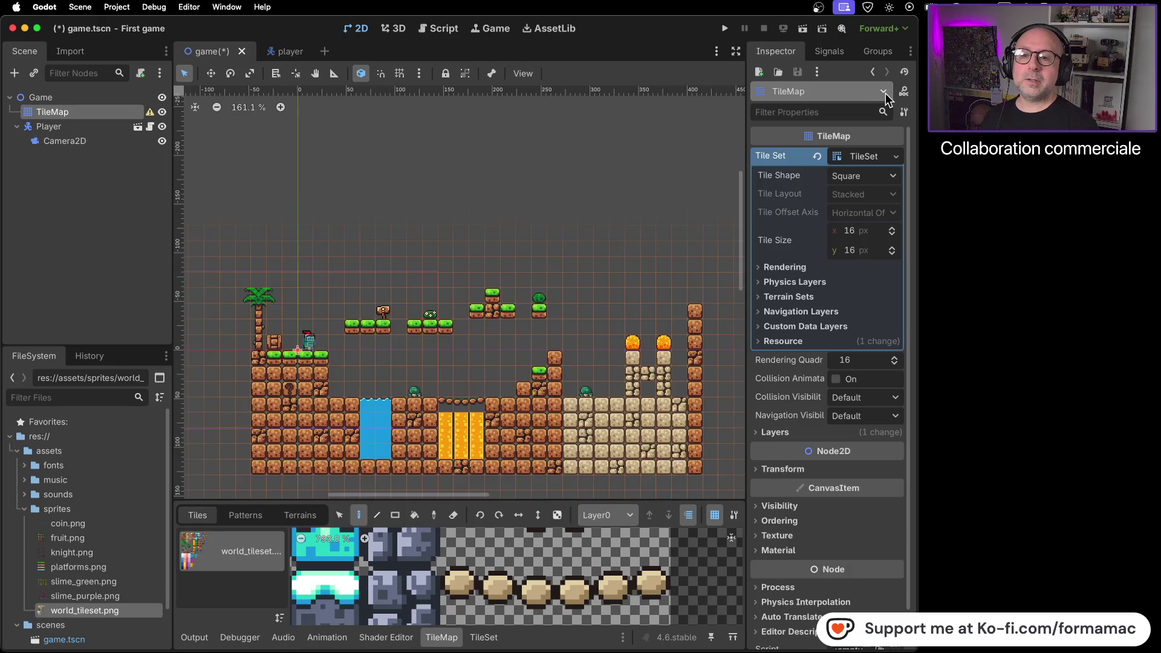
left_click(70, 142)
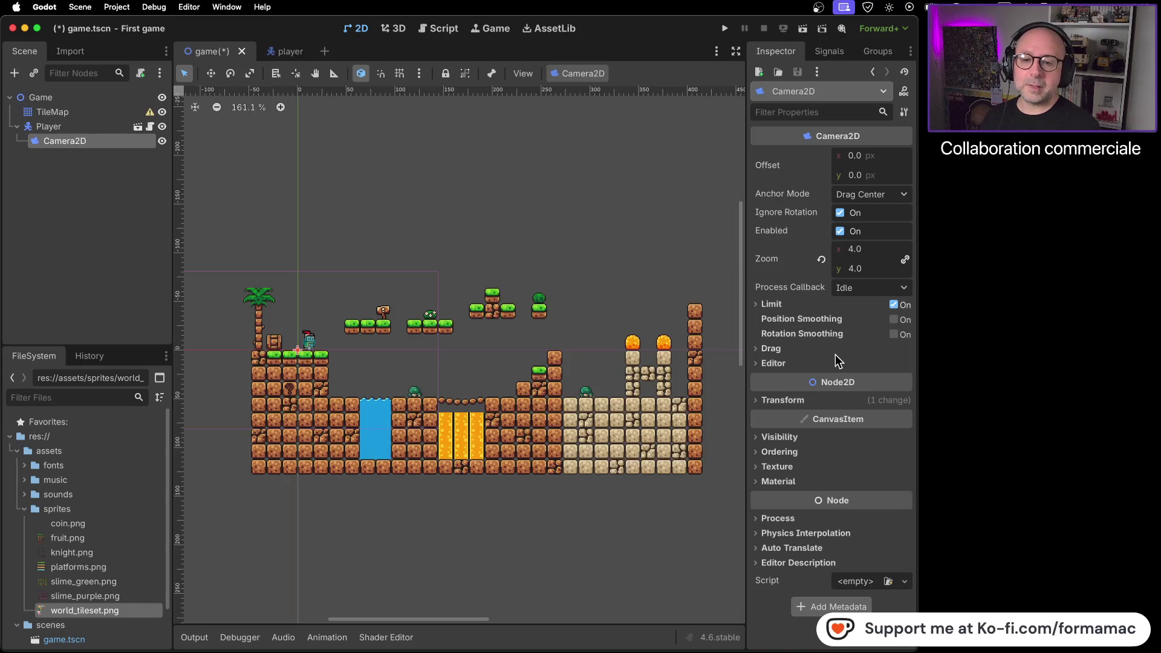
Step: Consult the tutorial again and enable the Camera2D's position smoothing
key("super+Tab")
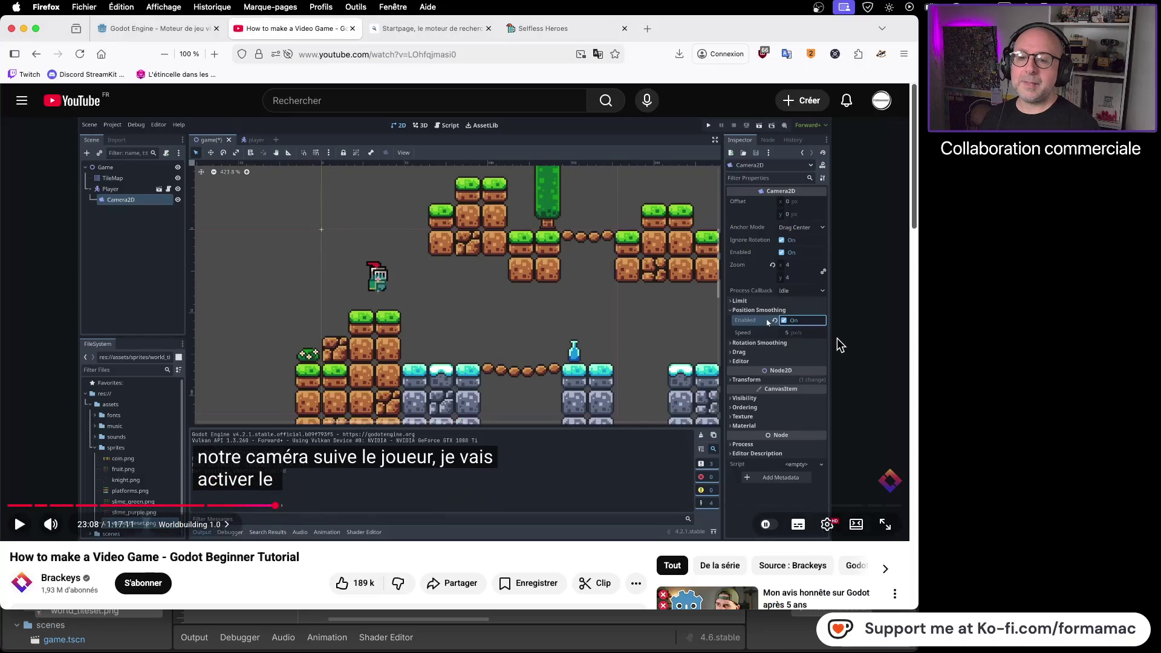
key("super+Tab")
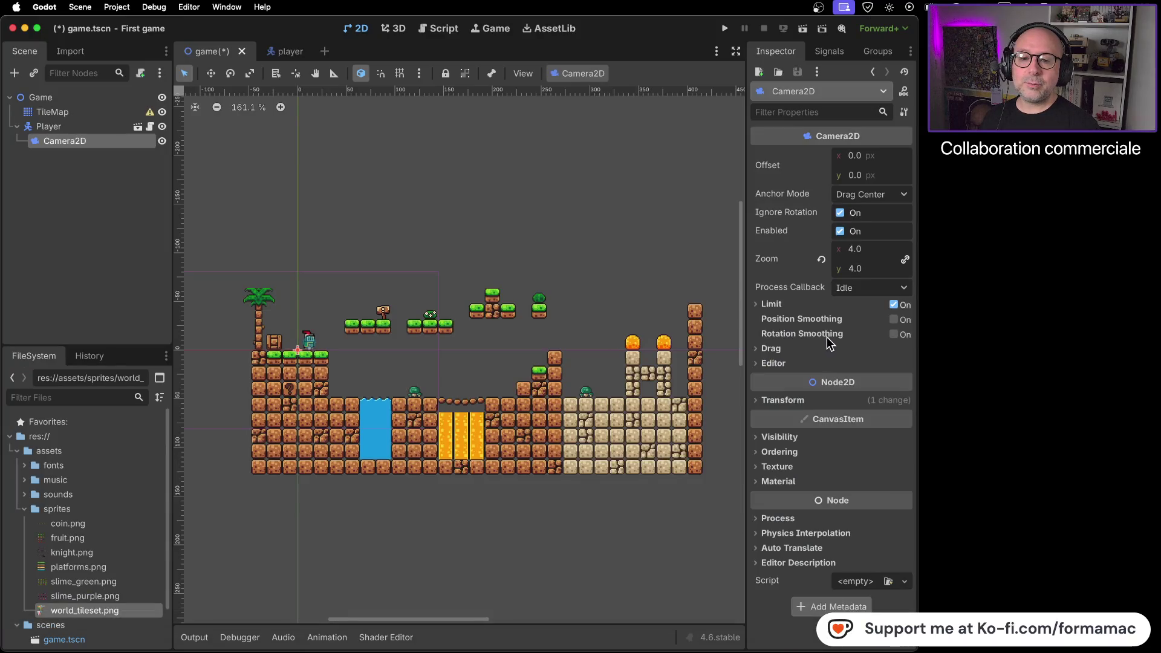
key("super+Tab")
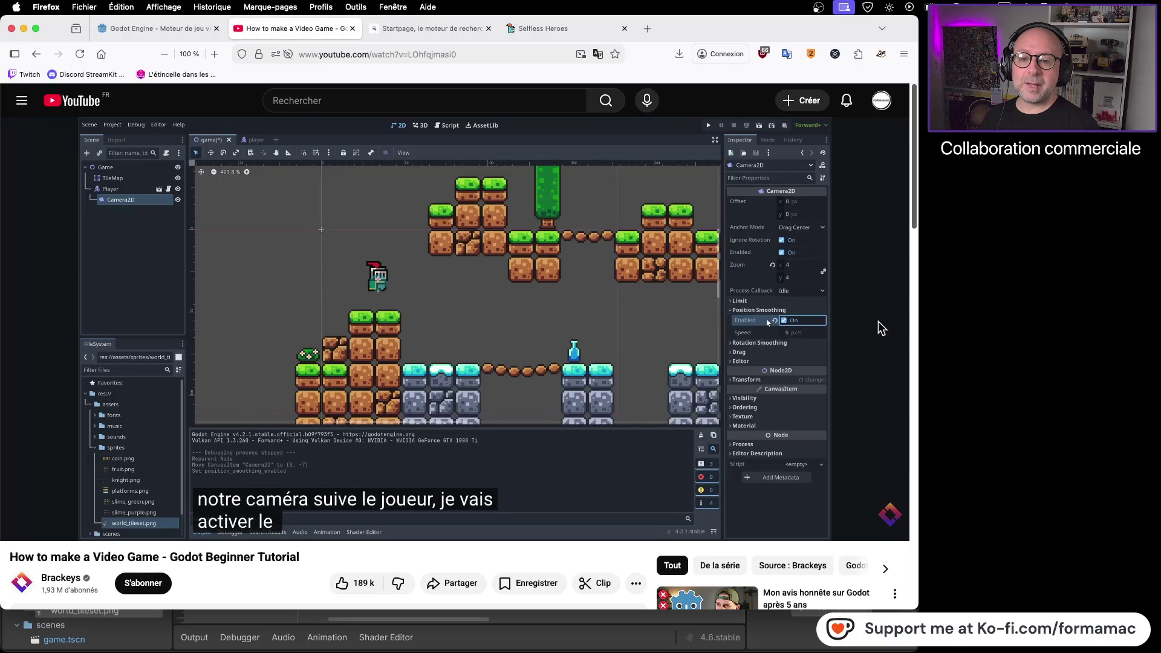
key("super+Tab")
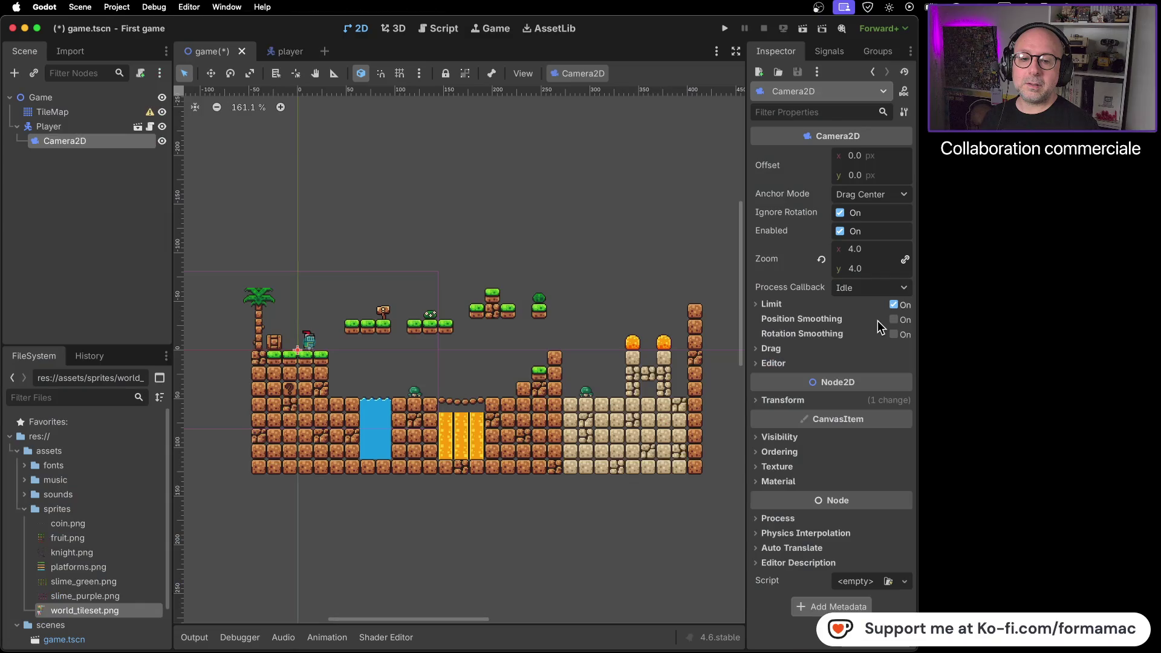
left_click(894, 321)
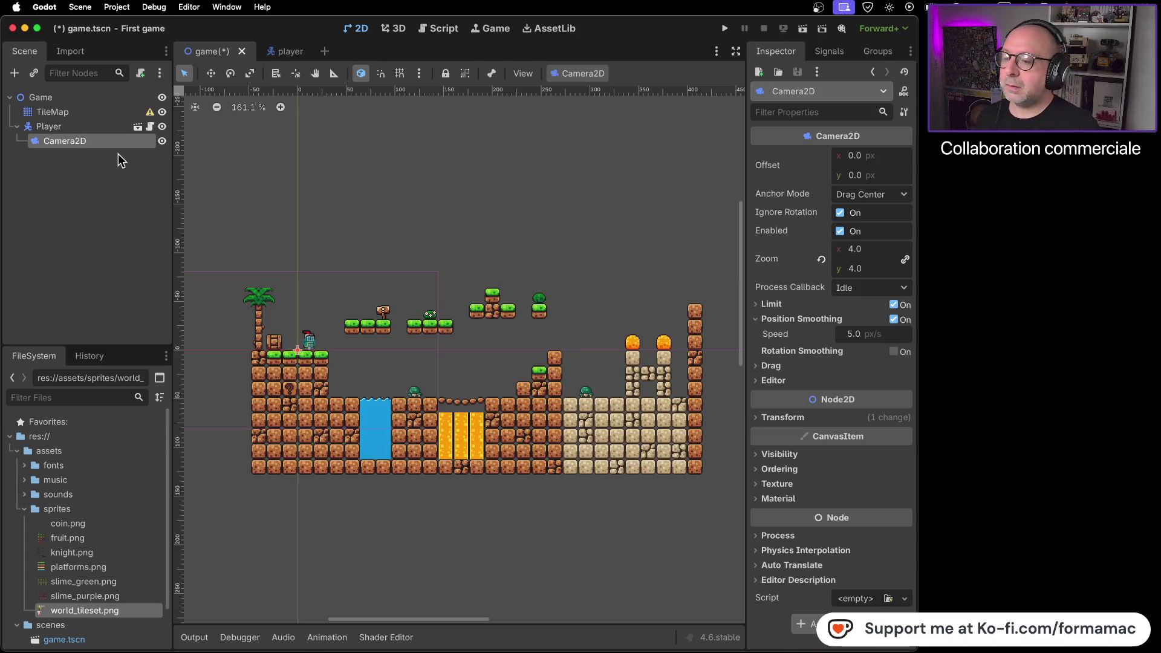
Step: Review the Camera2D Inspector showing 4.0 zoom and smoothing speed 5.0 px/s
scroll(311, 340, "up", 10)
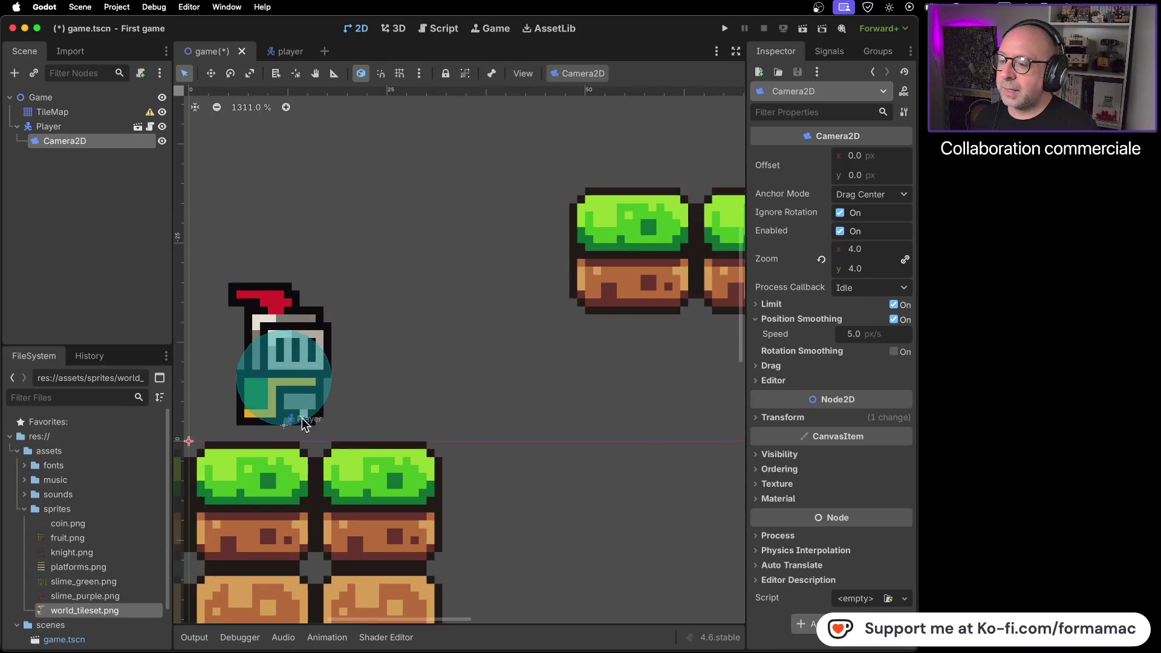
Step: Move the player down onto the ground and 18 px left beside the crate
left_click_drag(285, 427, 282, 441)
scroll(359, 420, "down", 5)
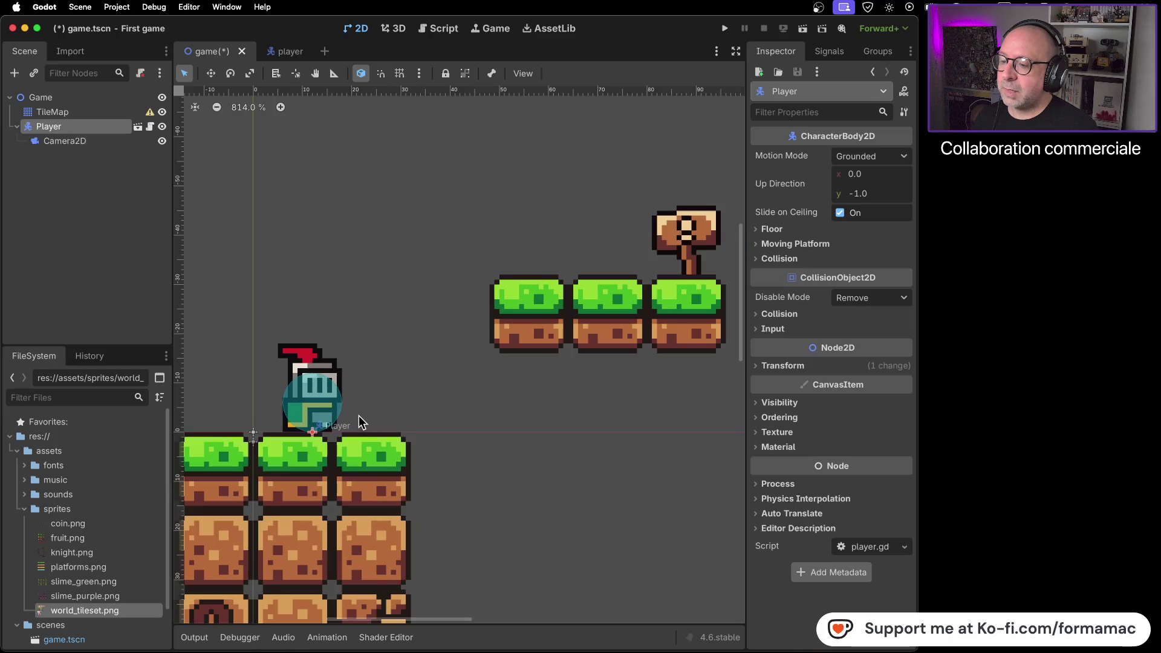
scroll(359, 421, "down", 5)
scroll(375, 420, "up", 10)
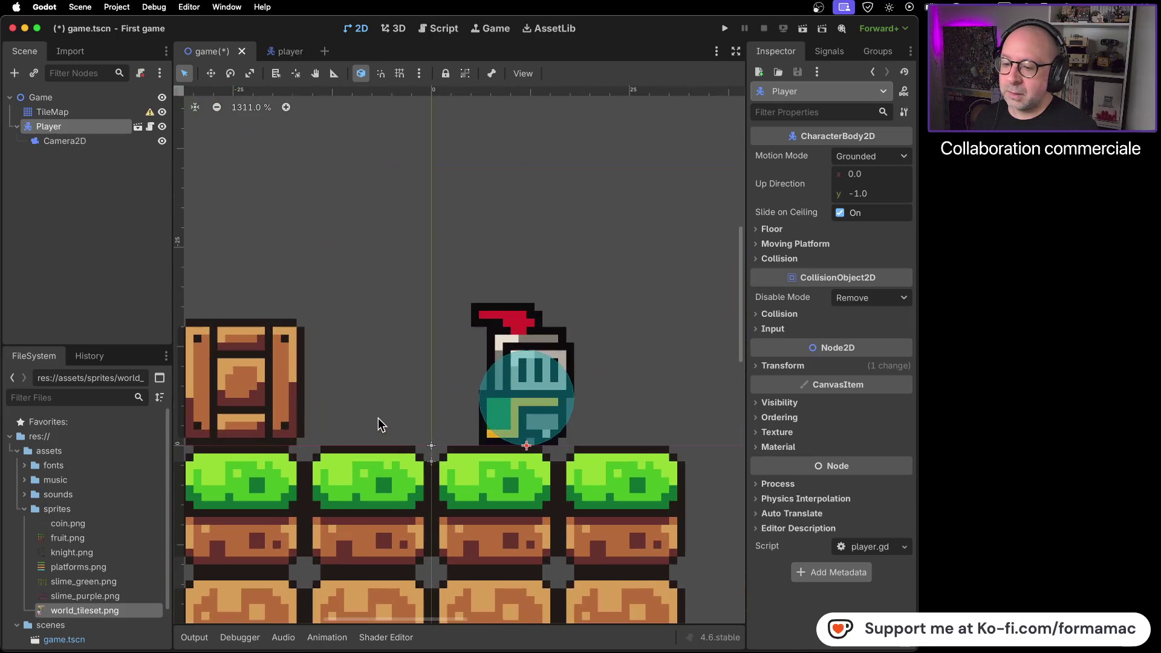
left_click_drag(525, 414, 370, 413)
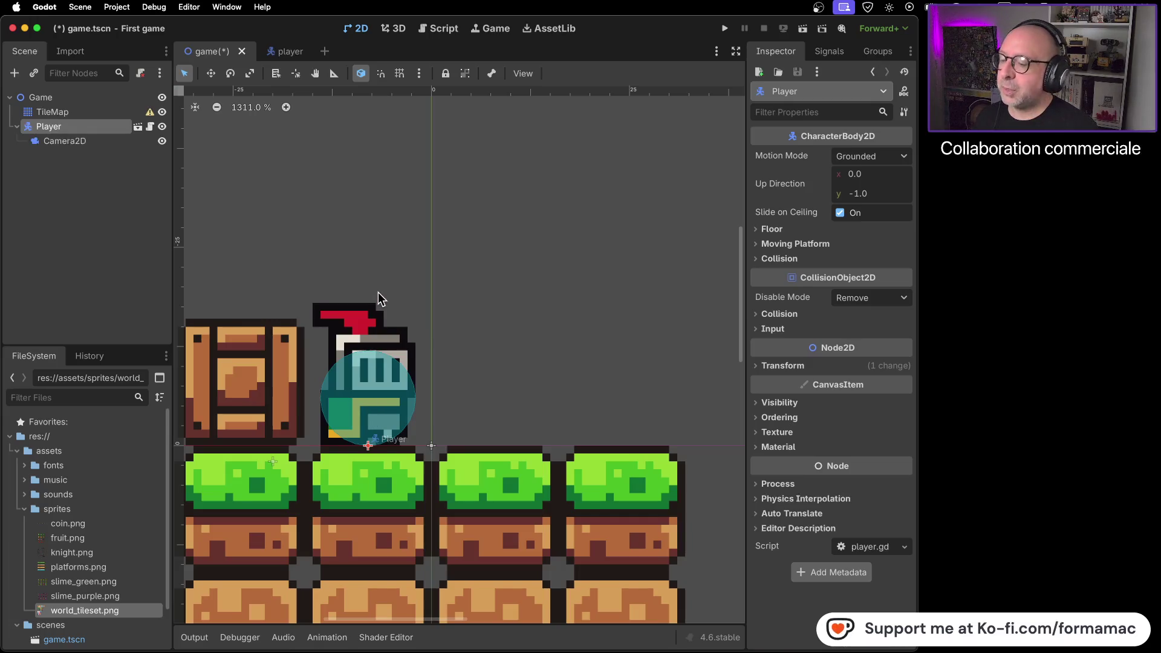
Step: Nudge the player up one pixel and drag the Camera2D onto the player
left_click(79, 142)
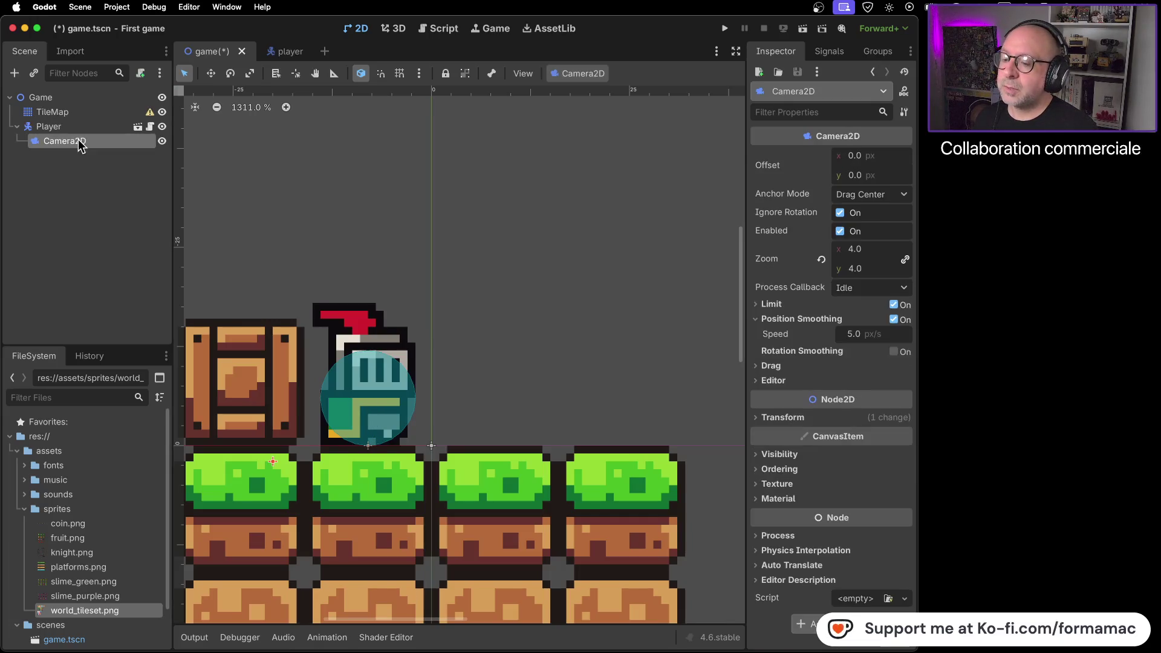
left_click_drag(369, 445, 369, 445)
left_click(97, 141)
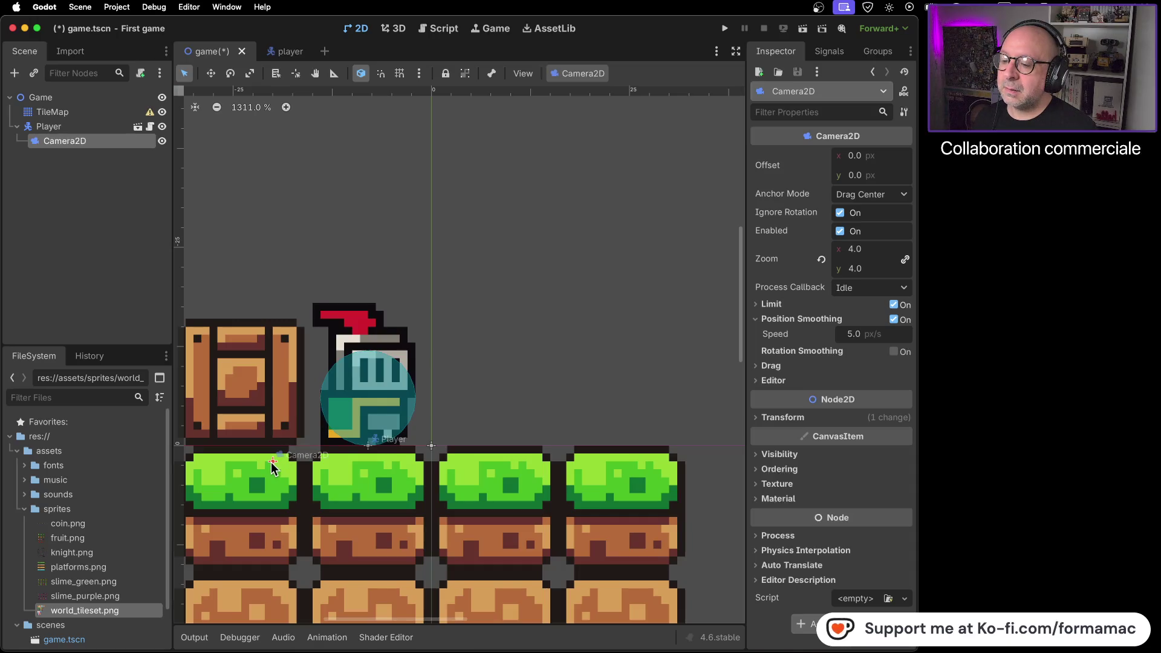
left_click_drag(273, 466, 371, 396)
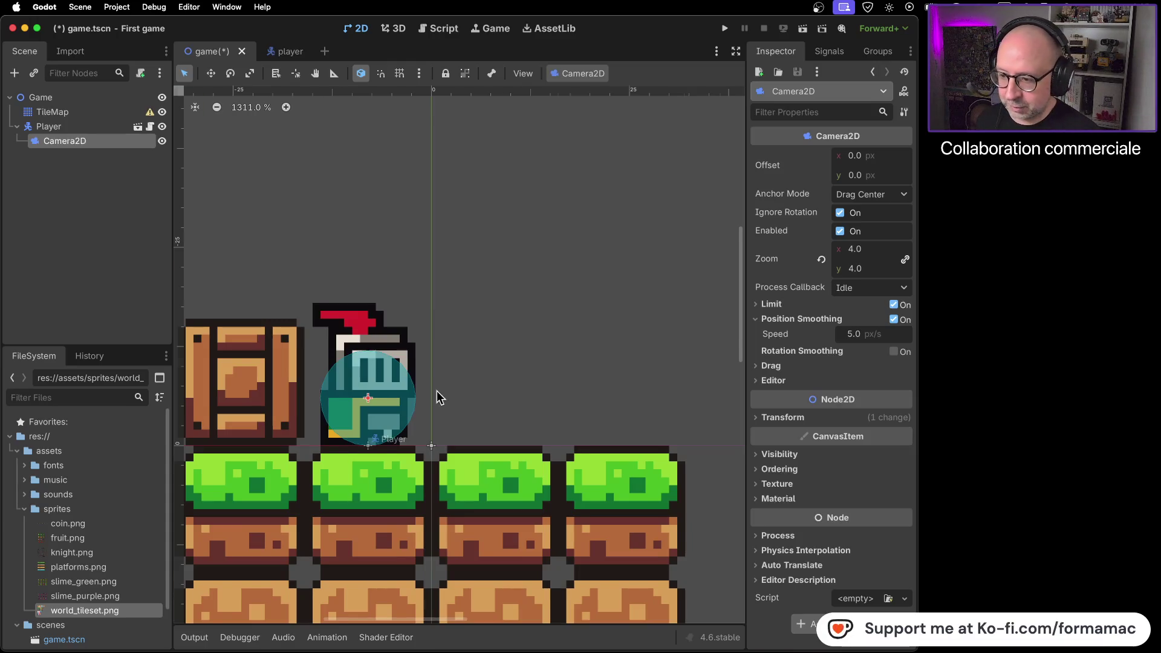
scroll(436, 396, "down", 3)
scroll(440, 396, "down", 3)
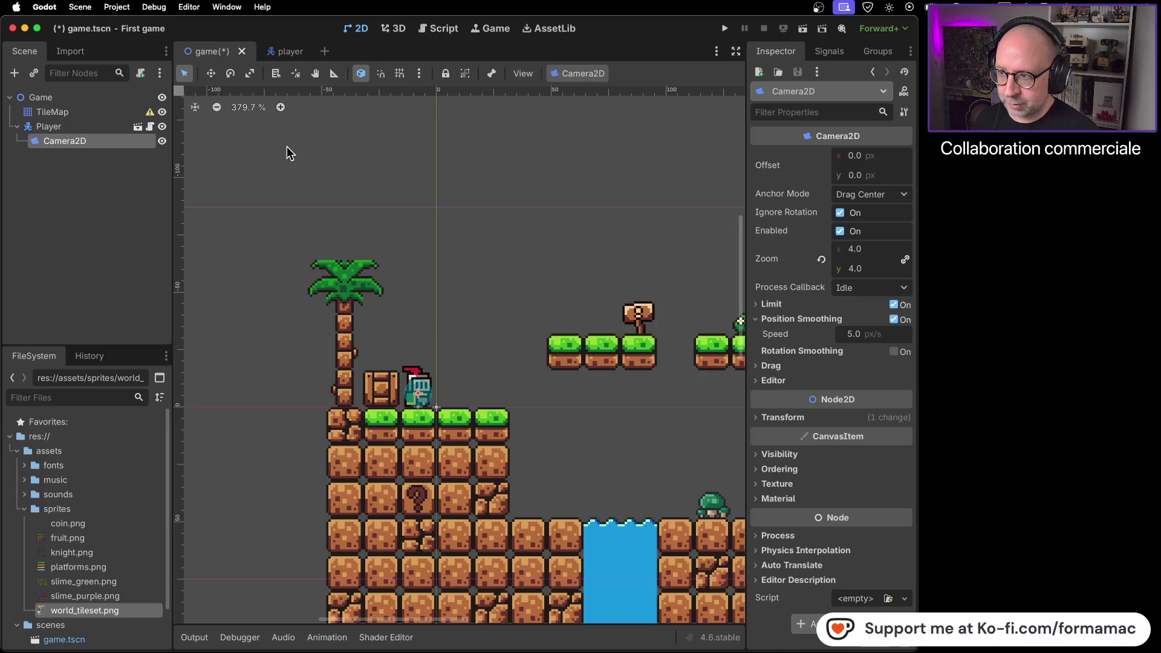
Step: Save the level, run the project, and walk and jump the knight across platforms
key("super+s")
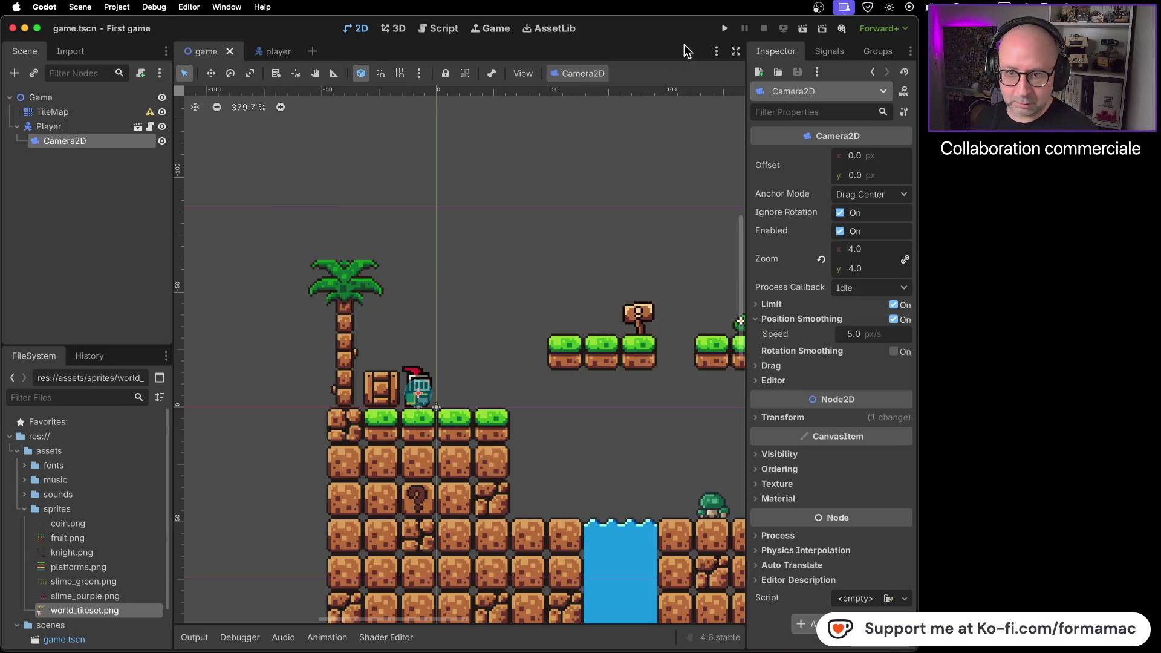
left_click(726, 28)
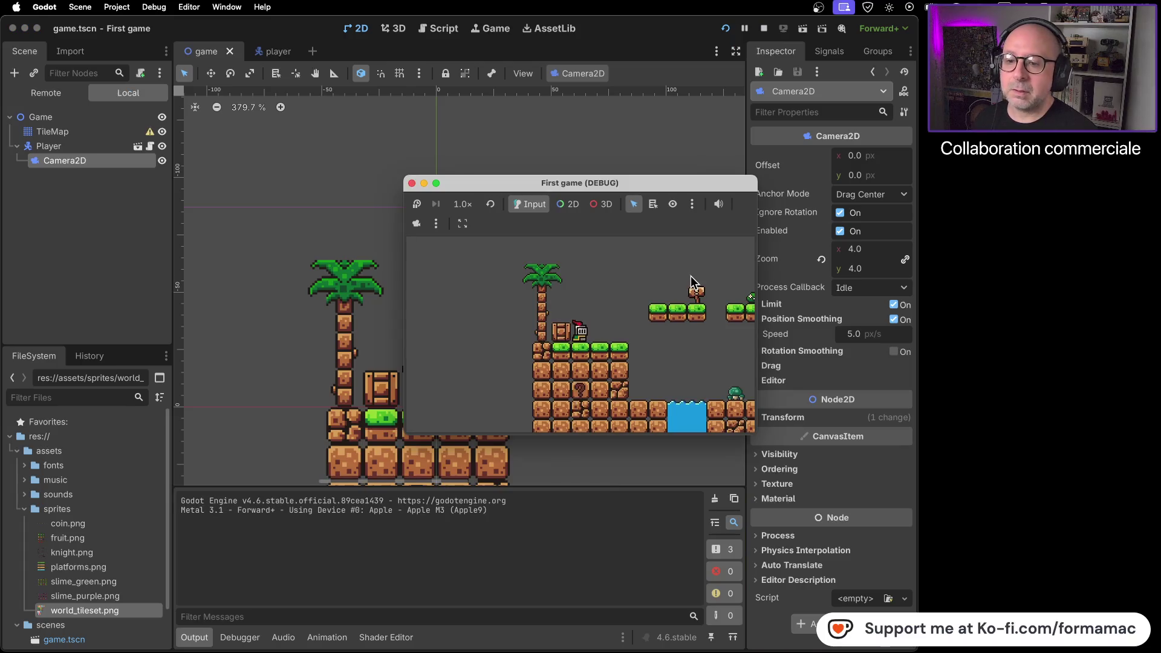
key("Right")
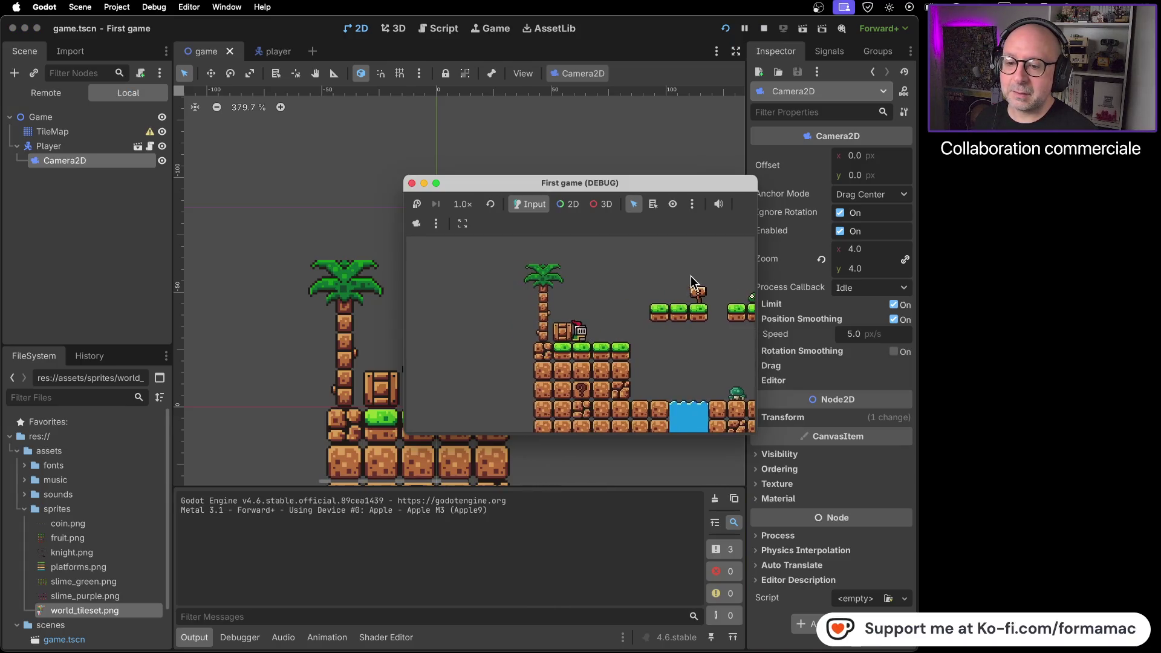
key("space")
key("Right")
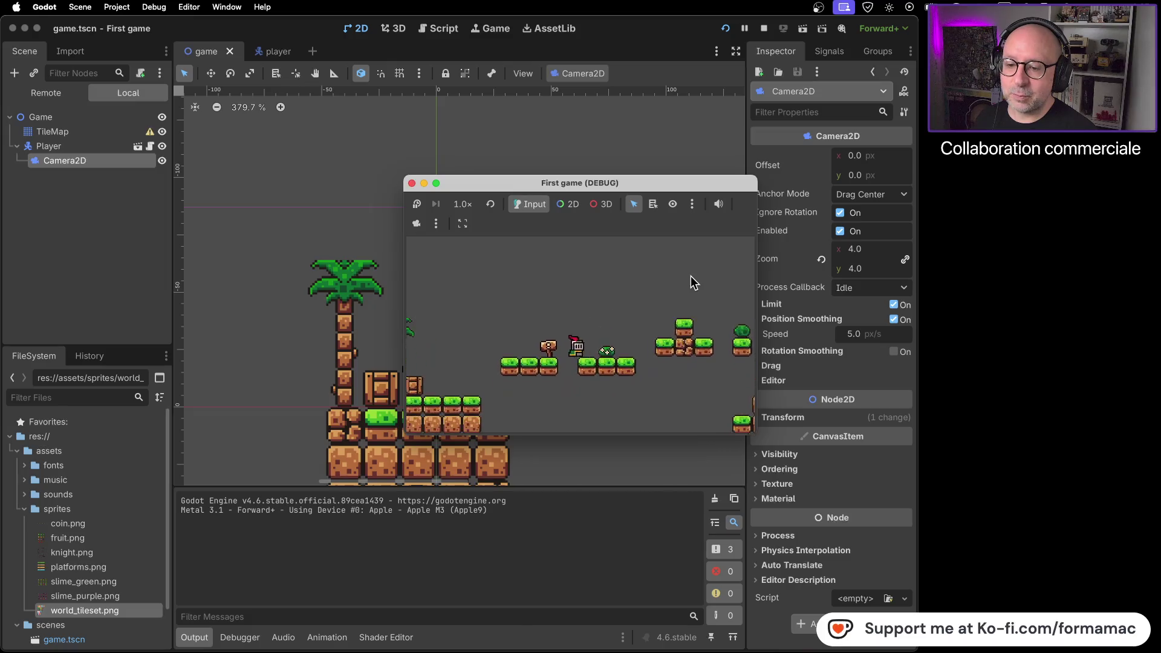
key("Left")
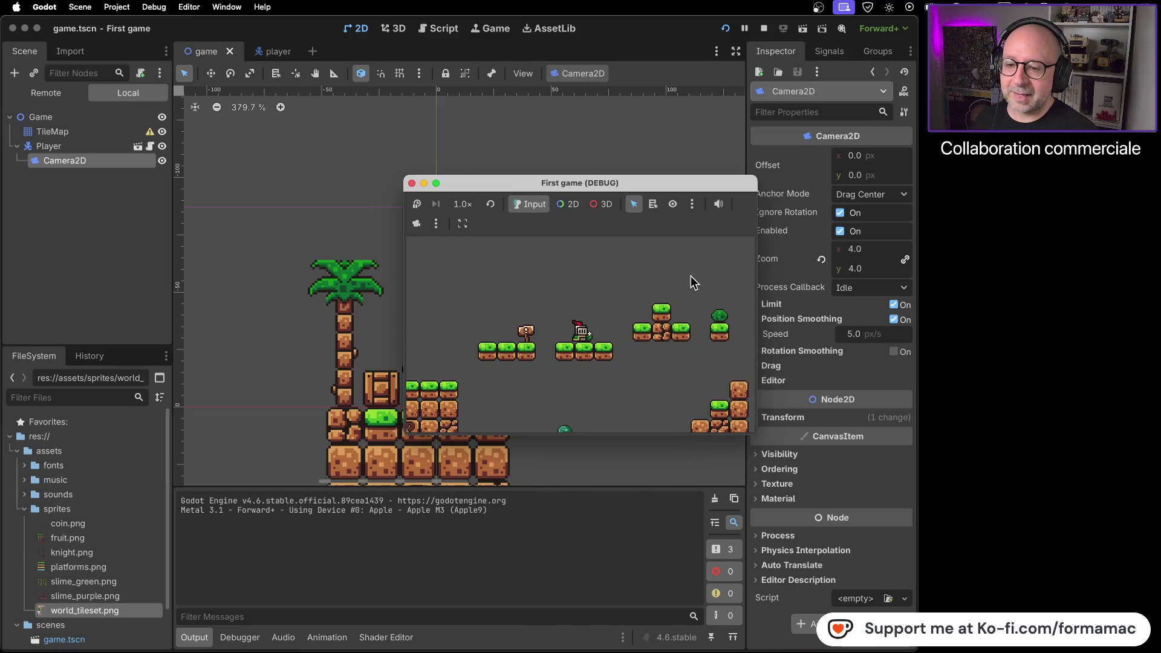
Step: Jump the knight around and through the water to check the camera follows, then close the game
key("Right")
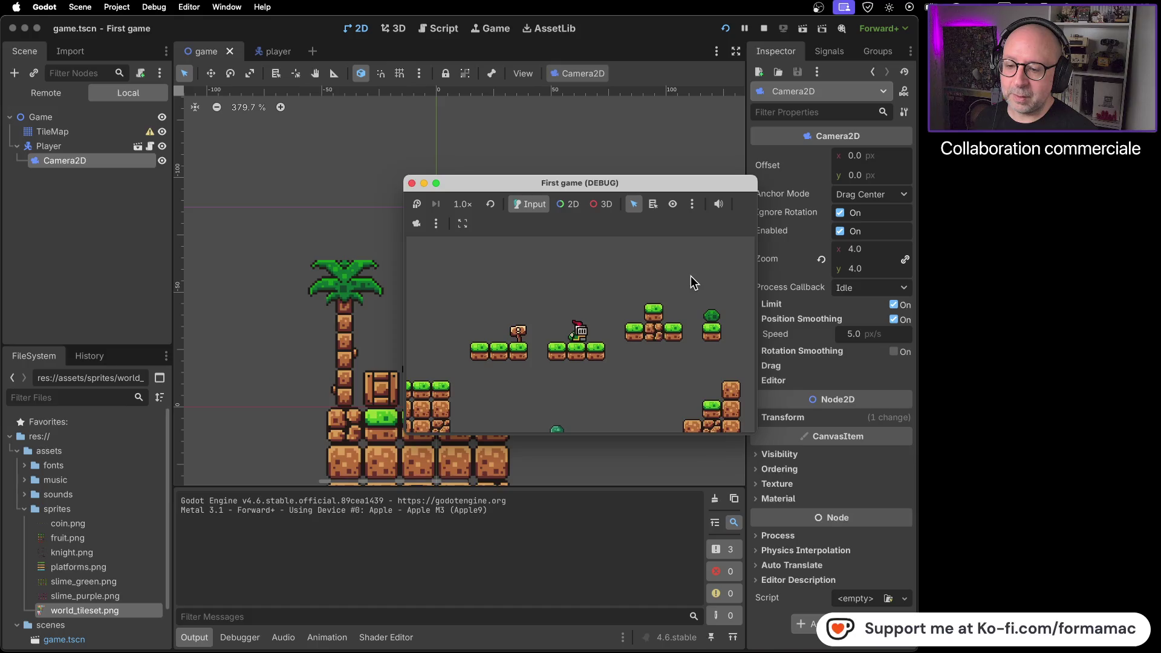
key("Right")
key("space")
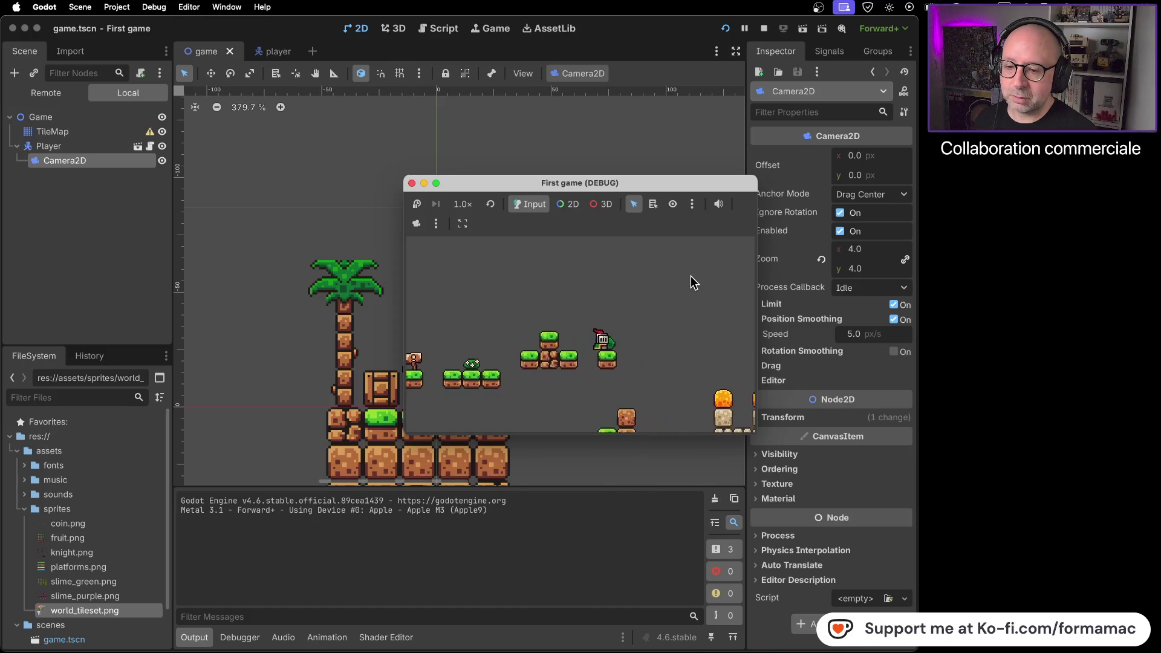
key("Left")
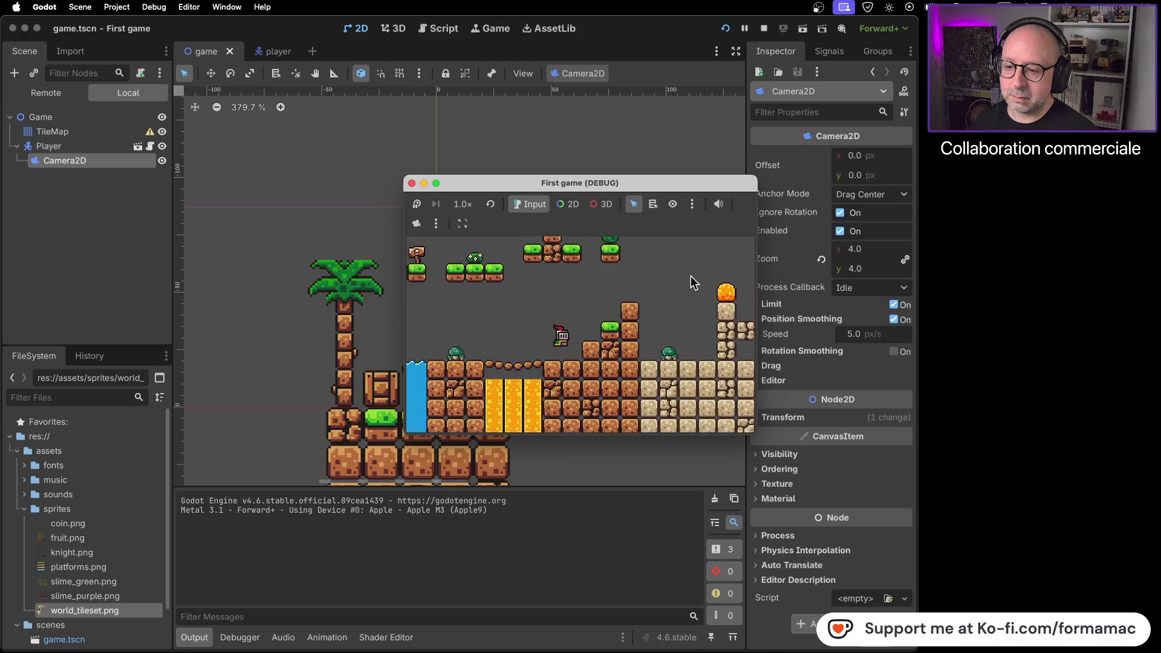
key("Left")
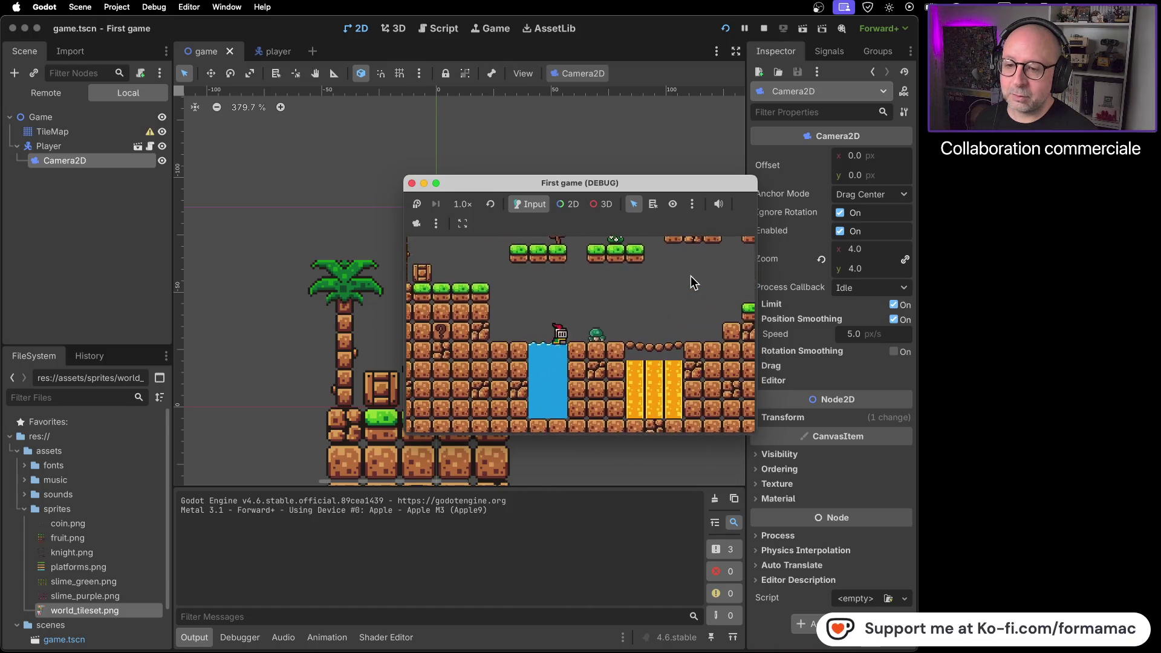
key("space")
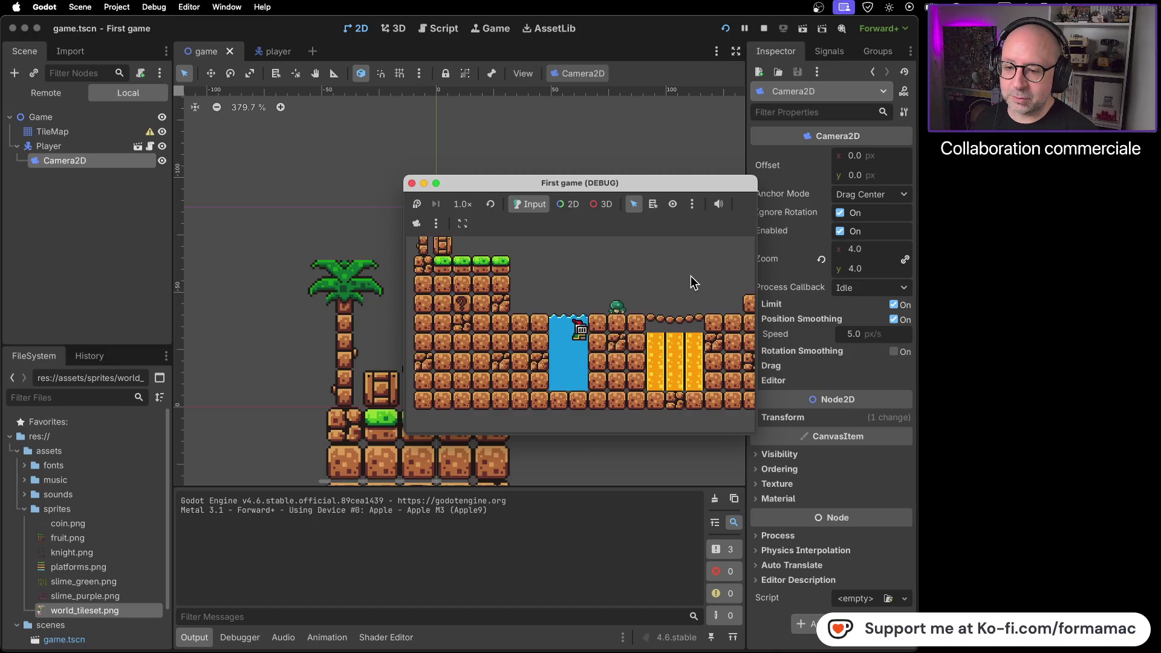
key("space")
key("Left")
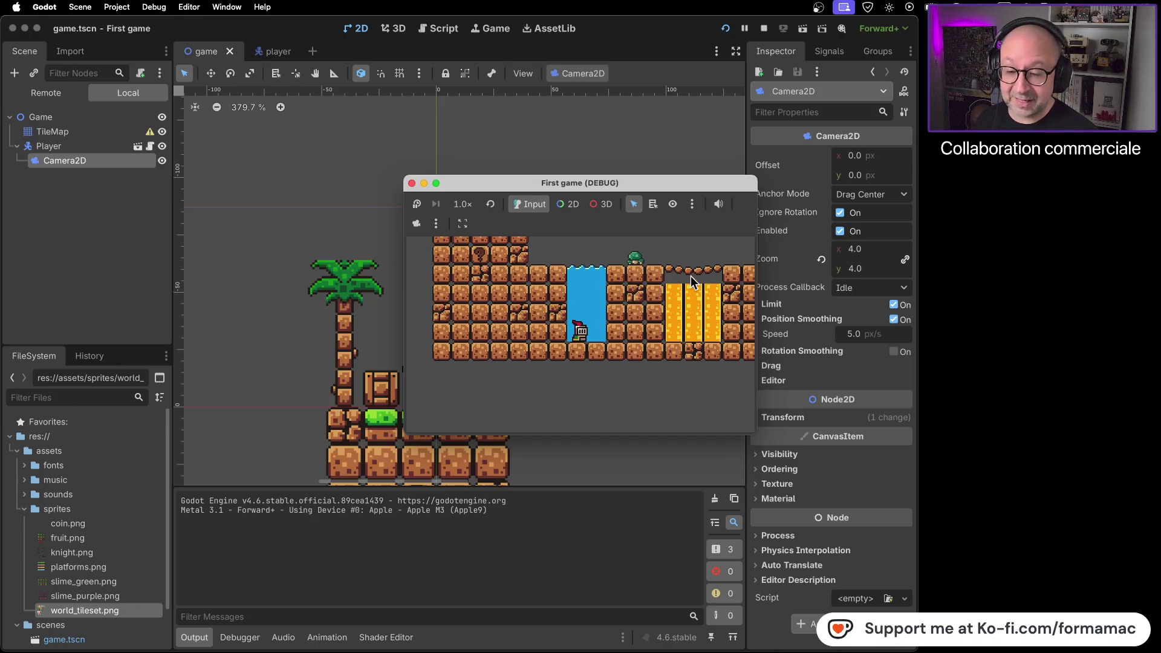
key("space")
key("Right")
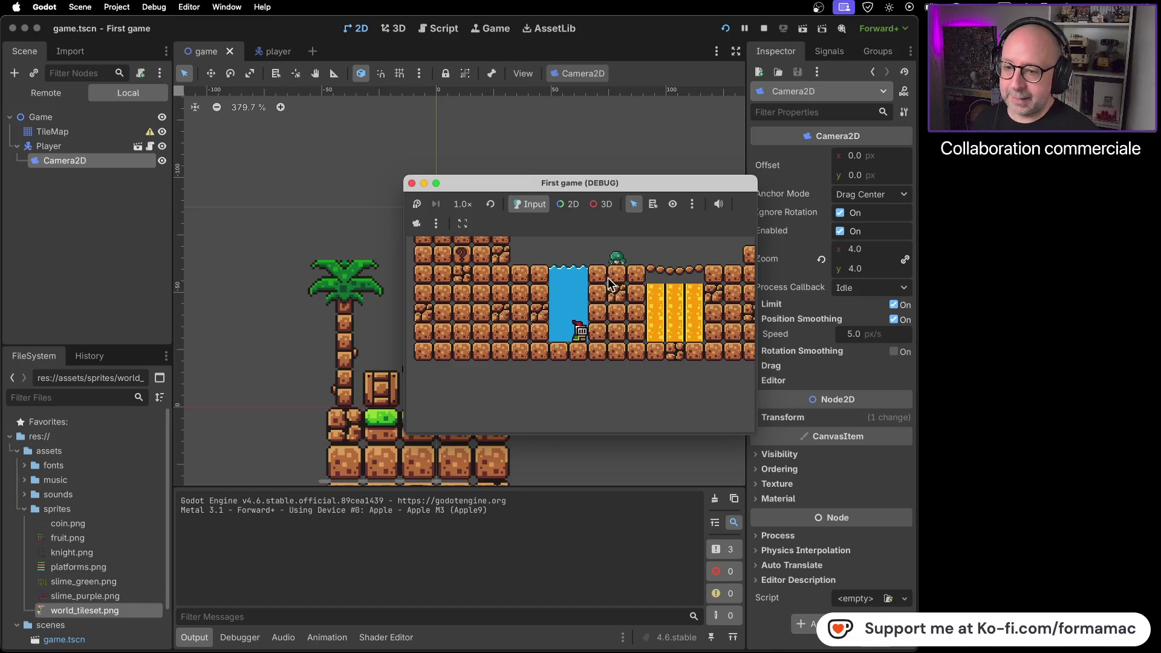
left_click(412, 183)
Step: Pan right to the sand and rock section and select TileMap for tile painting
scroll(582, 426, "down", 5)
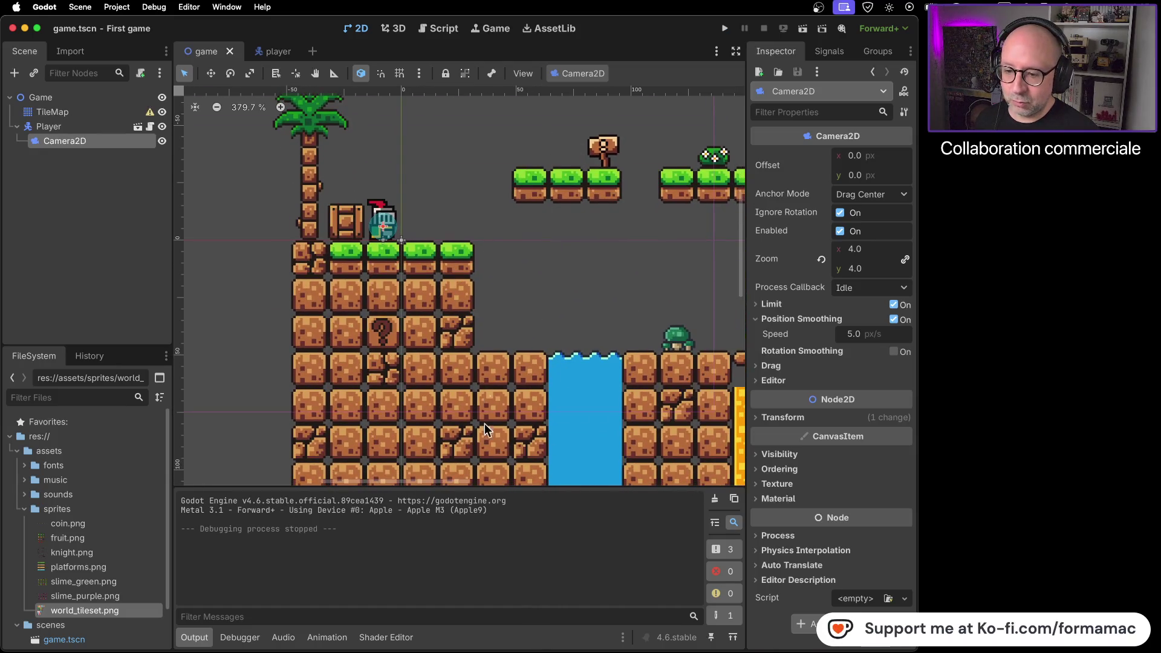
left_click_drag(634, 295, 451, 320)
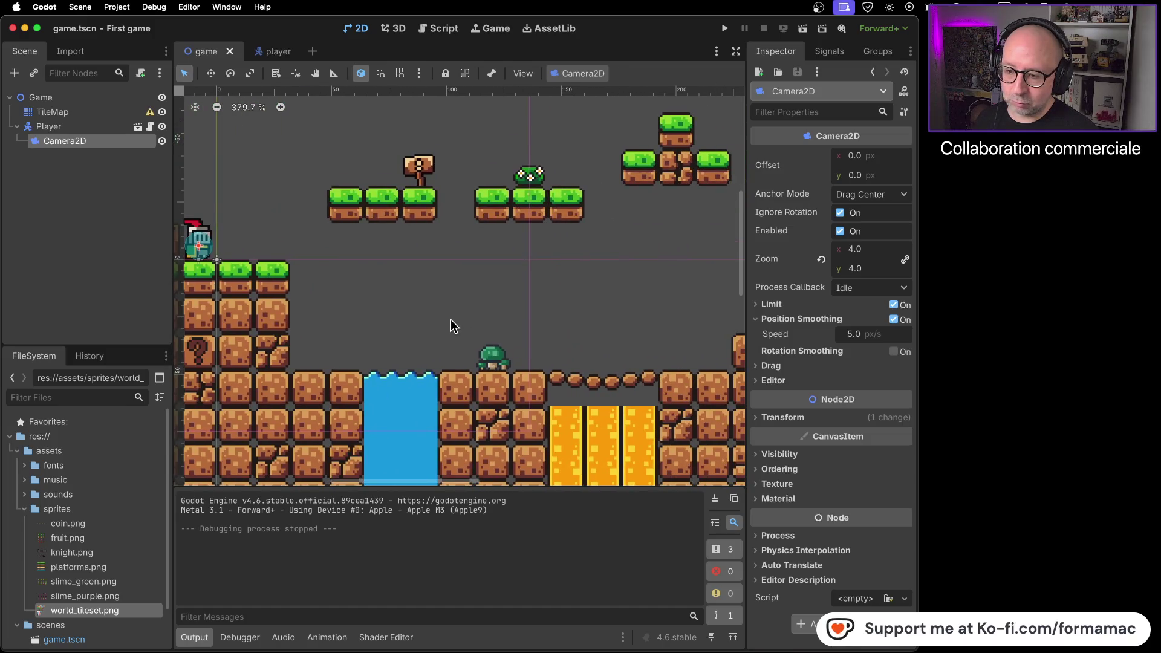
left_click_drag(559, 319, 363, 337)
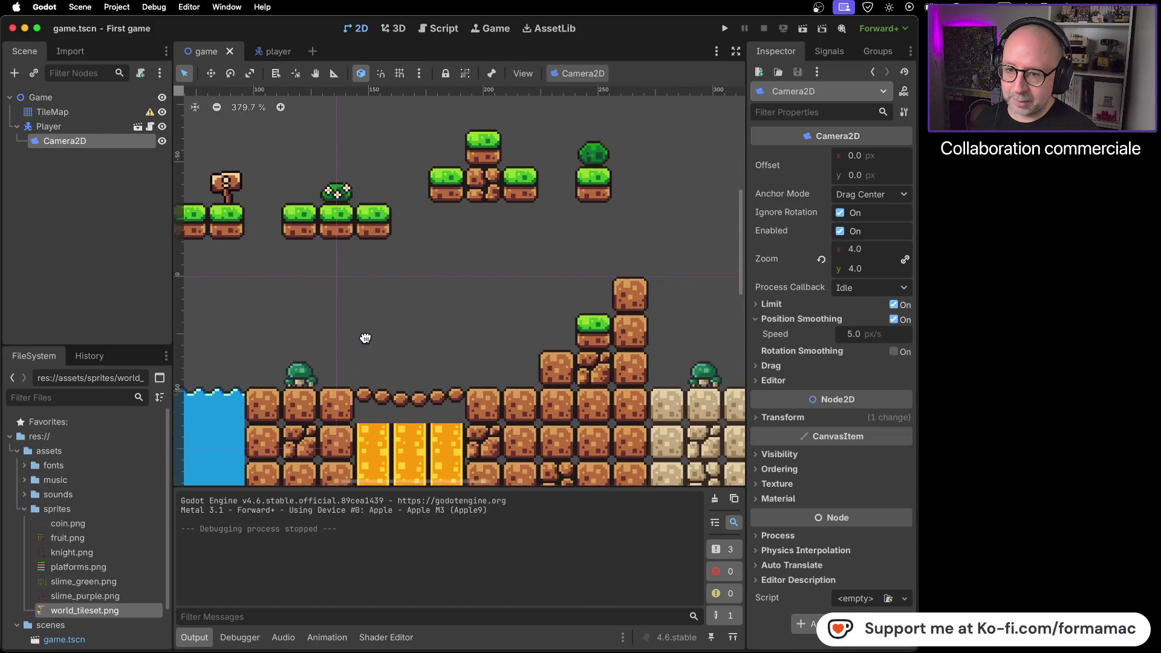
scroll(357, 321, "left", 5)
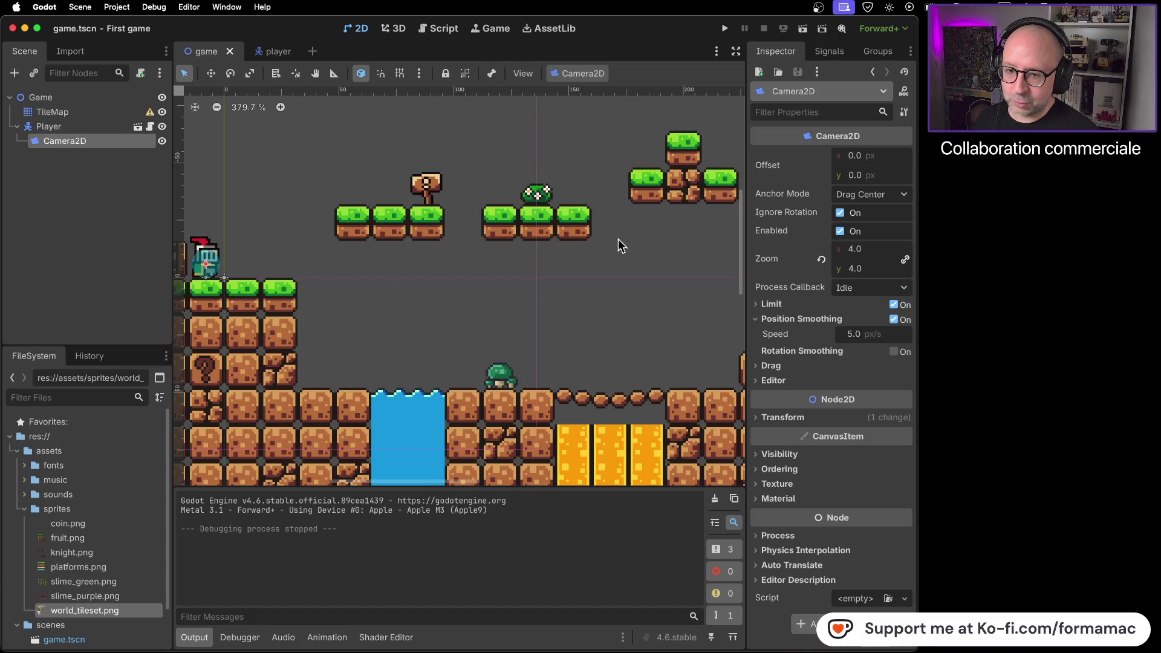
scroll(618, 212, "right", 6)
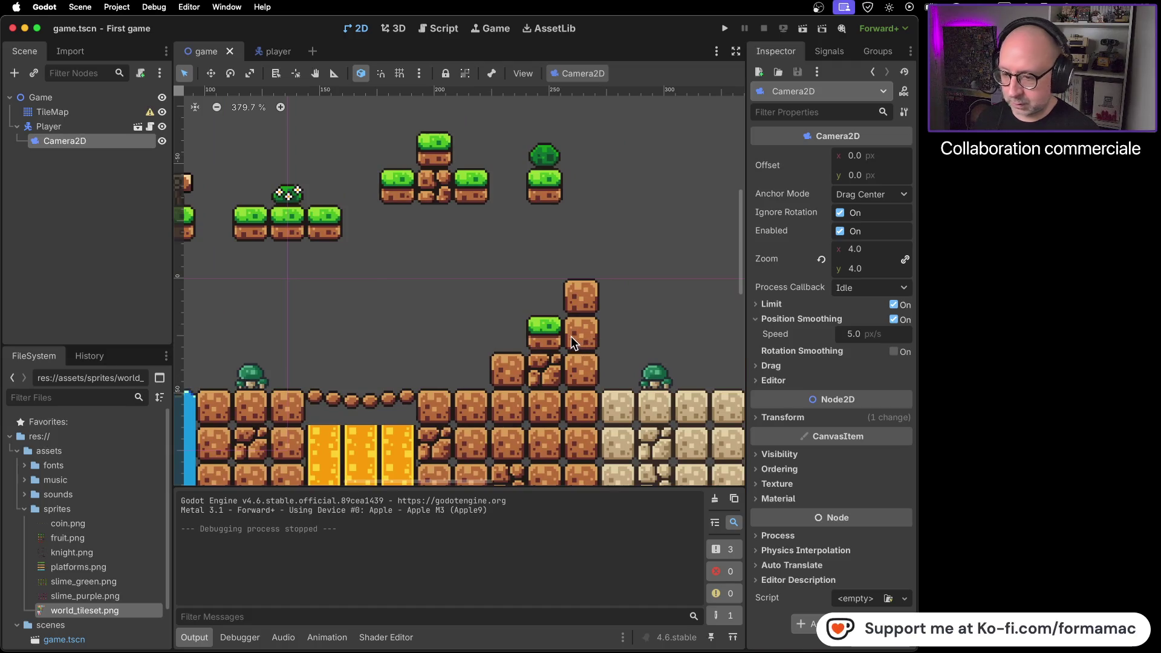
left_click_drag(658, 298, 514, 301)
scroll(515, 300, "right", 3)
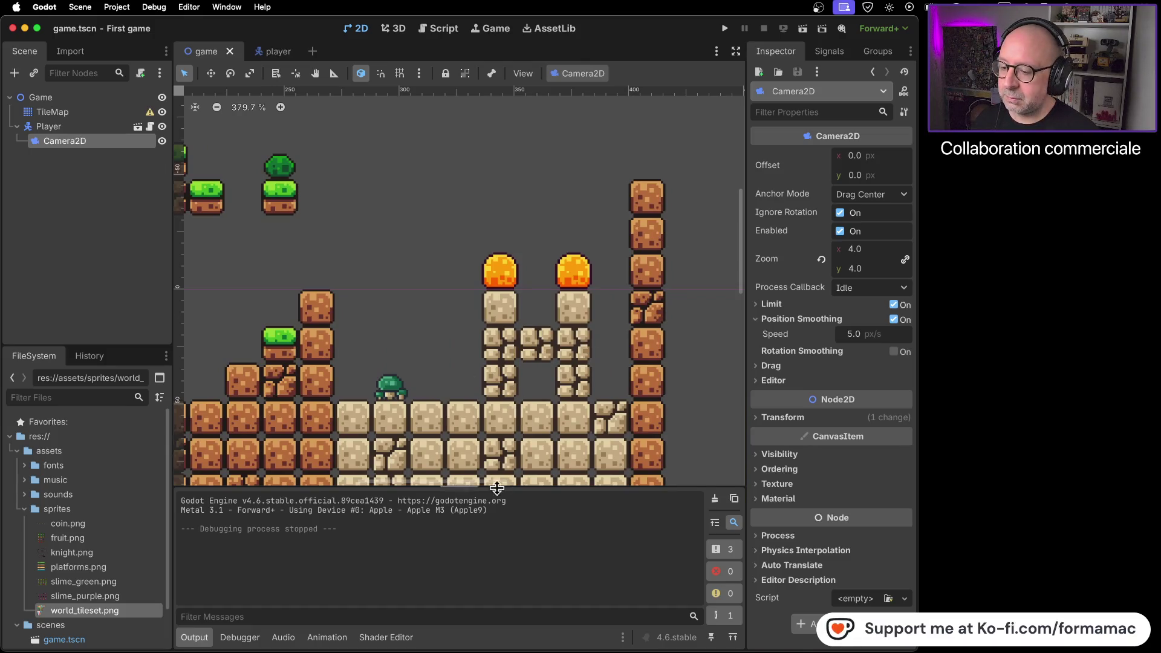
left_click(78, 112)
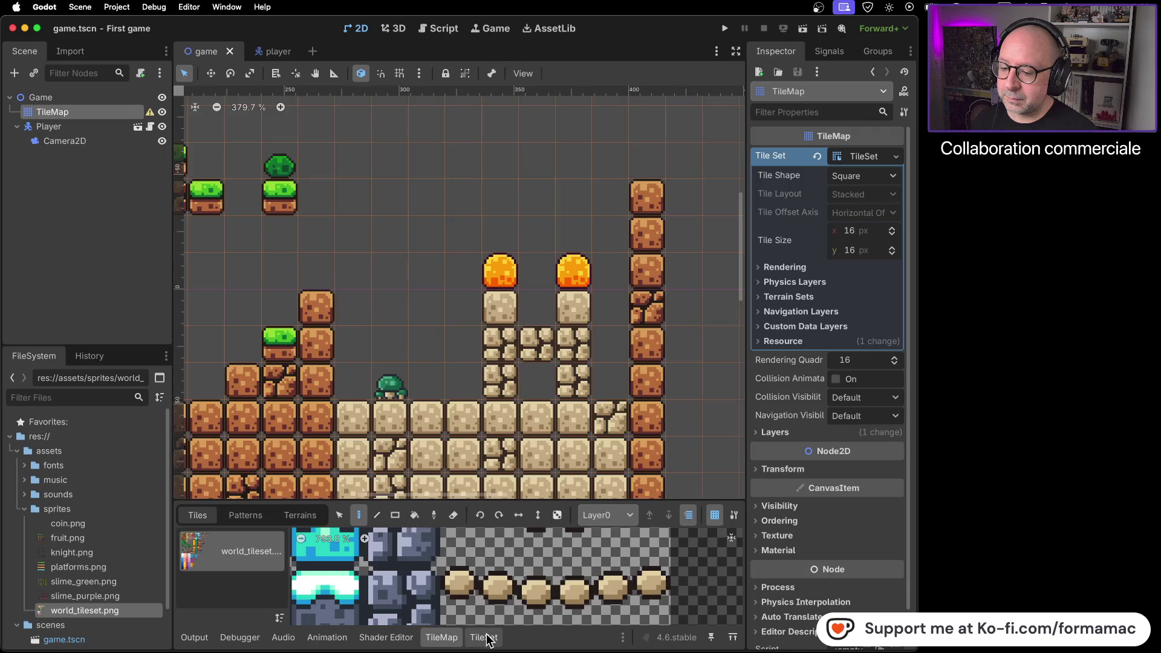
Step: Browse the world_tileset atlas in the Tiles tab to find the grey stone tiles
left_click(485, 638)
left_click(442, 637)
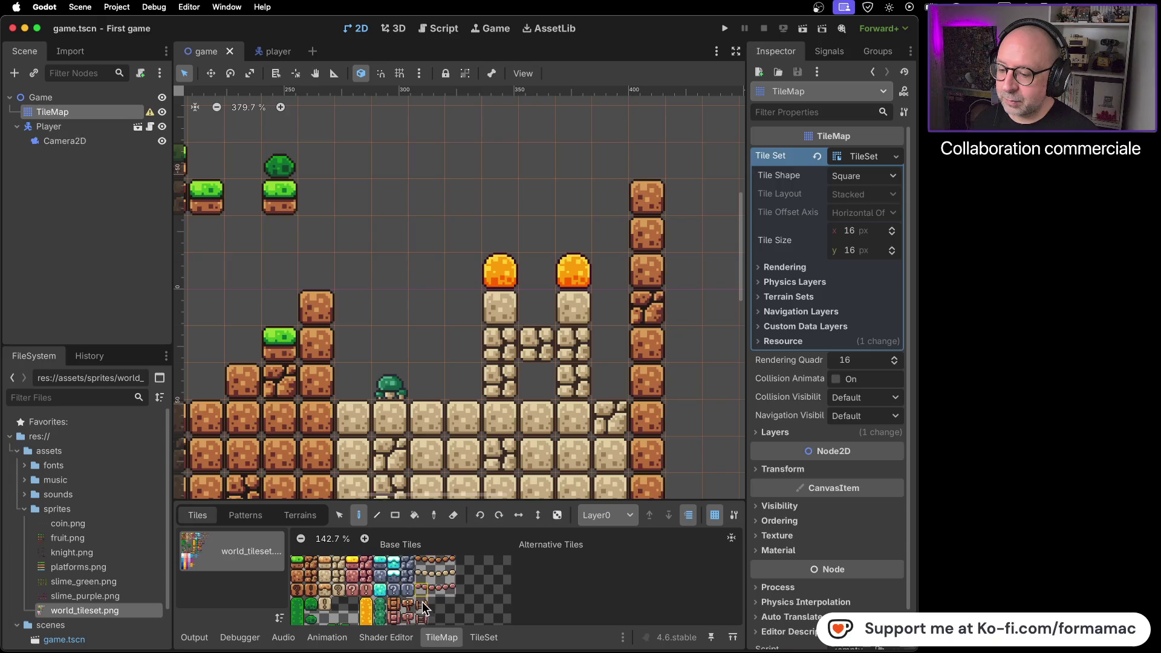
scroll(409, 603, "down", 2)
scroll(424, 603, "left", 3)
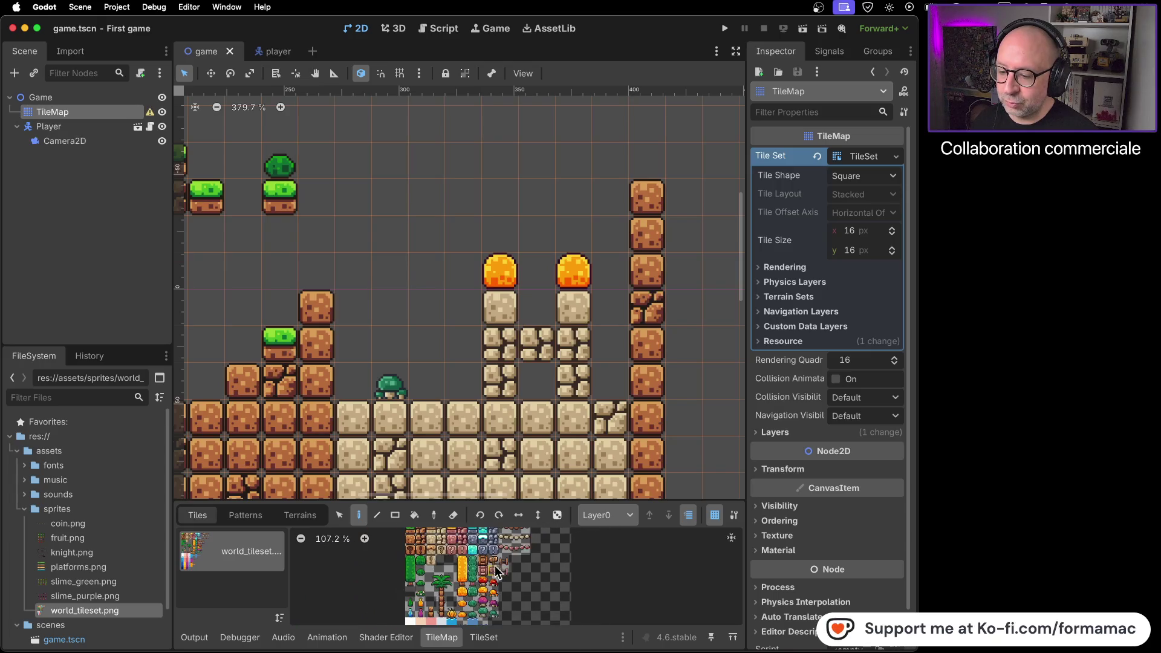
scroll(451, 592, "up", 6)
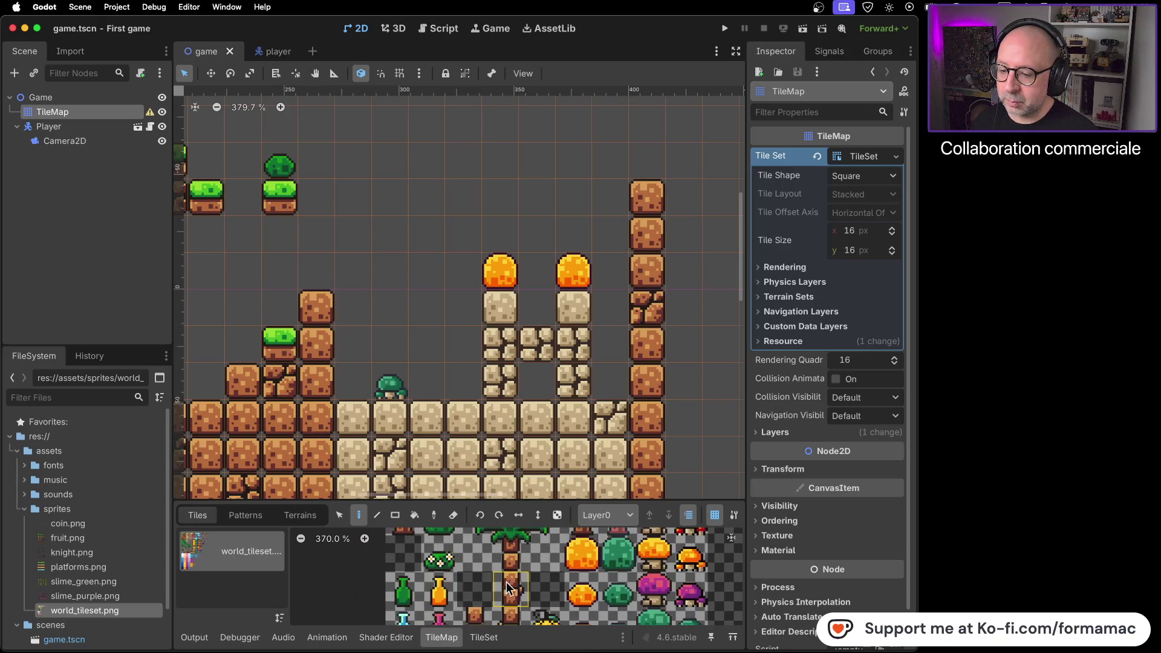
scroll(511, 566, "down", 3)
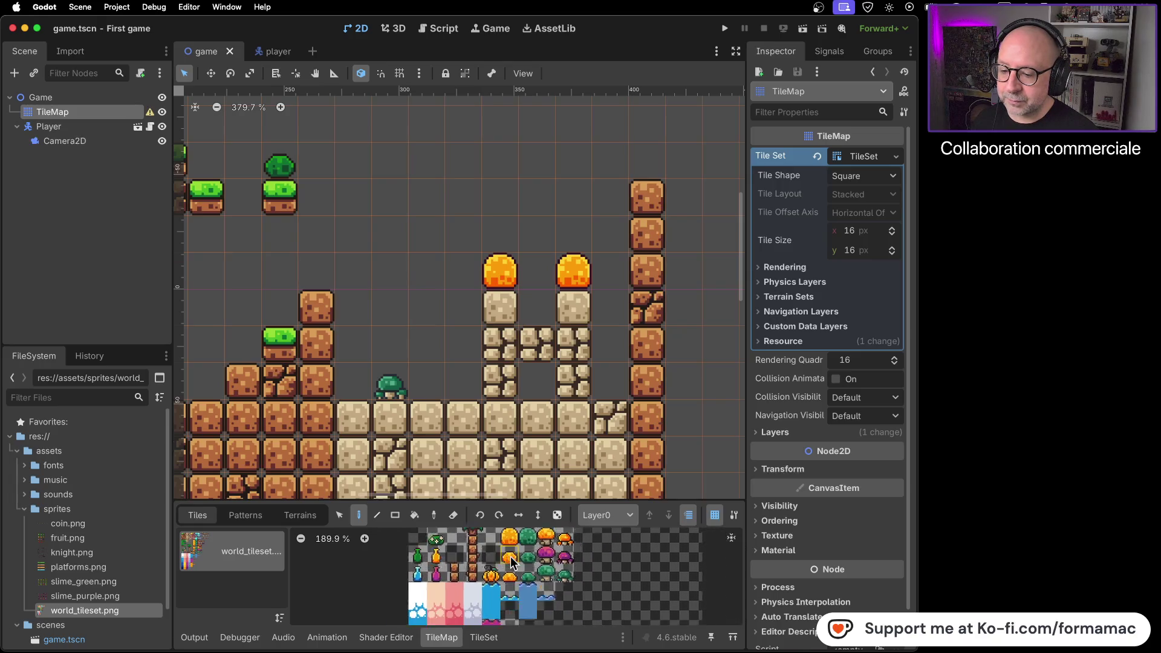
scroll(509, 561, "down", 2)
scroll(500, 594, "down", 3)
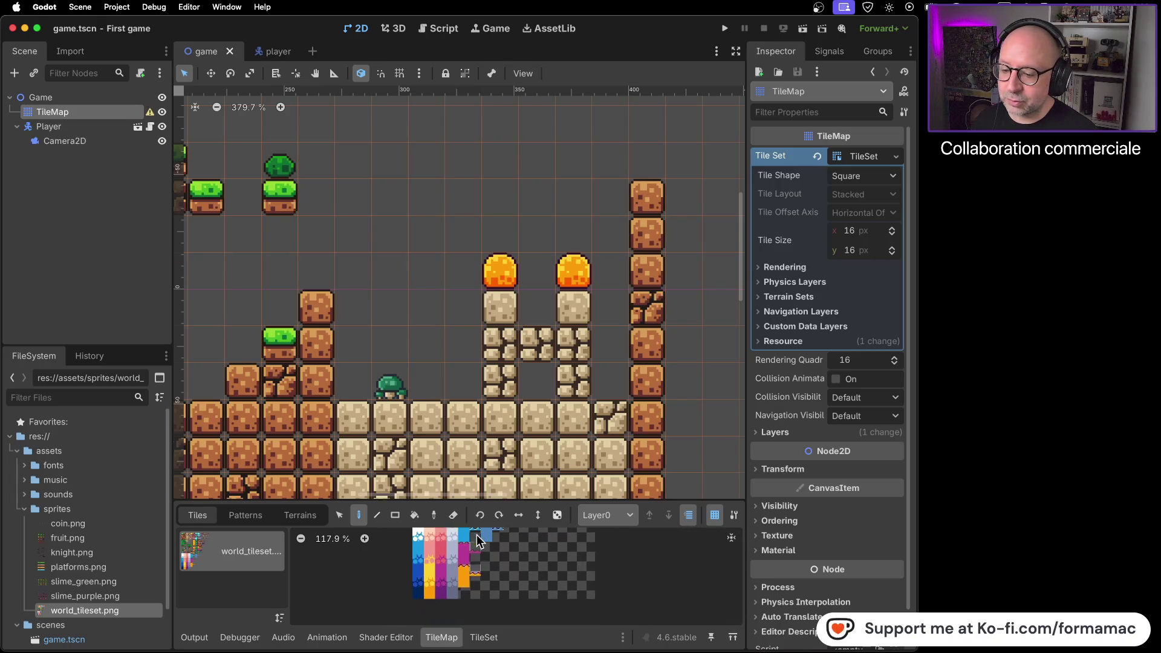
scroll(455, 582, "up", 4)
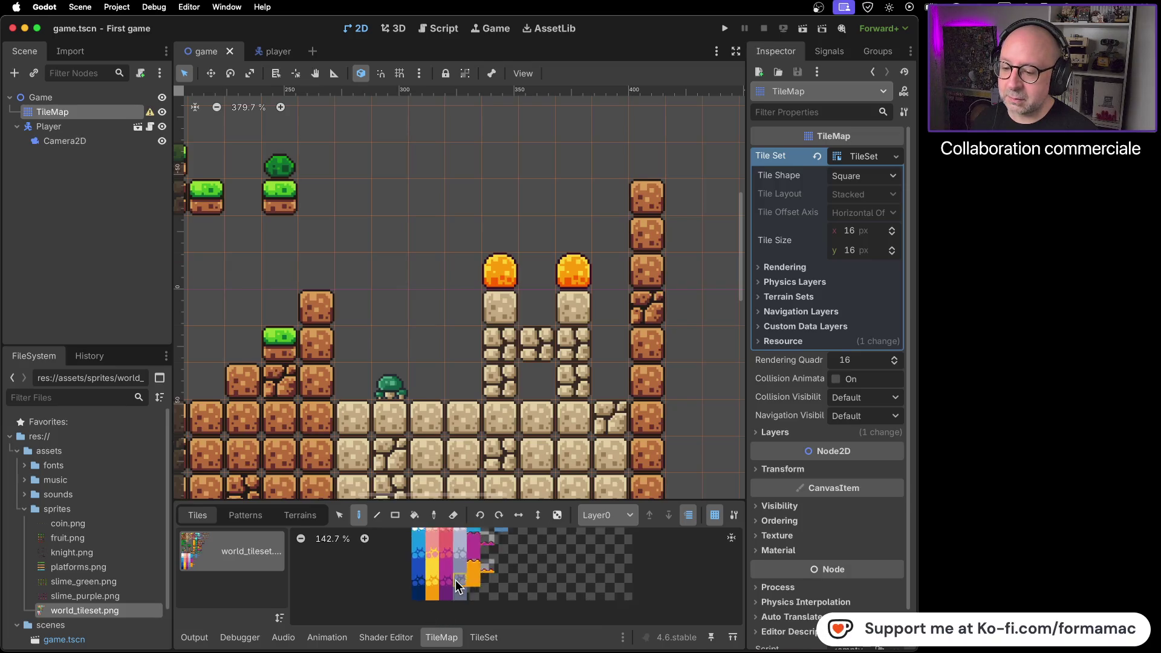
scroll(457, 582, "up", 4)
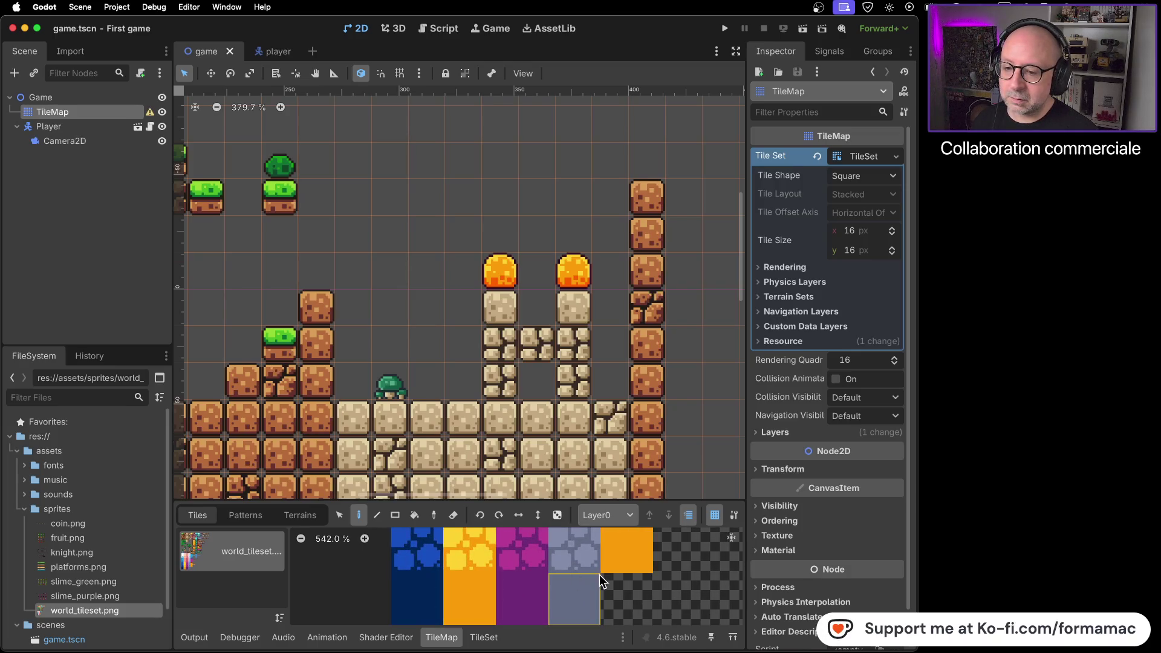
Step: Paint the textured grey stone tile into the gap between the sand pillars
left_click(576, 601)
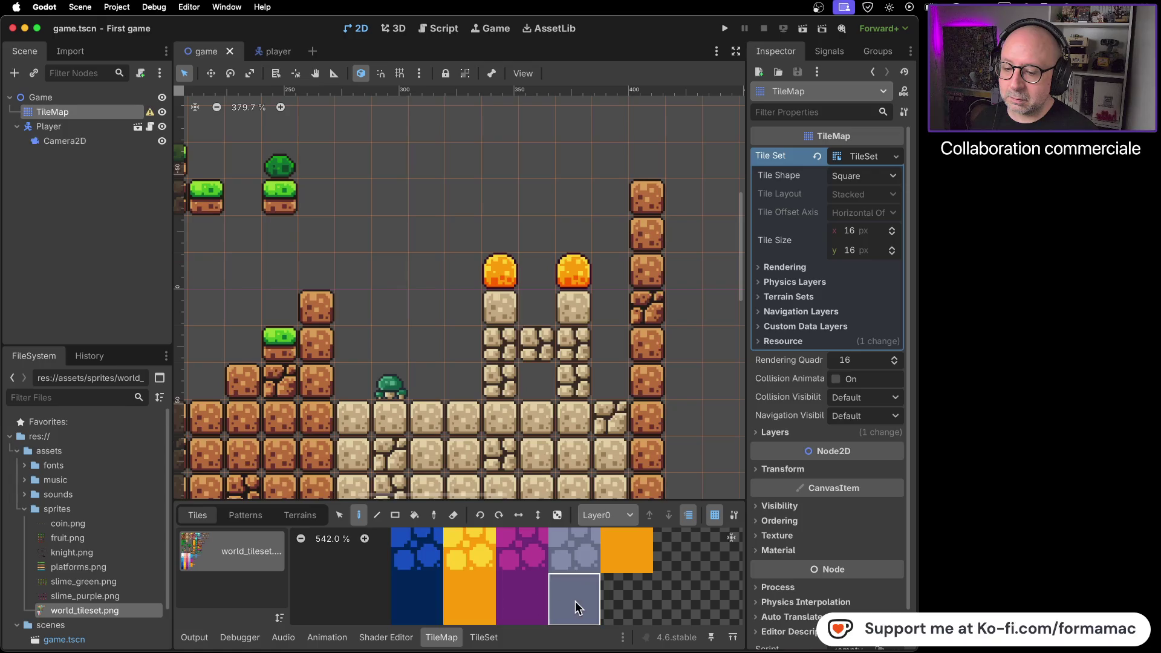
left_click(538, 379)
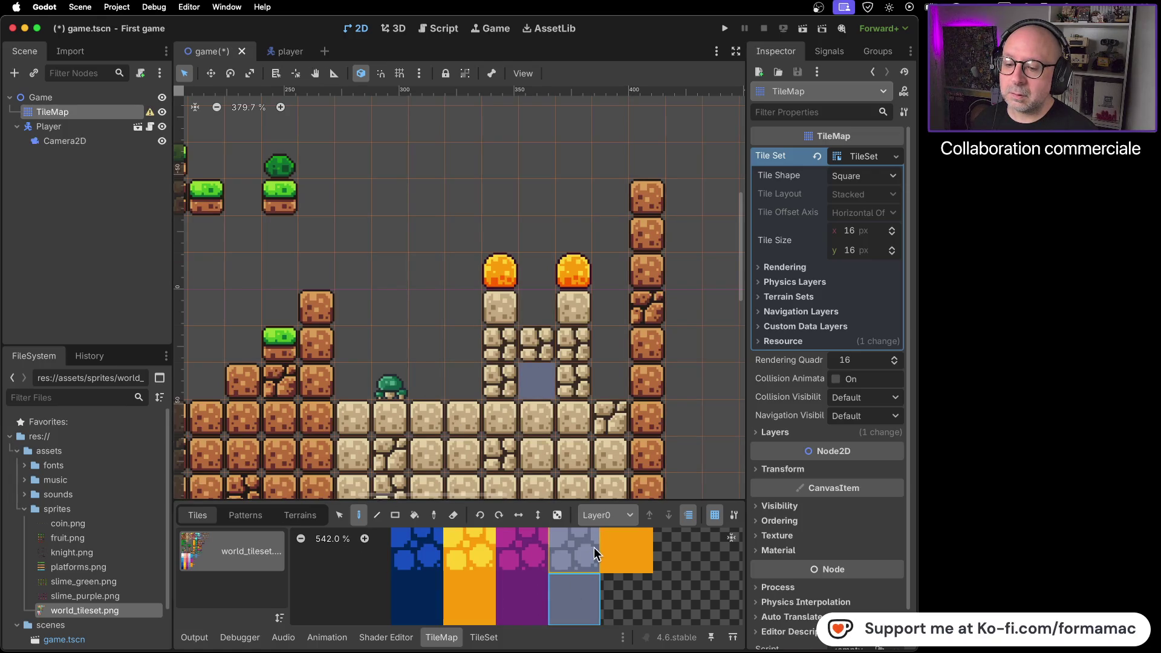
left_click(524, 373)
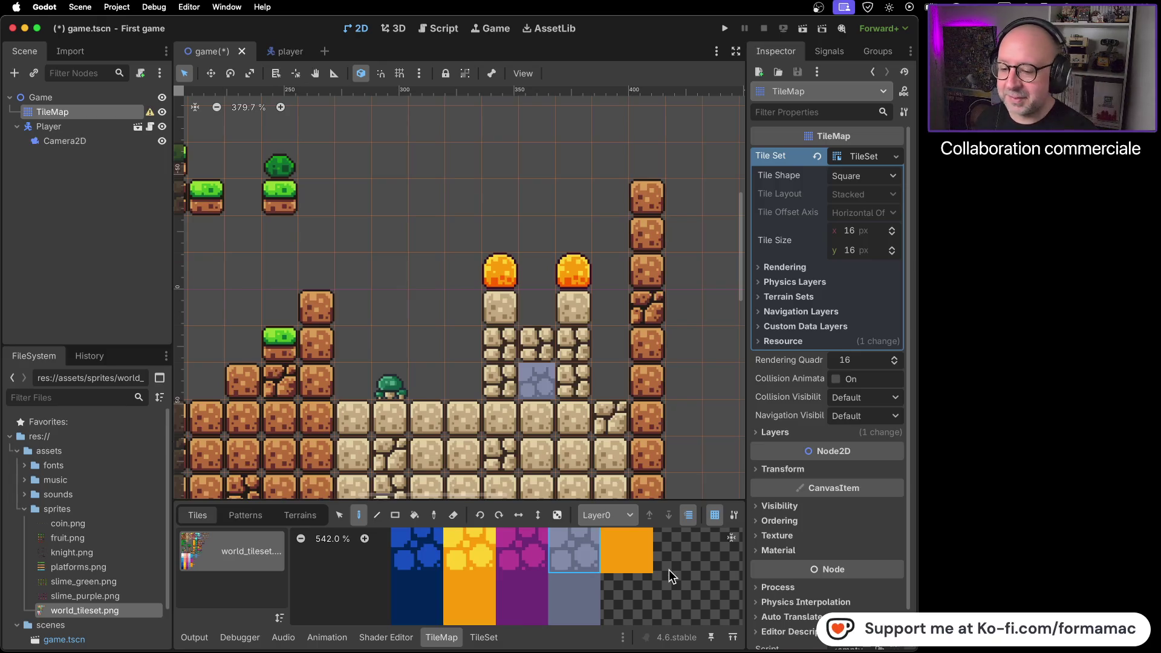
Step: Scroll to the lava tiles and the water and lava pits, and pick the lava-topped tile
scroll(669, 572, "down", 5)
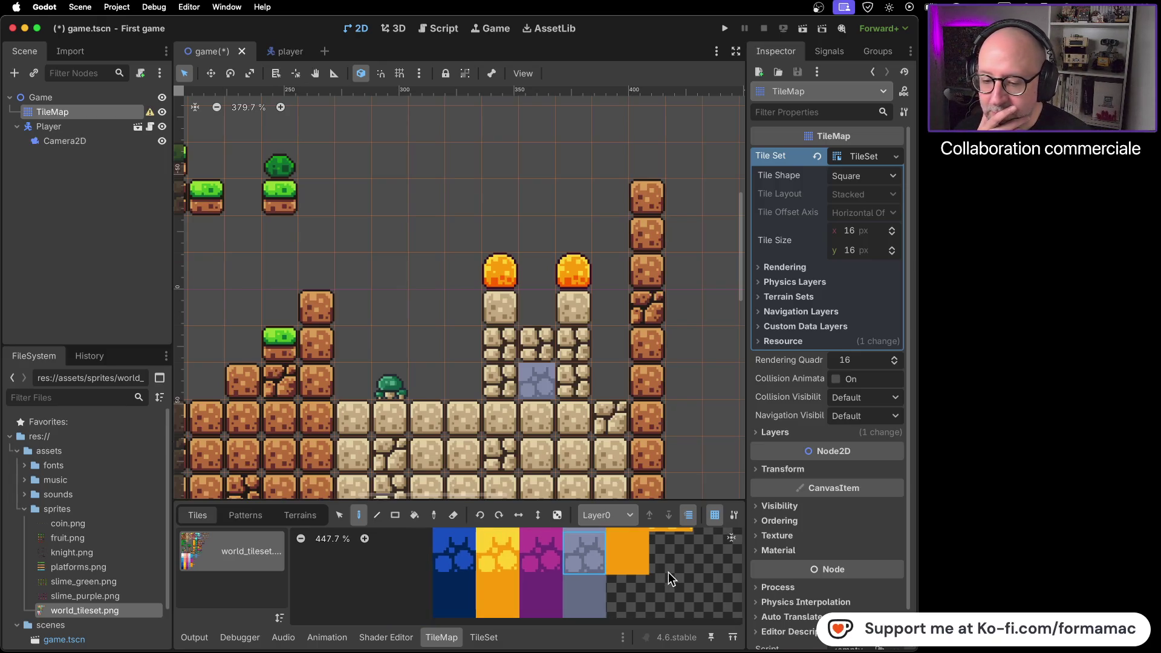
scroll(613, 572, "right", 3)
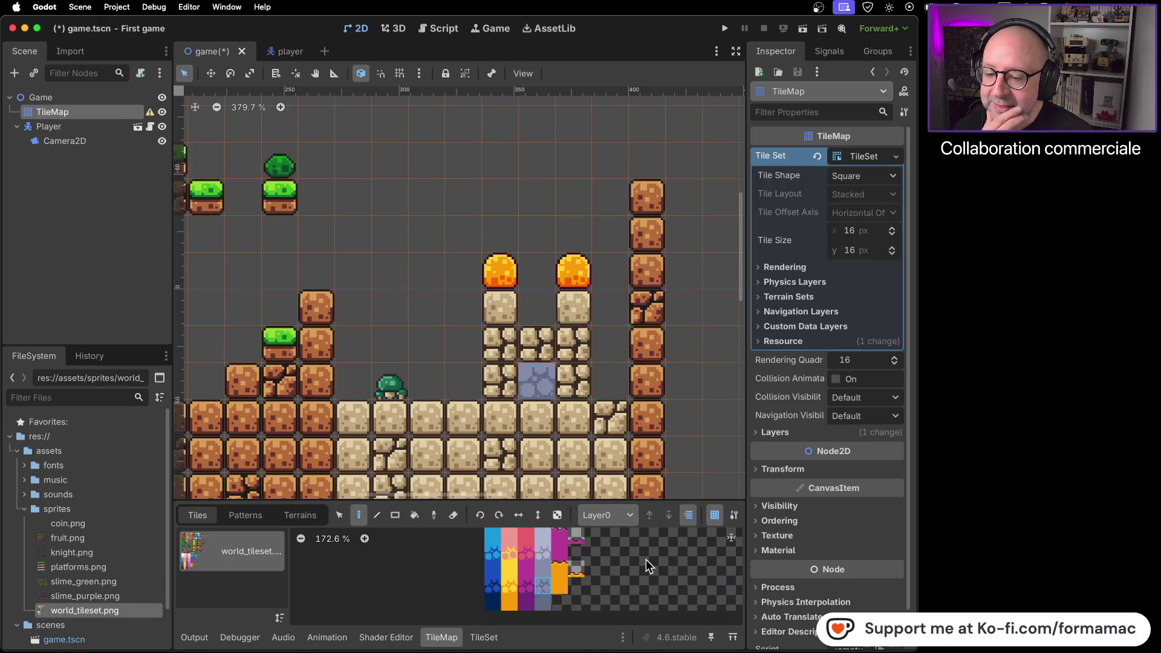
scroll(649, 543, "right", 3)
scroll(649, 543, "up", 1)
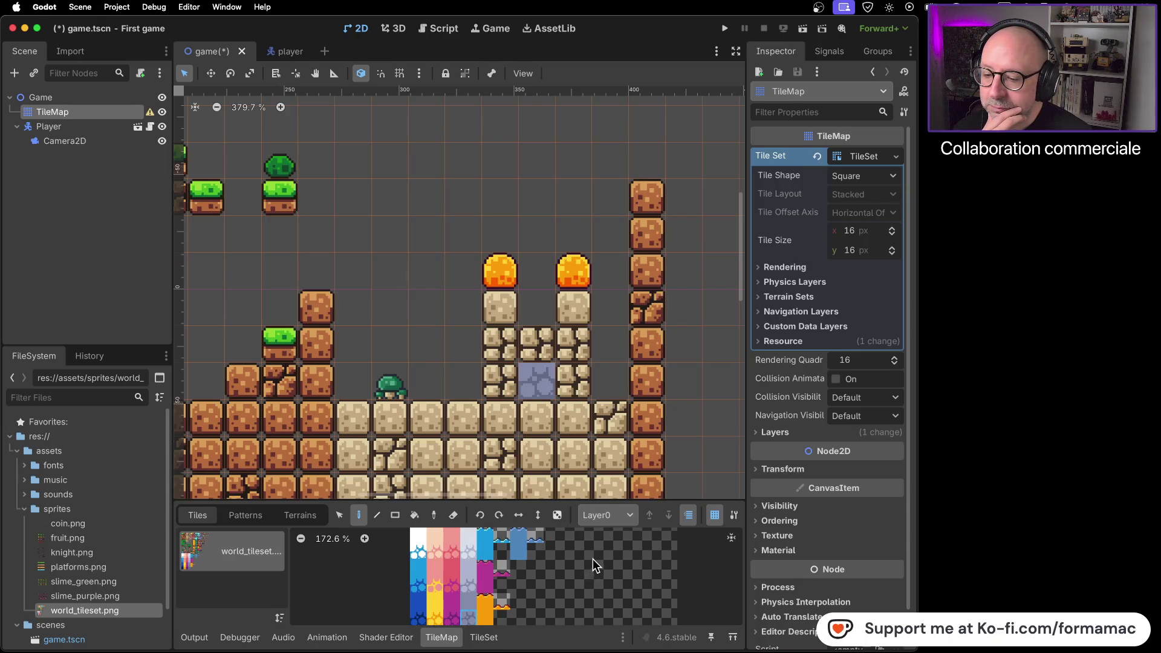
scroll(593, 559, "right", 3)
scroll(593, 559, "up", 2)
scroll(526, 563, "left", 8)
scroll(633, 543, "down", 1)
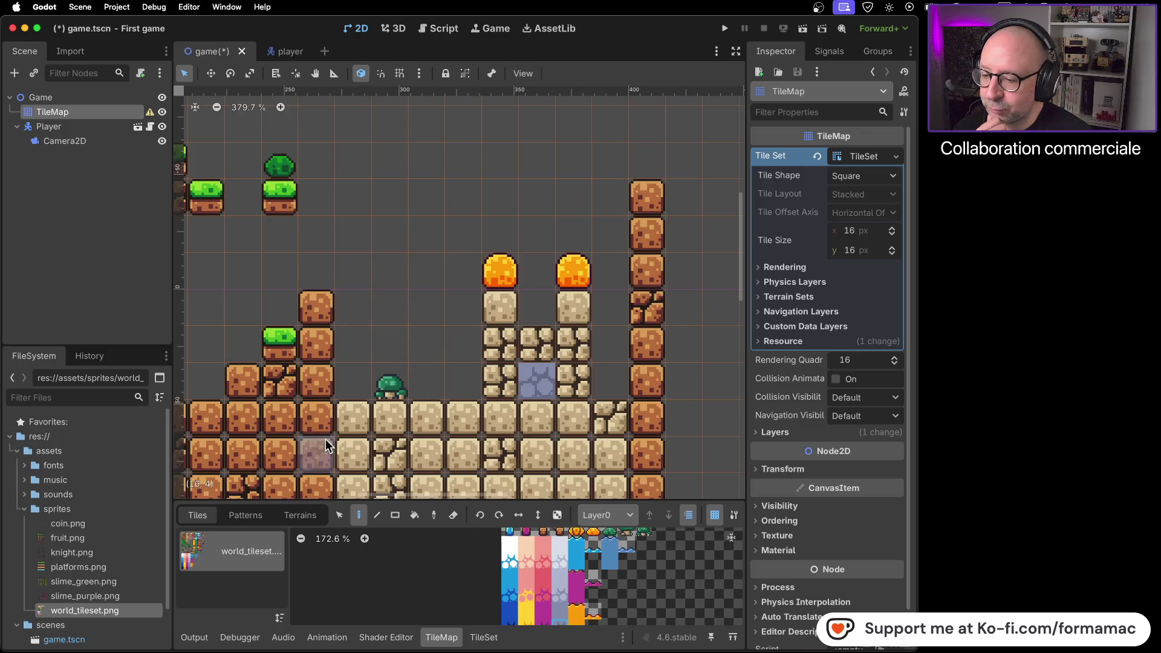
scroll(330, 450, "left", 5)
scroll(330, 451, "down", 3)
scroll(417, 387, "left", 5)
scroll(417, 387, "down", 1)
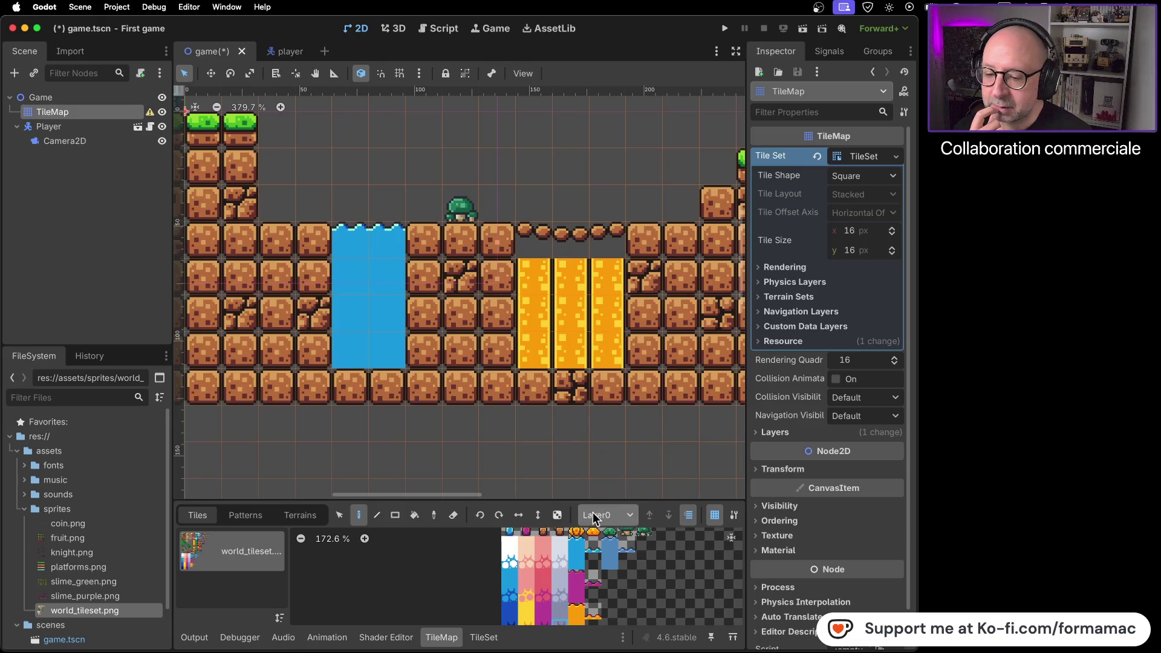
scroll(600, 580, "right", 3)
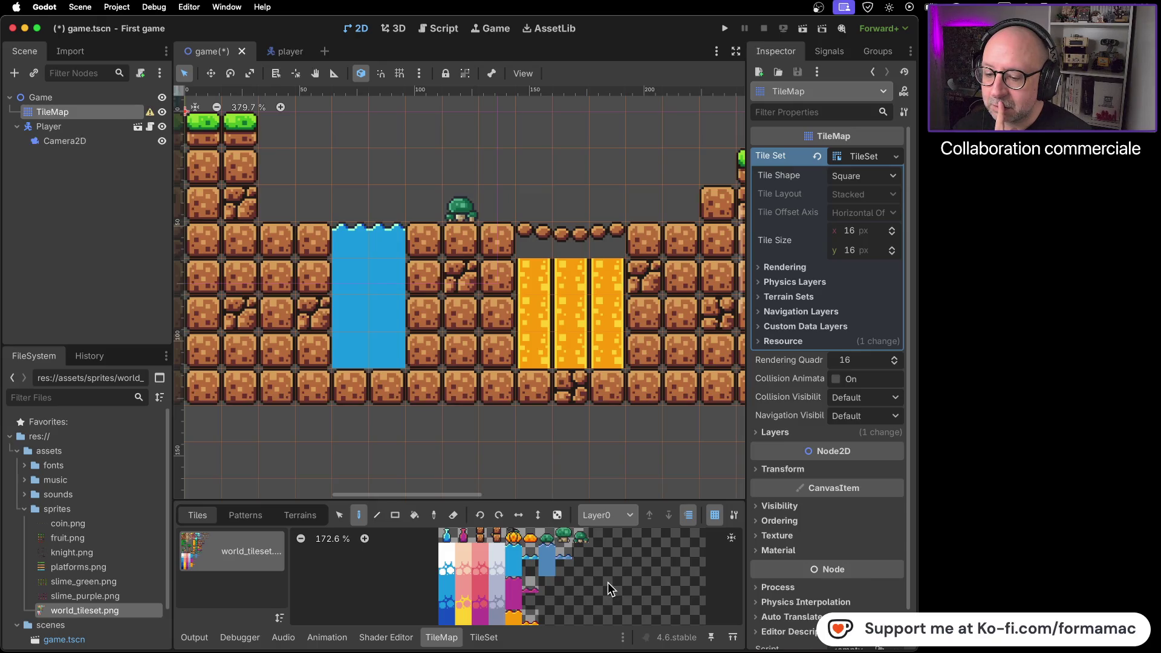
scroll(608, 583, "down", 3)
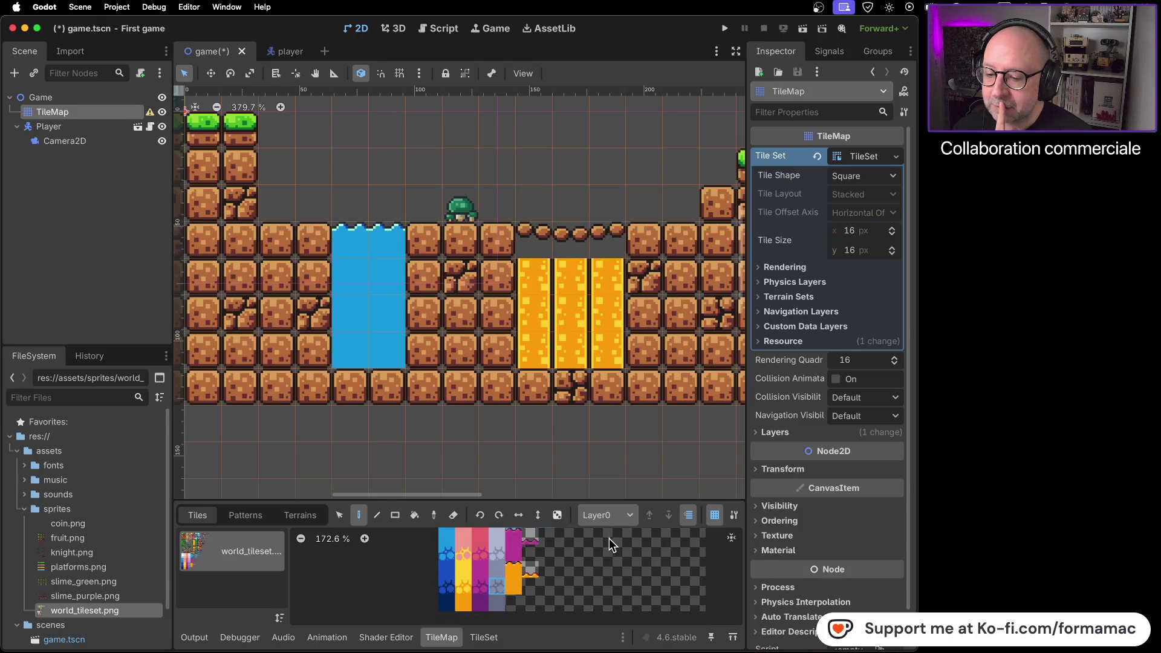
left_click(532, 572)
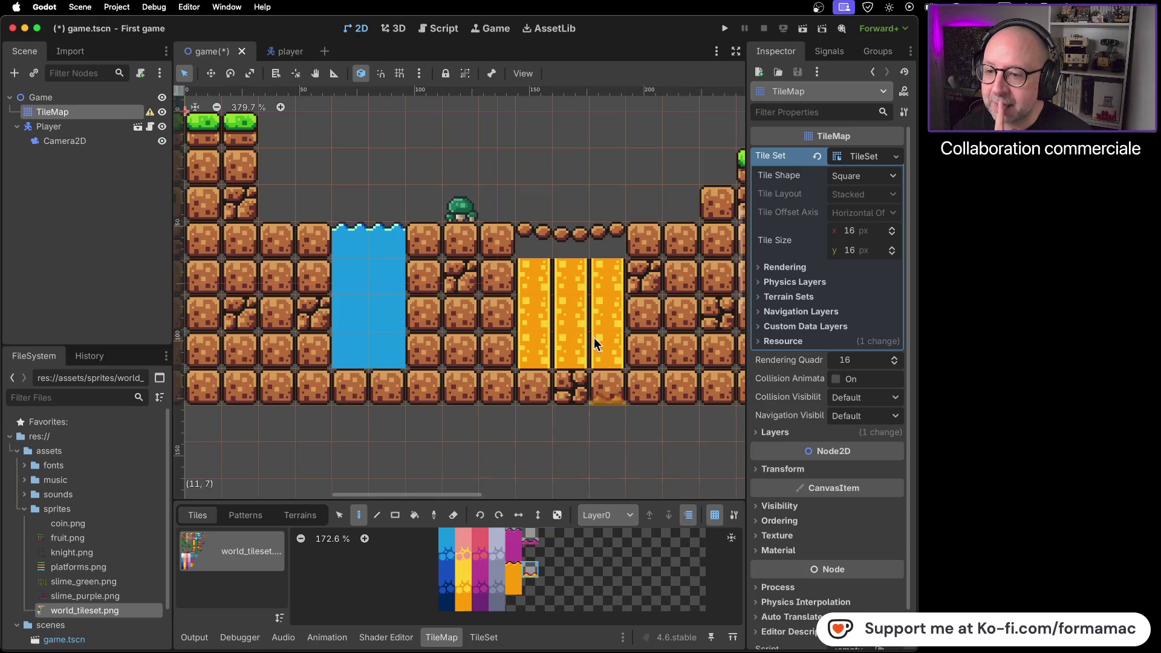
Step: Paint and erase lava-top tiles along the pit, undoing stray edits to keep it lava-filled
left_click(541, 248)
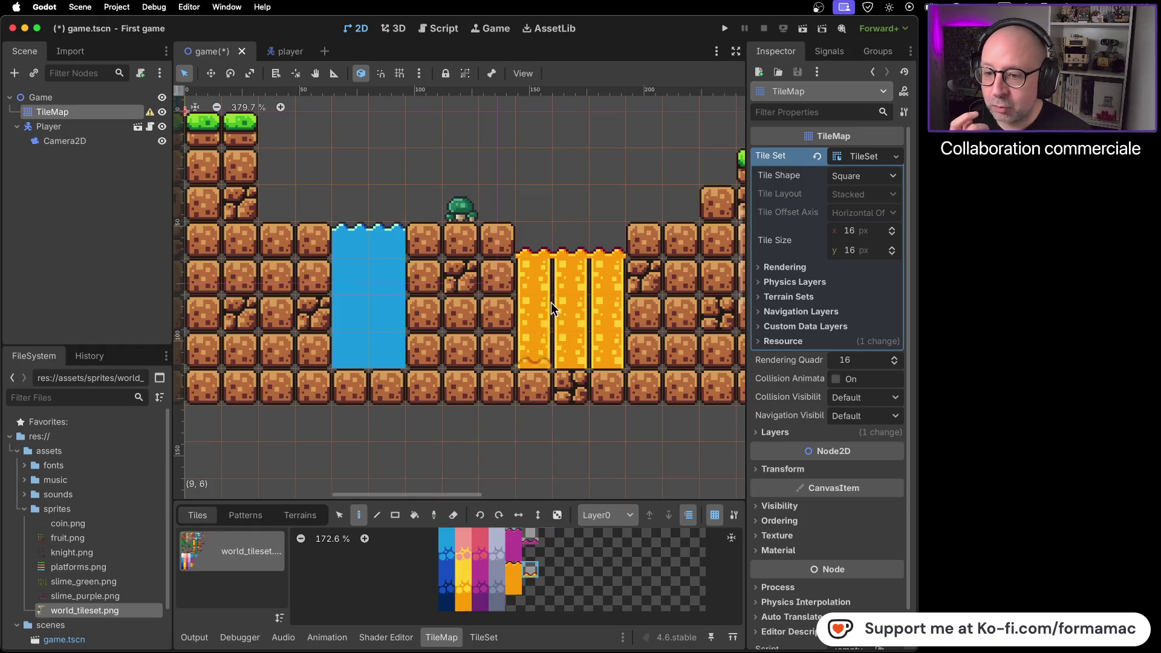
mouse_move(545, 279)
left_mouse_down()
mouse_move(605, 278)
mouse_move(607, 344)
left_mouse_up()
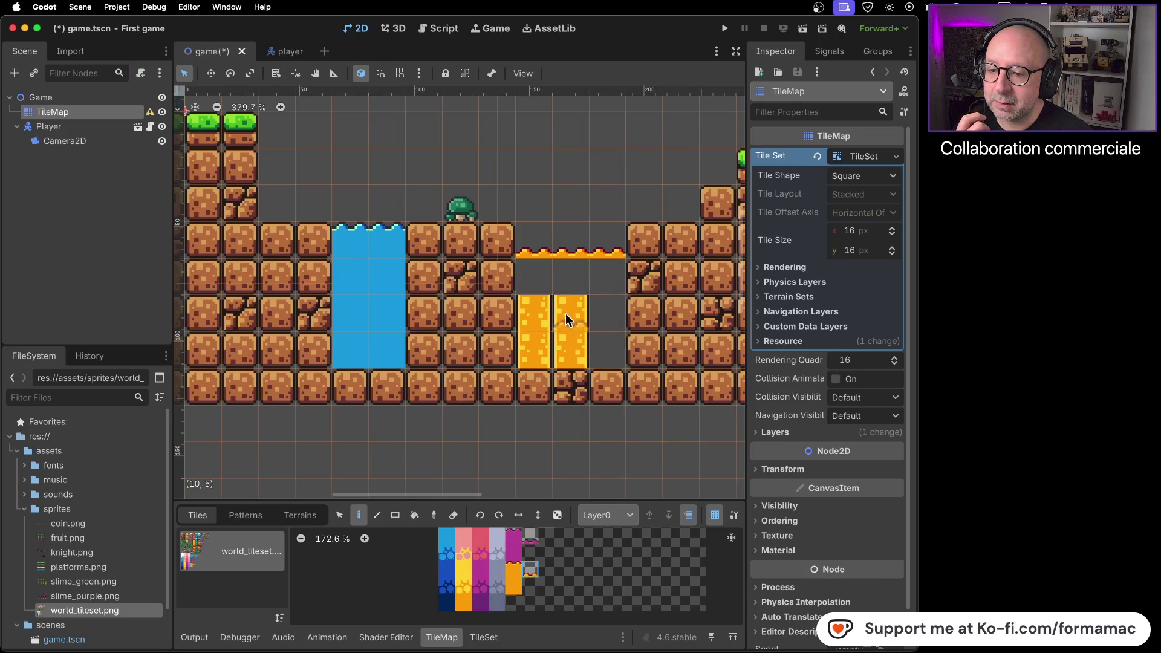
left_click_drag(531, 330, 542, 437)
left_click(514, 585)
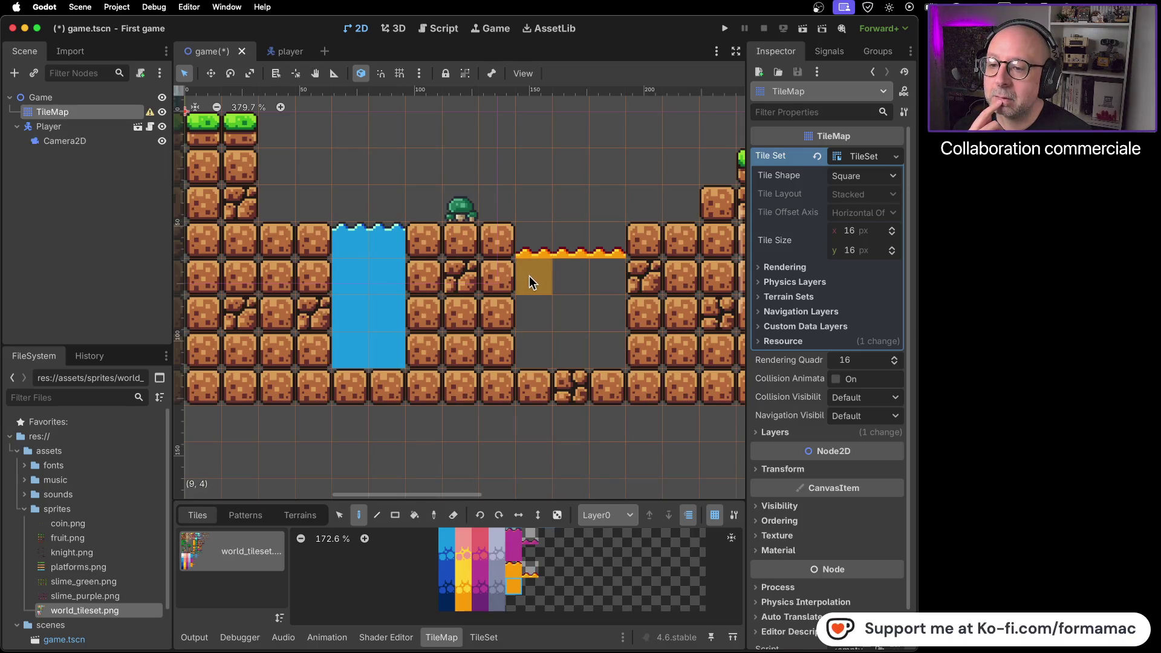
mouse_move(549, 281)
left_mouse_down()
mouse_move(532, 241)
mouse_move(605, 248)
left_mouse_up()
left_click(520, 569)
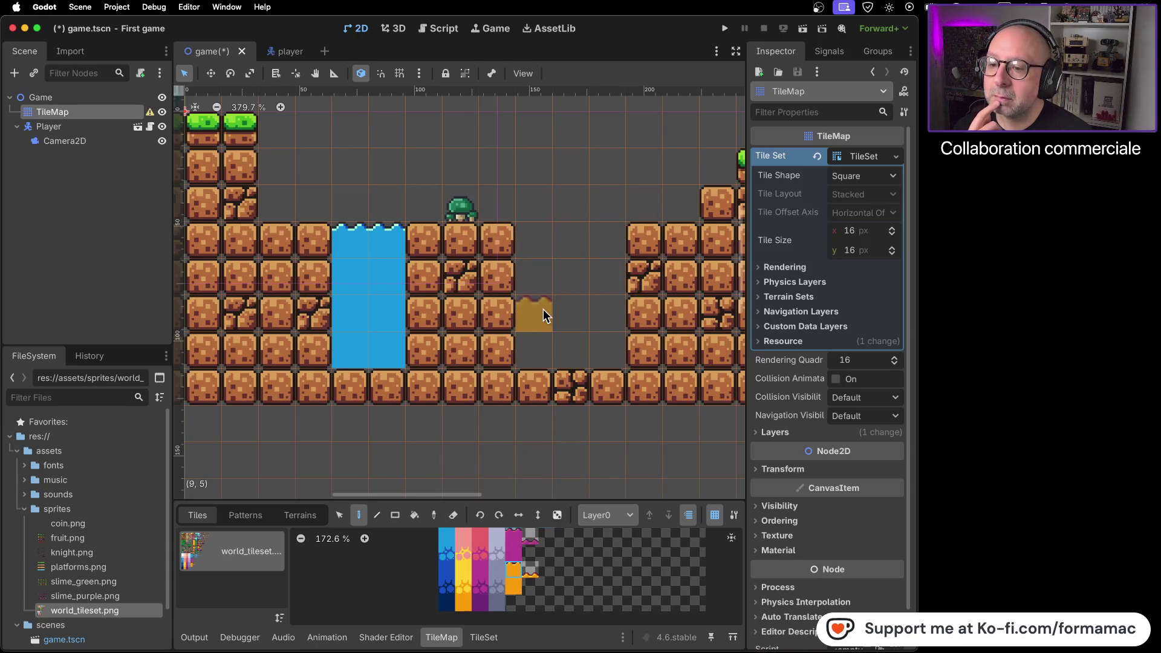
key("super+z")
key("super+z")
key("super+z")
key("super+z")
key("super+z")
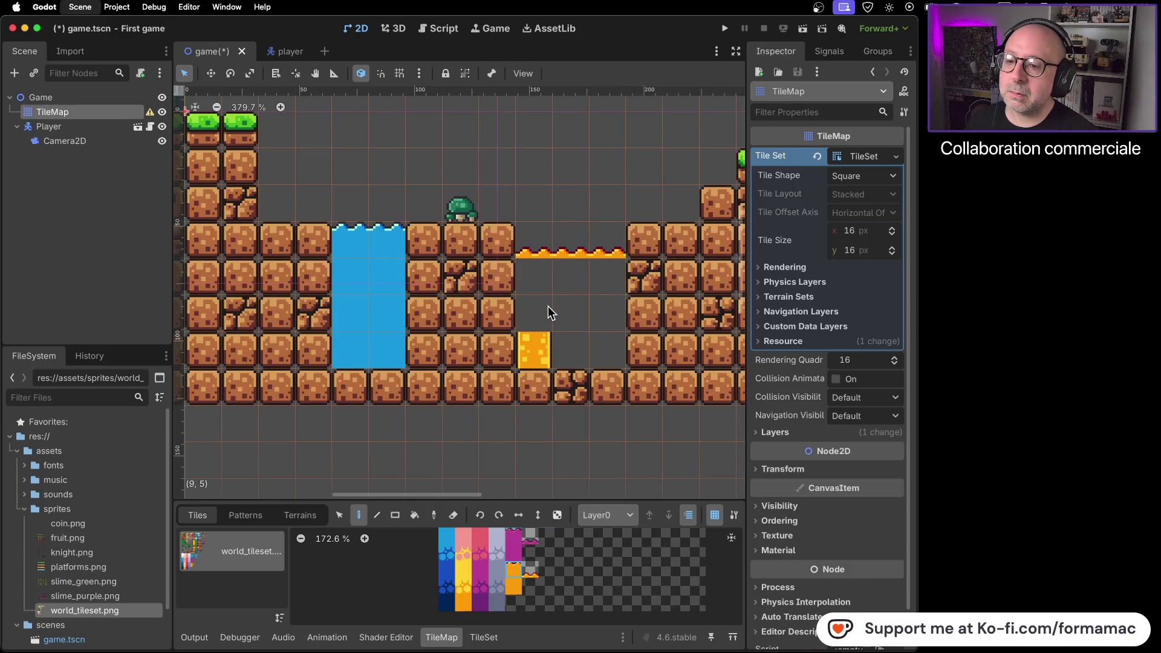
key("super+z")
key("super+z")
key("super+z")
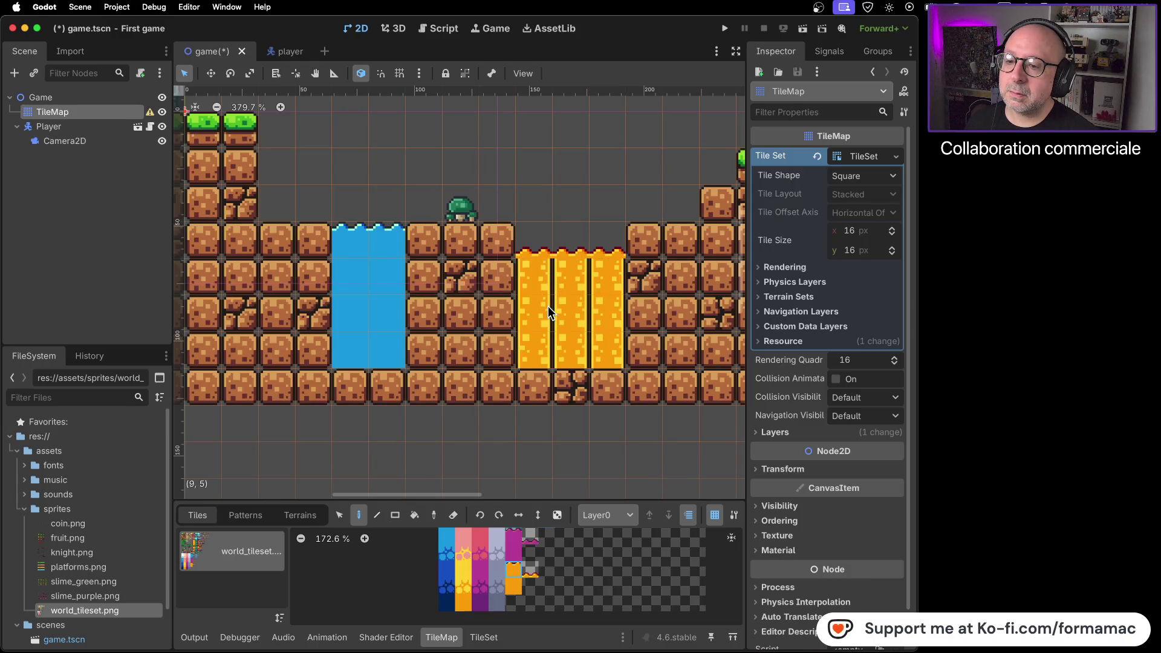
scroll(548, 307, "down", 5)
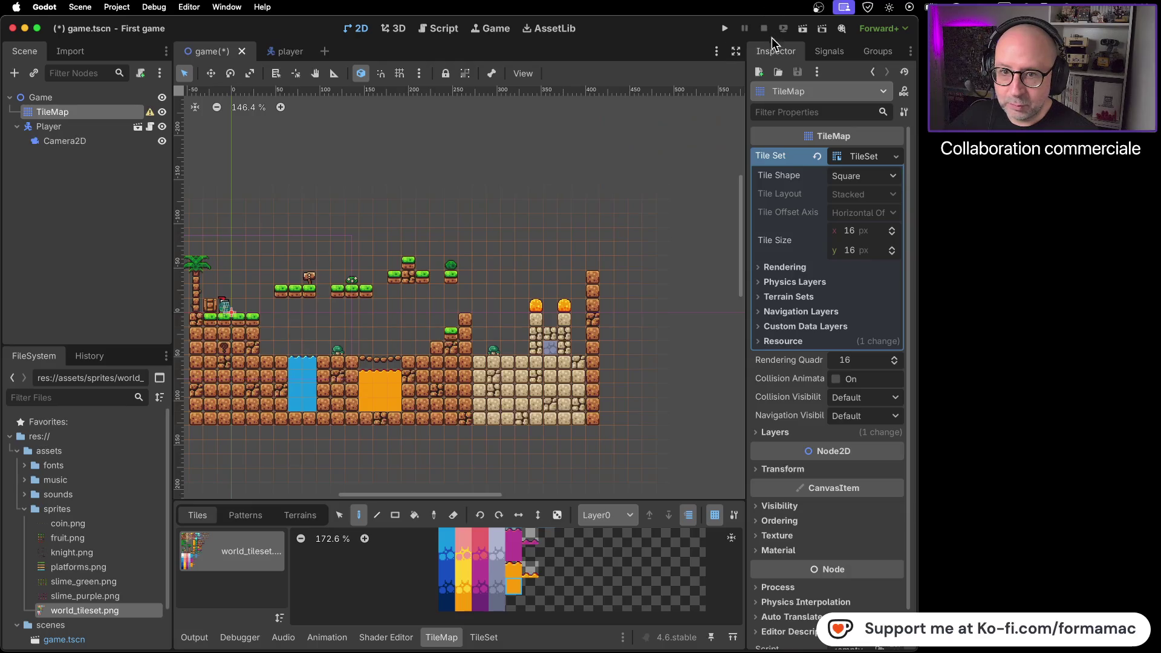
Step: Play-test the level by running and jumping the knight past the water and lava, then stop the game
left_click(726, 29)
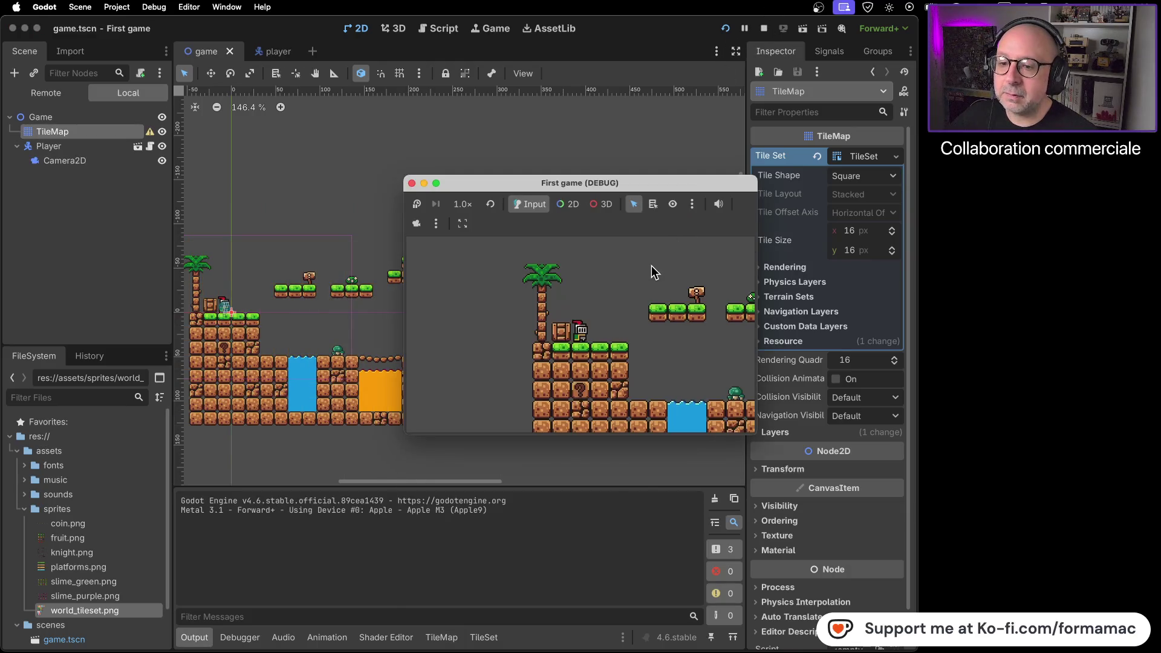
key("Right")
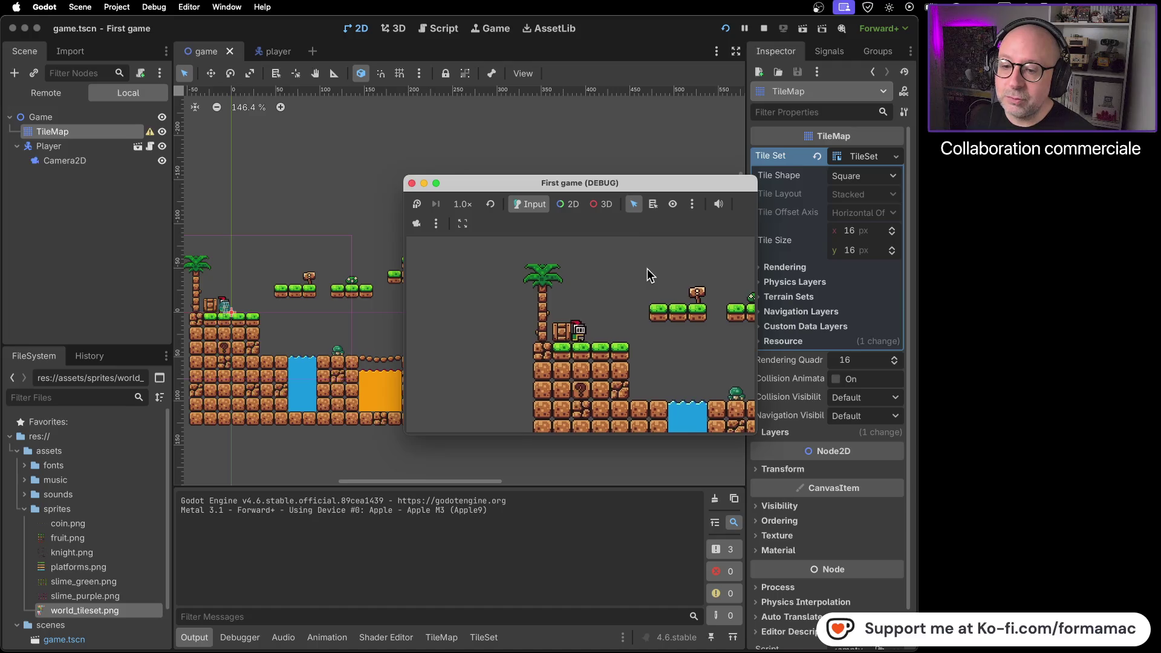
key("Right")
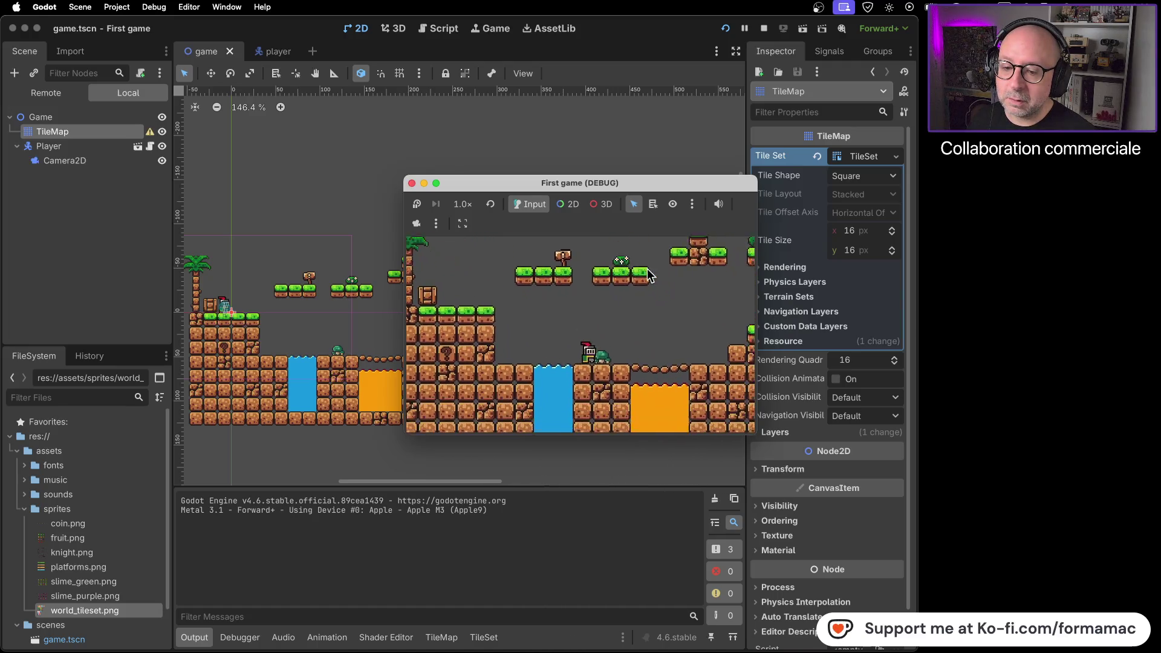
key("Left")
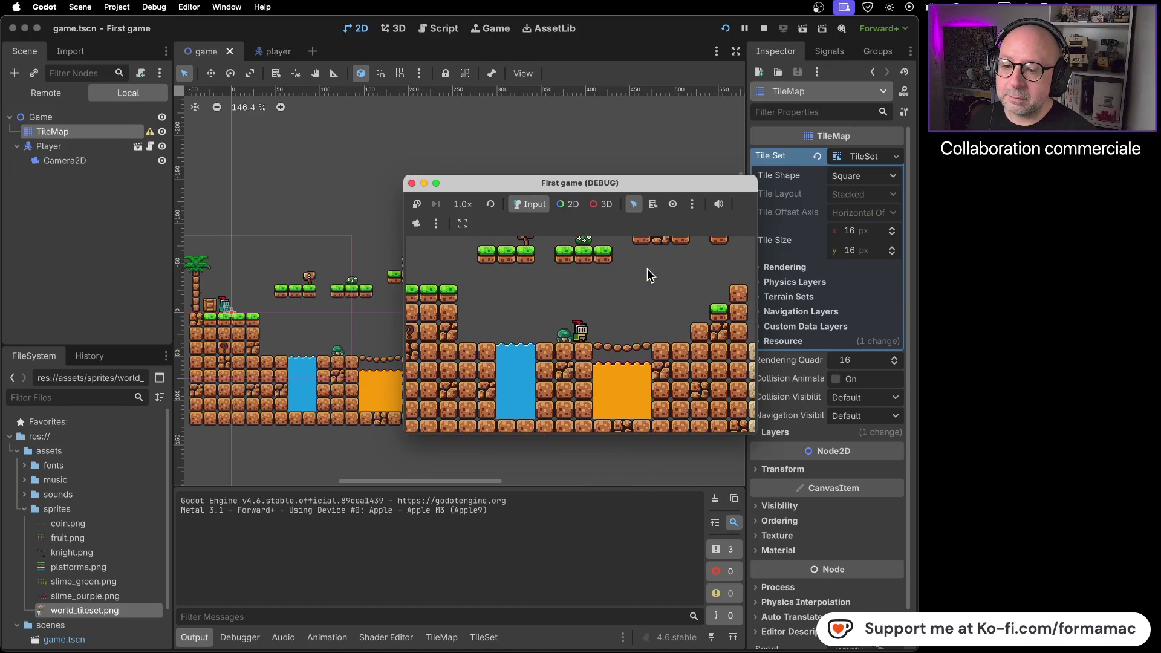
key("Right")
key("space")
key("Left")
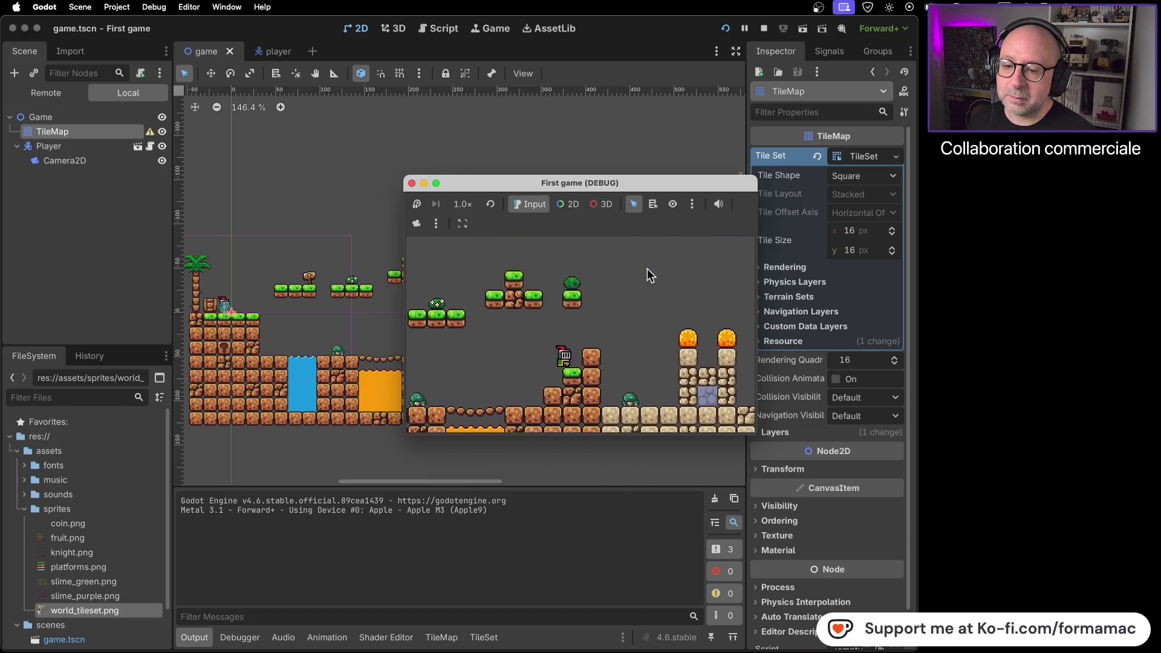
key("Left")
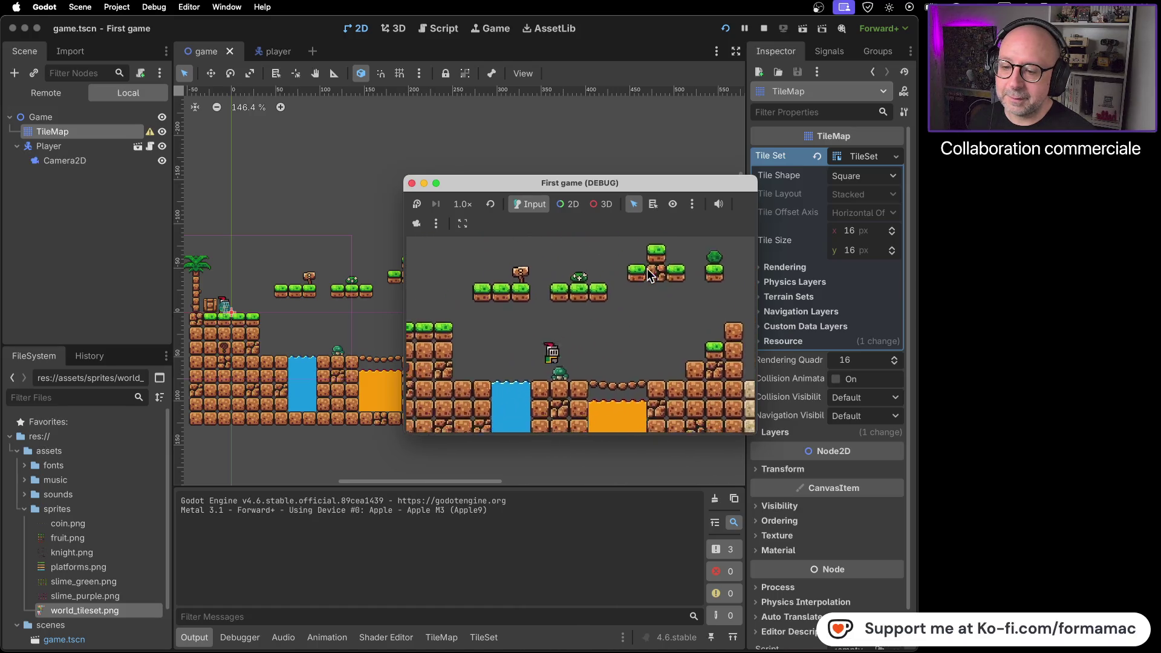
key("space")
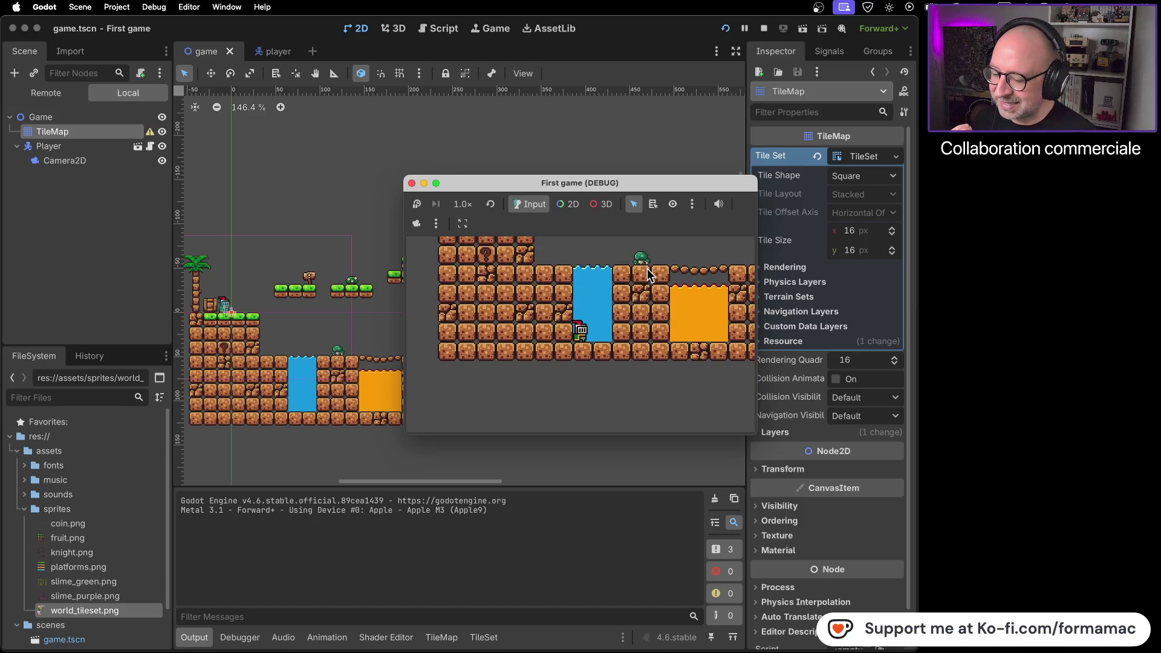
left_click(412, 182)
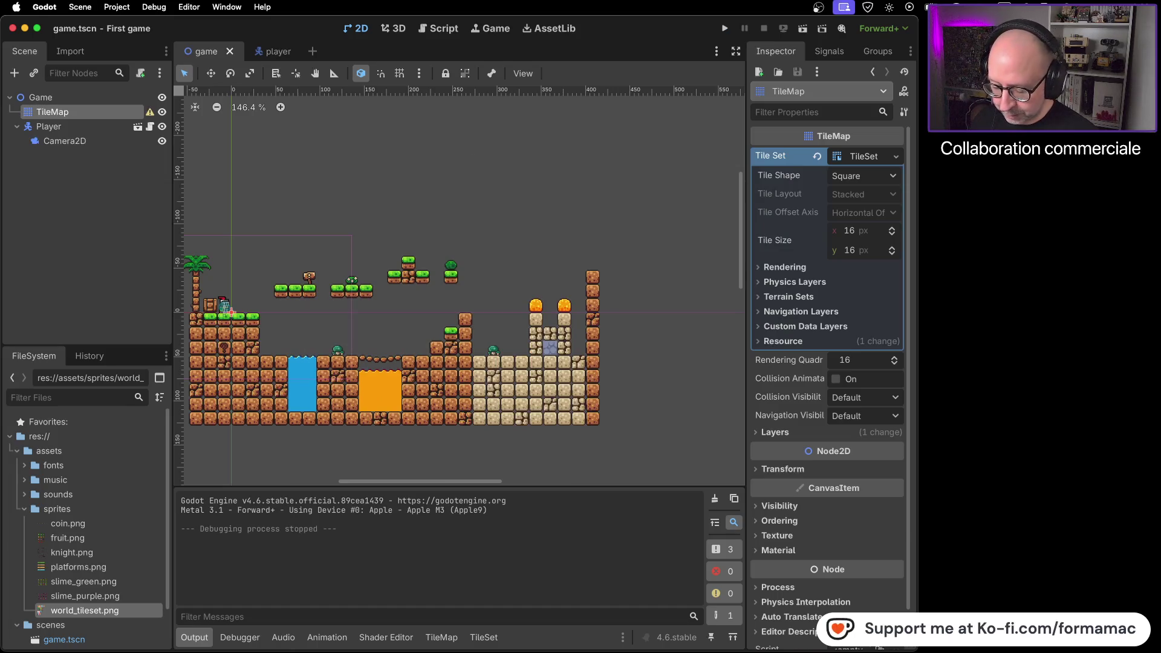
Step: Play a little more of the tutorial video, then pause it and return to Godot
key("super+Tab")
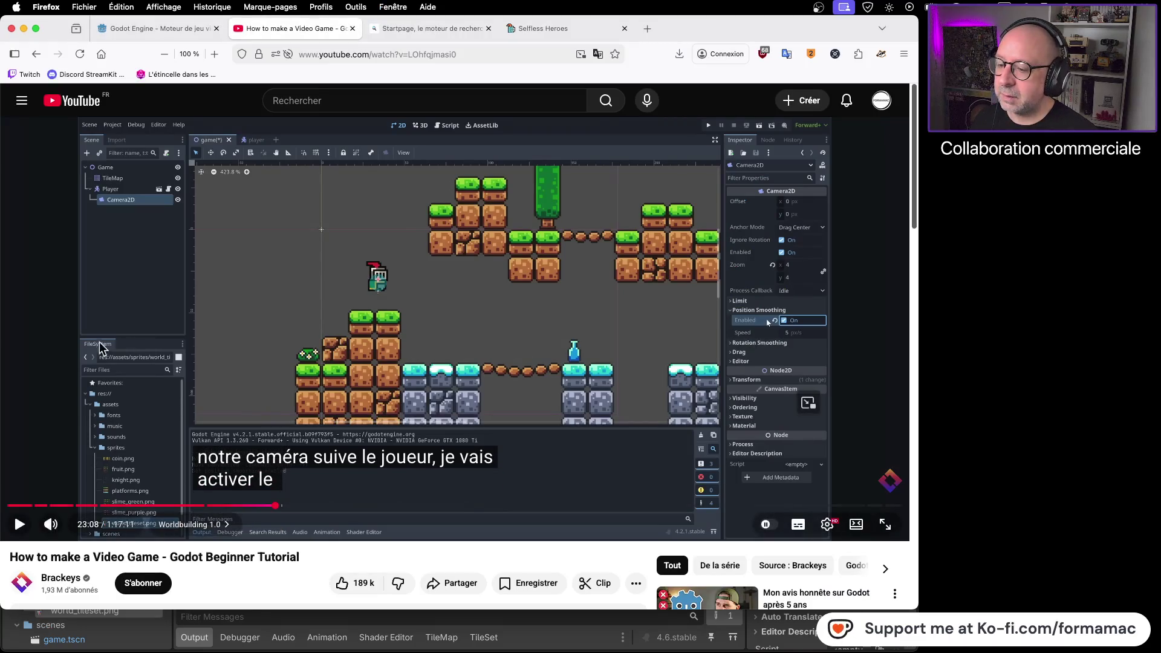
left_click(415, 369)
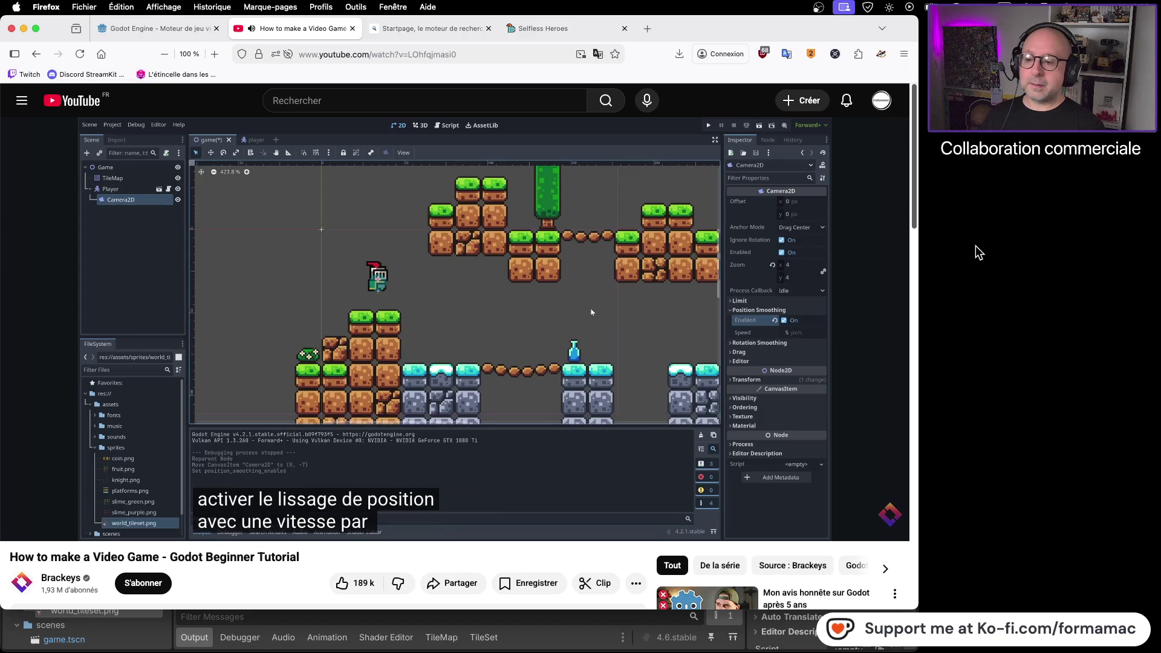
left_click(623, 344)
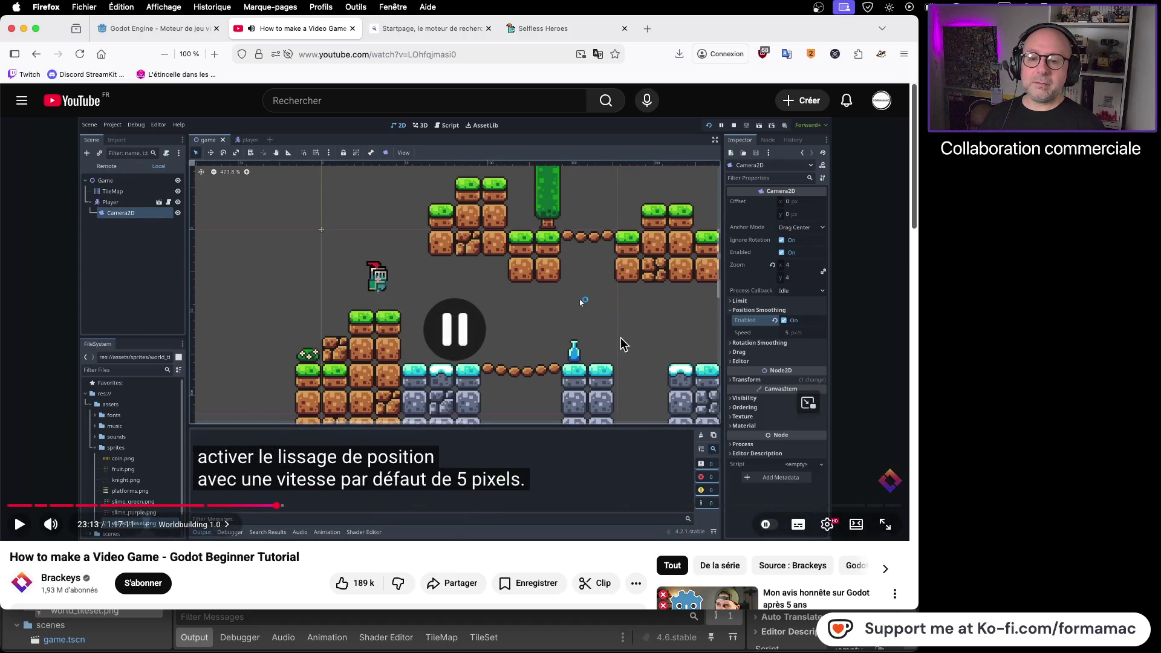
key("super+Tab")
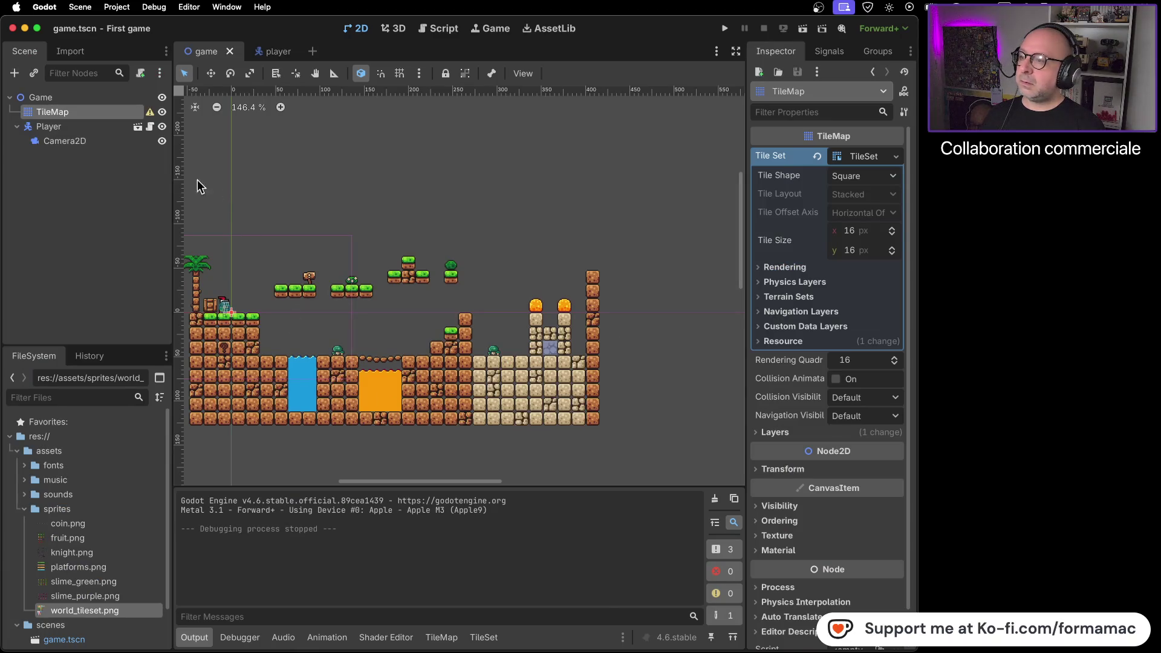
Step: Select Camera2D and confirm Position Smoothing is On at speed 5.0, matching the tutorial
left_click(134, 144)
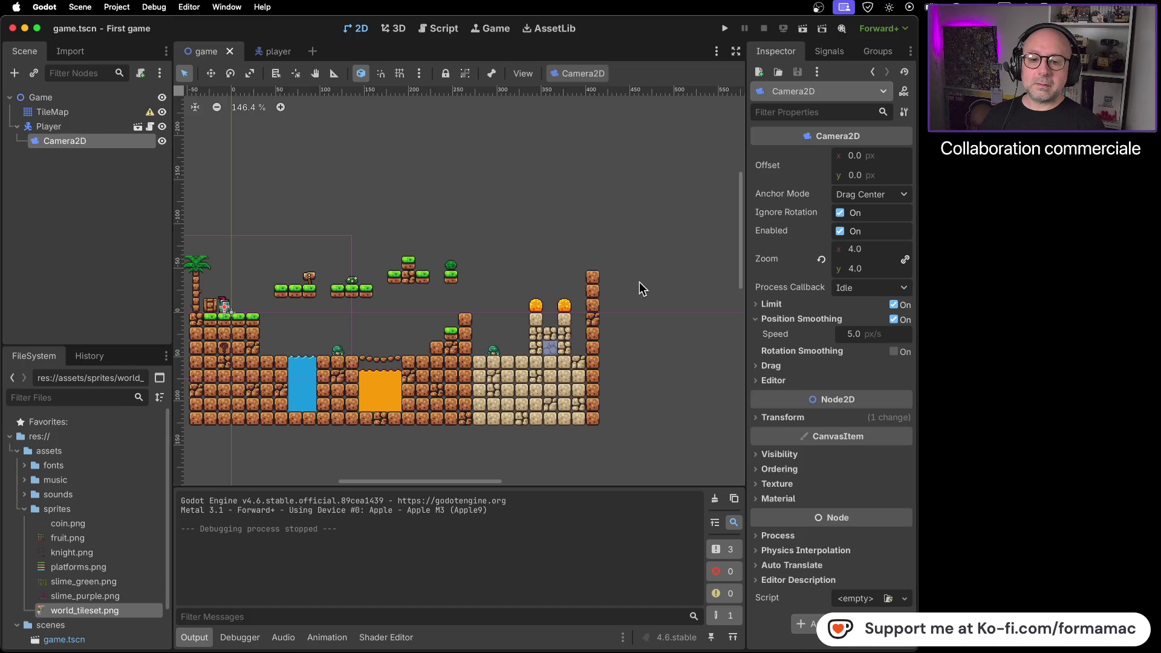
key("super+Tab")
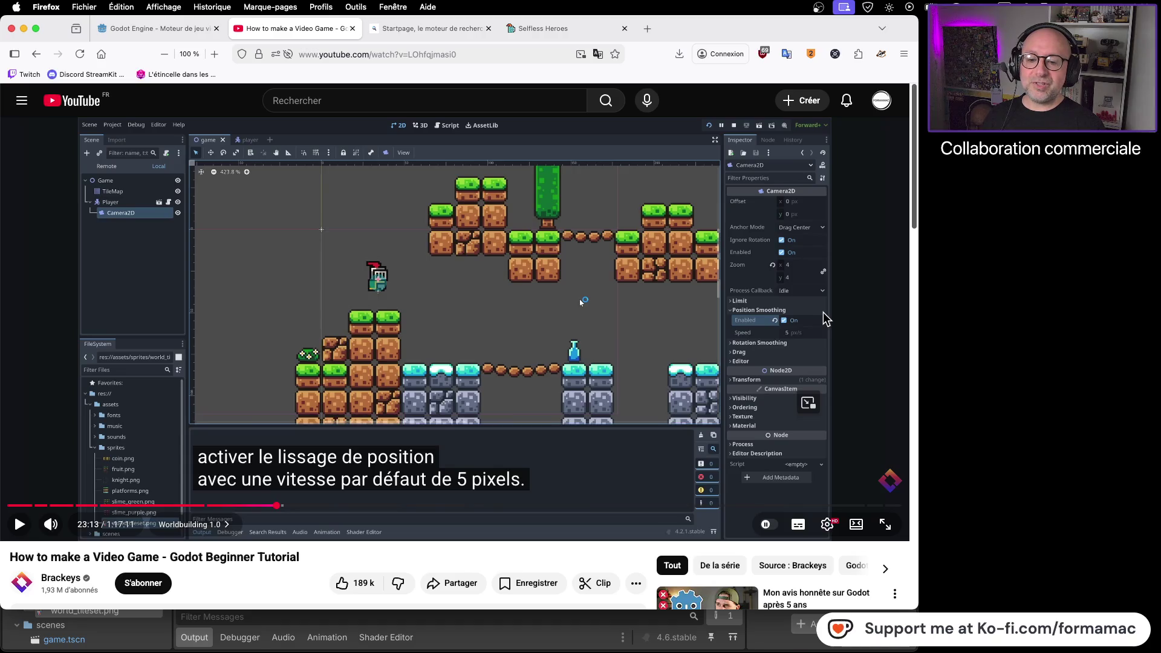
key("super+Tab")
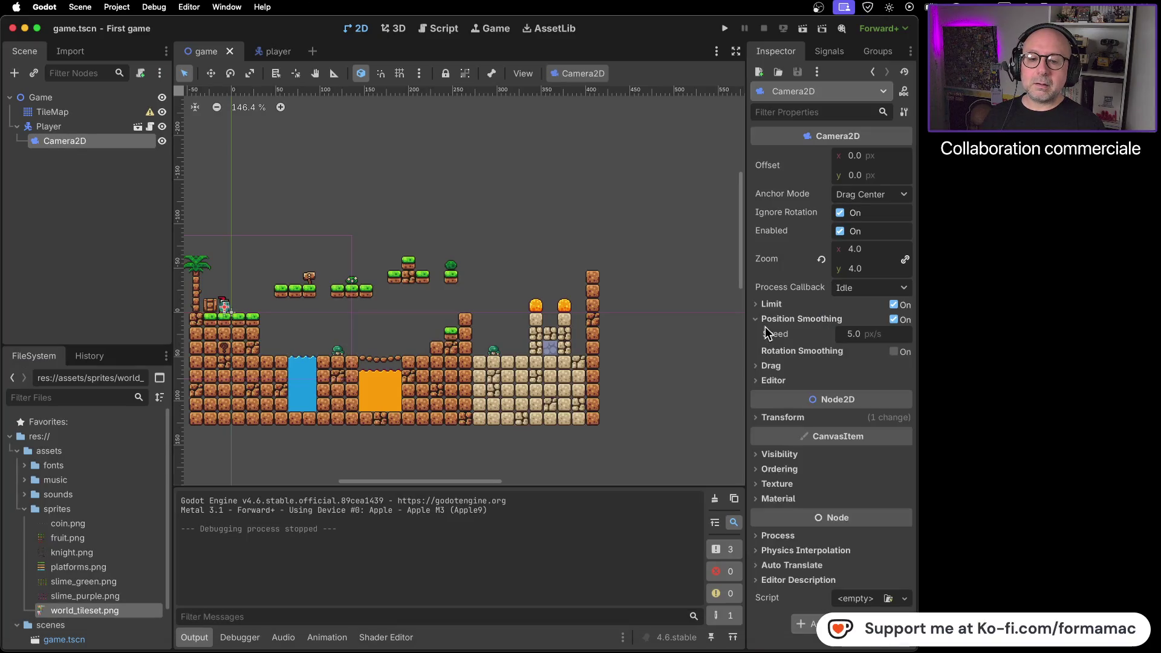
left_click(760, 324)
left_click(759, 324)
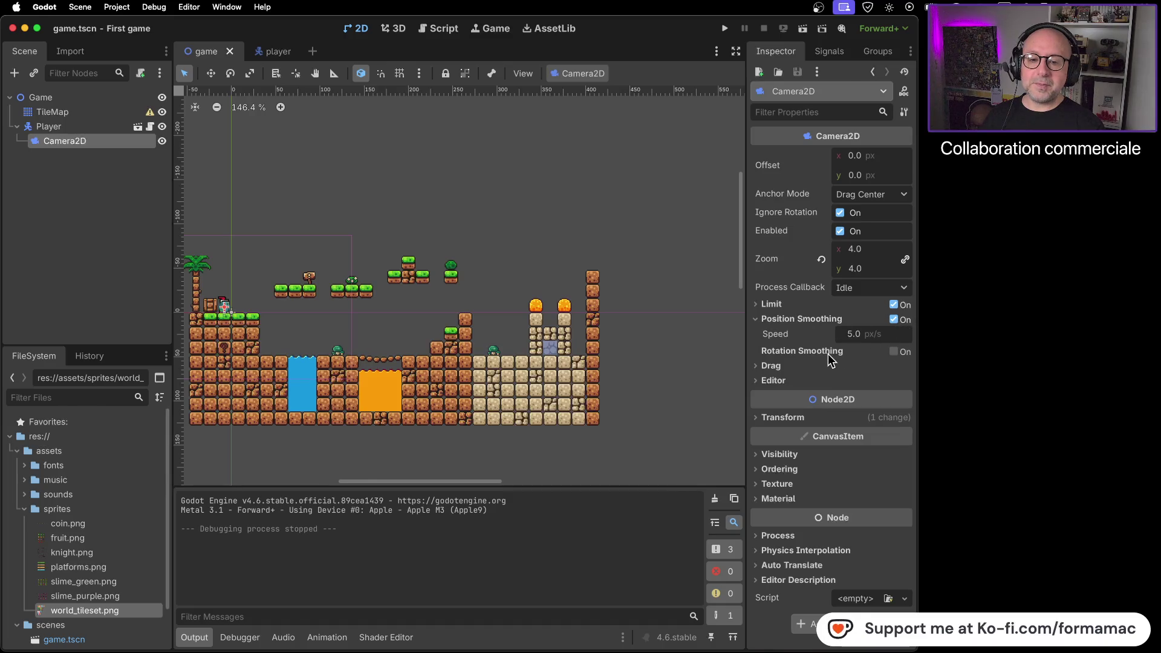
key("super+Tab")
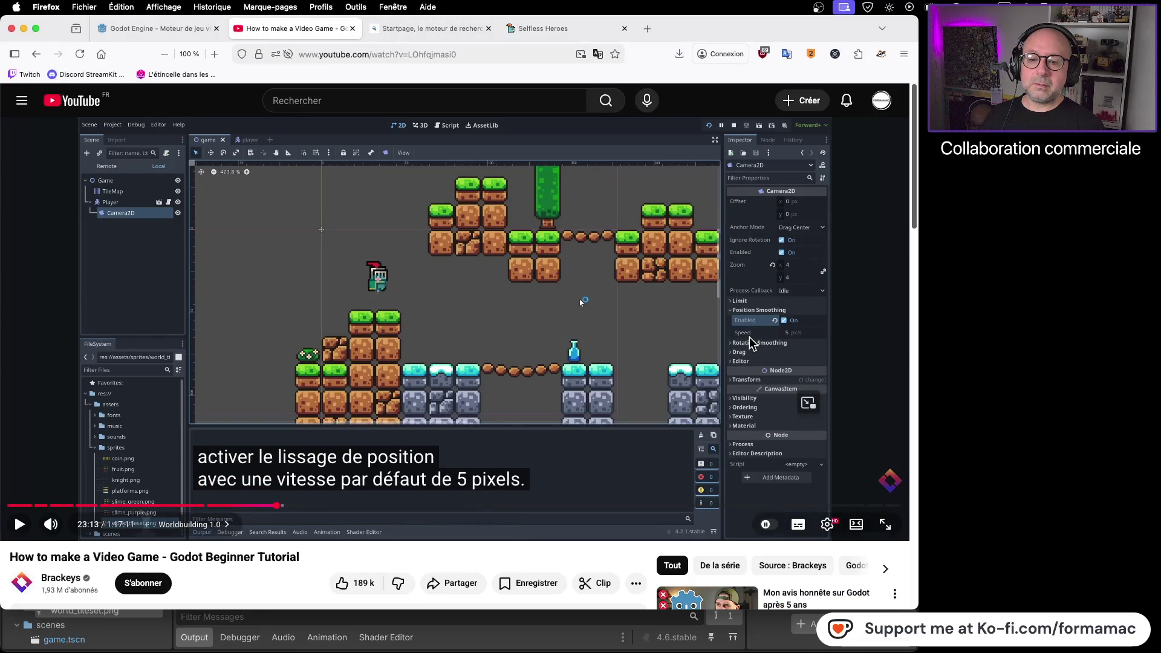
left_click(632, 351)
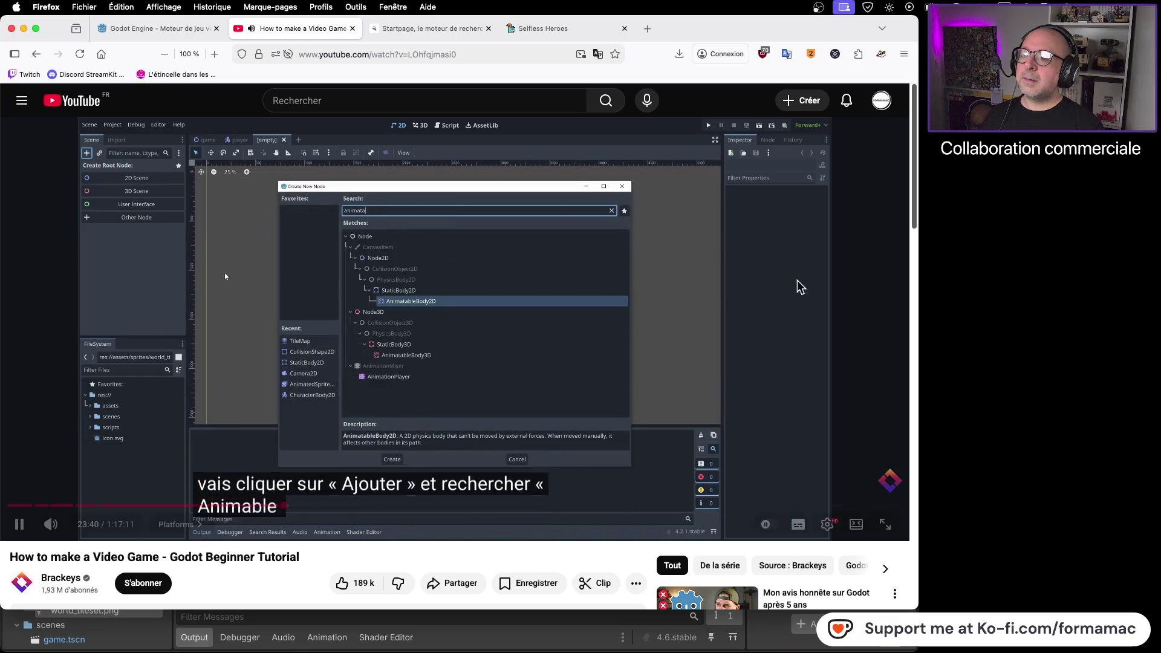
Step: Pause the tutorial at 23:41, where AnimatableBody2D is searched, and return to Godot
left_click(699, 299)
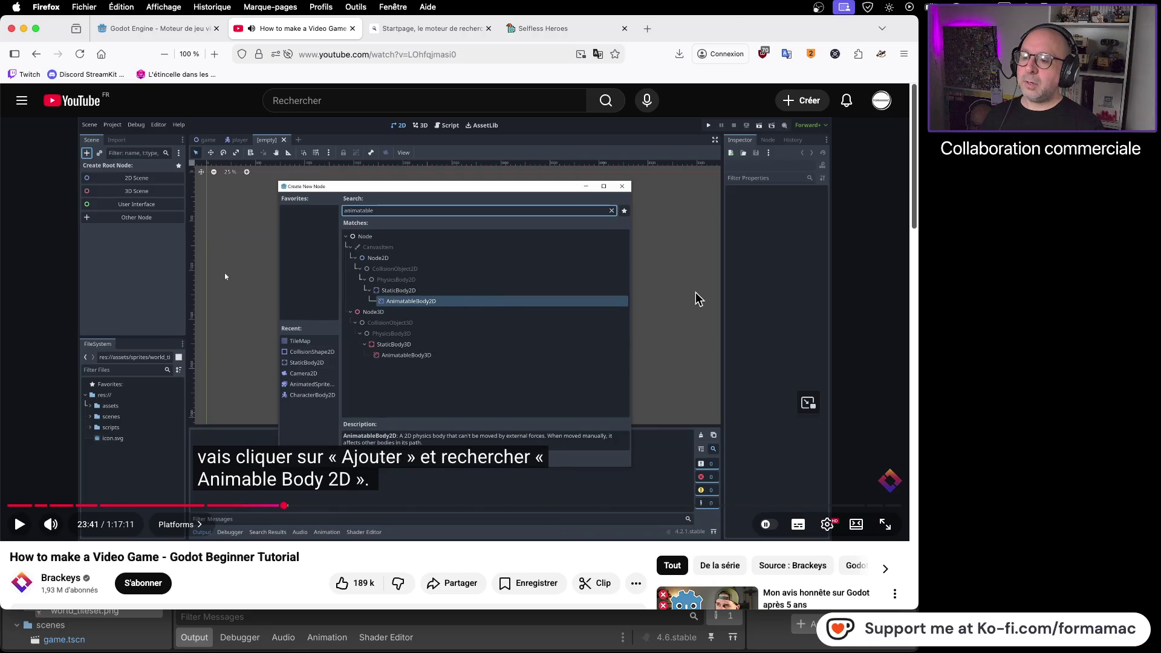
key("super+Tab")
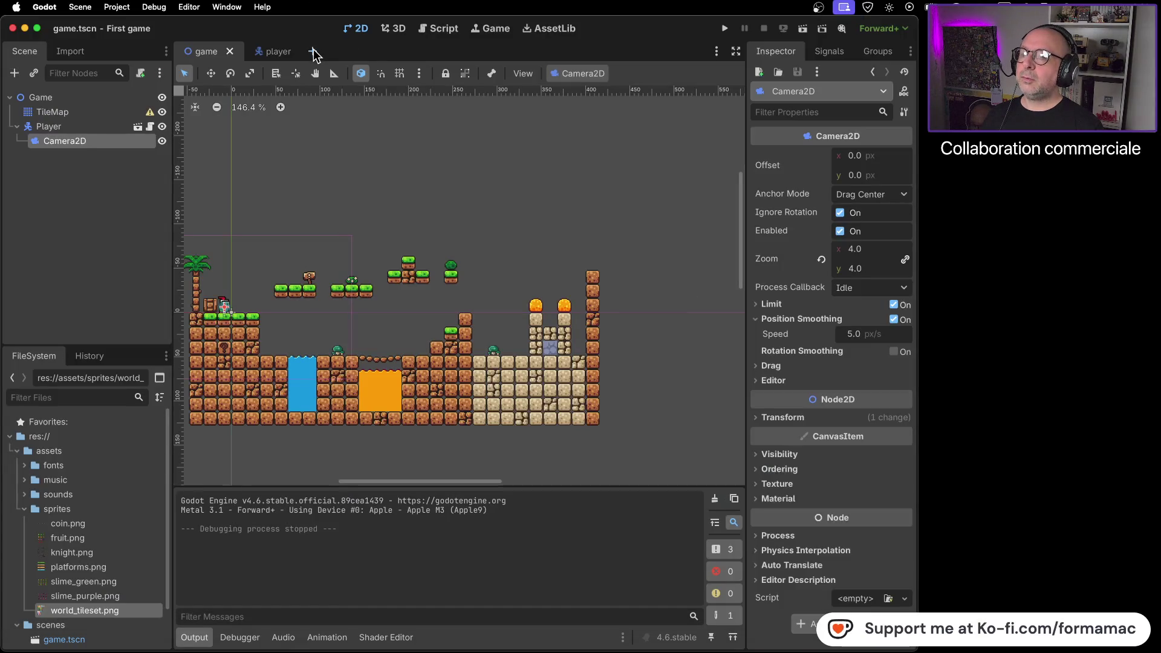
Step: Open a new empty scene and search the node list for 'animata'
left_click(315, 52)
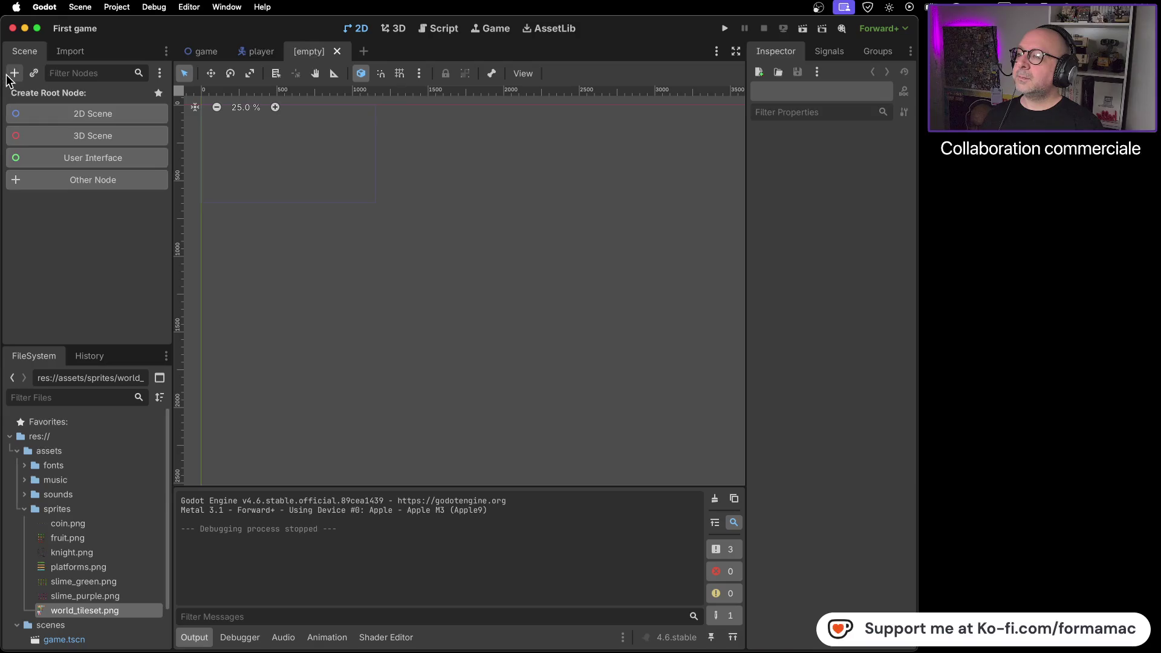
left_click(14, 74)
key("super+Tab")
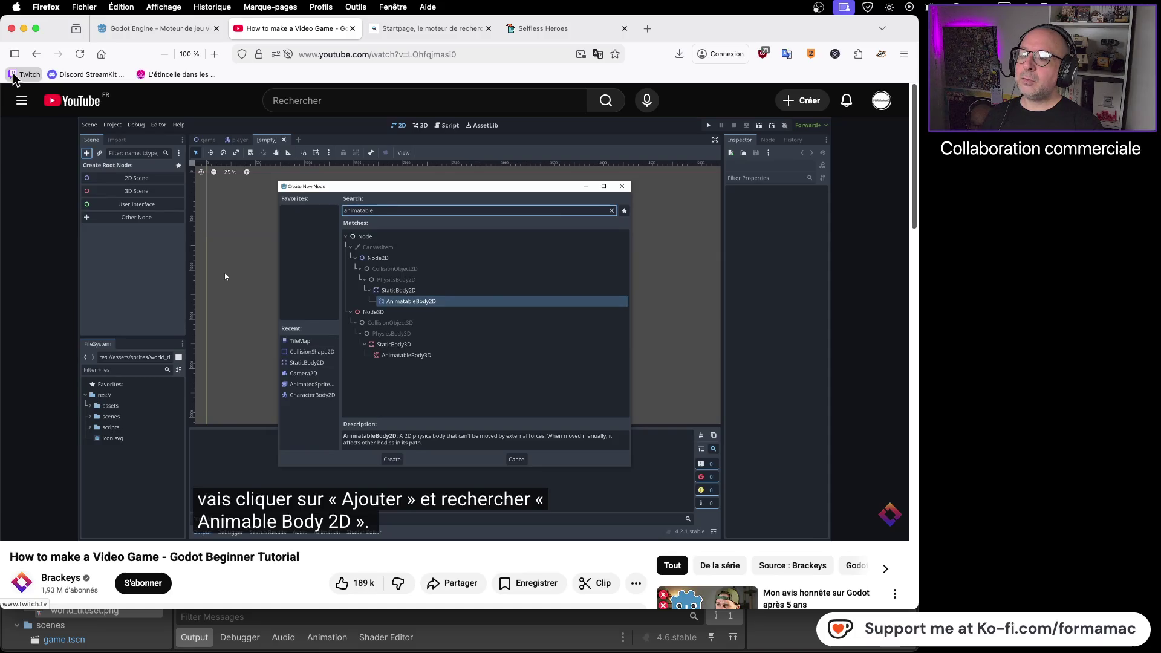
key("super+Tab")
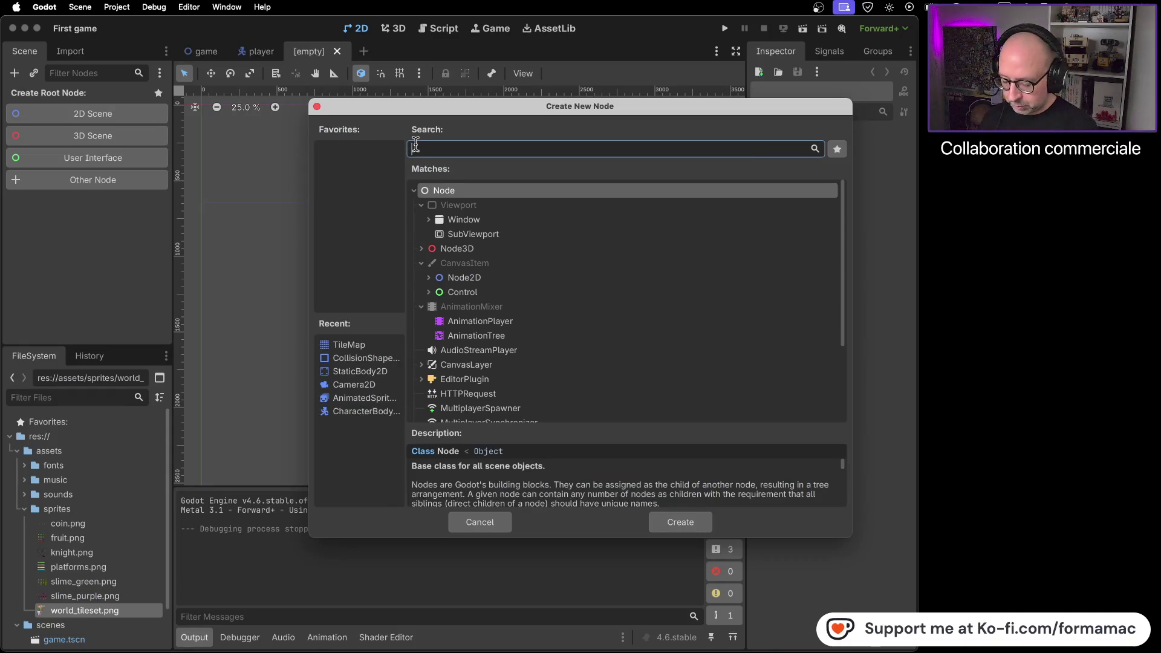
type("animat")
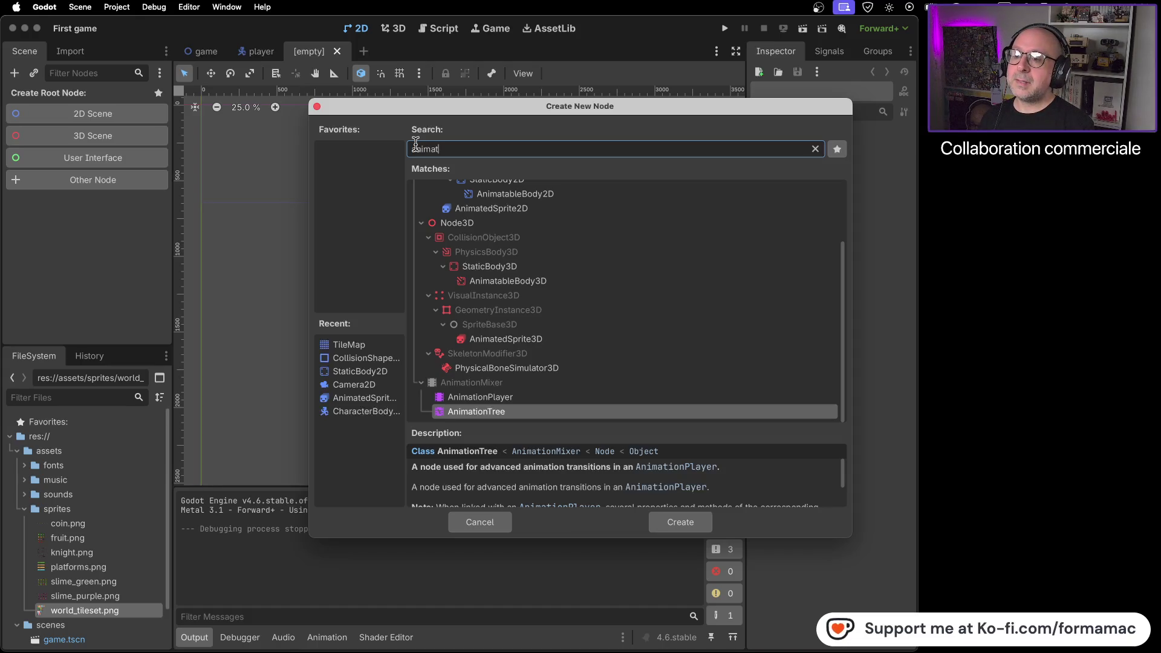
type("a")
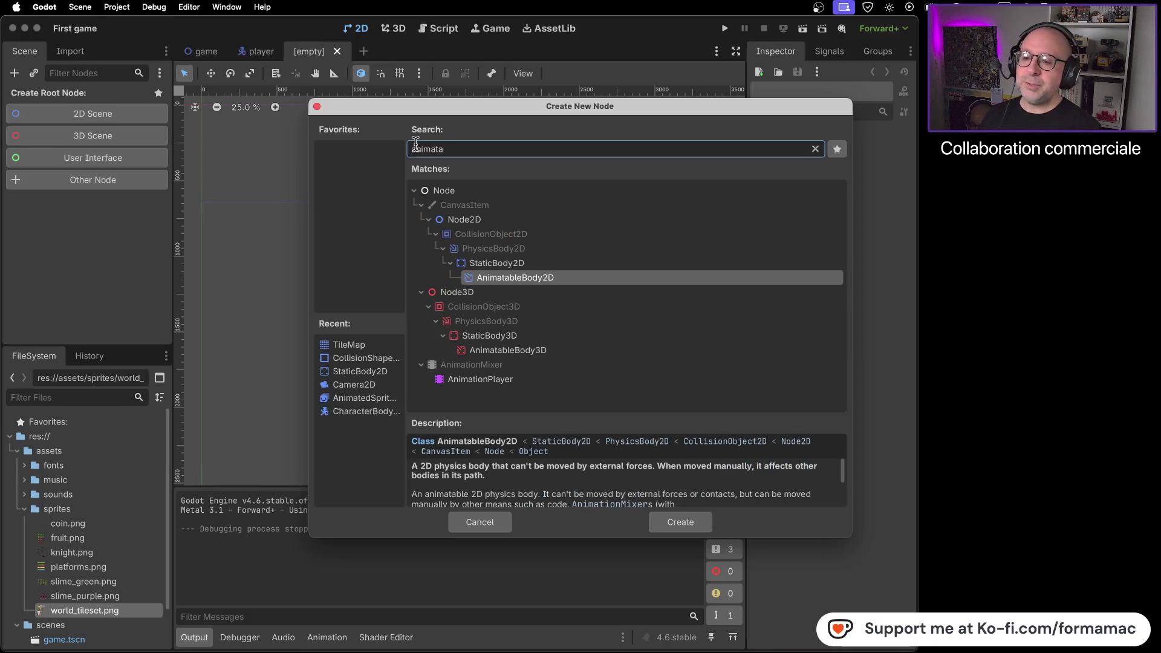
Step: After checking the tutorial, create an AnimatableBody2D as the new scene's root node
key("super+Tab")
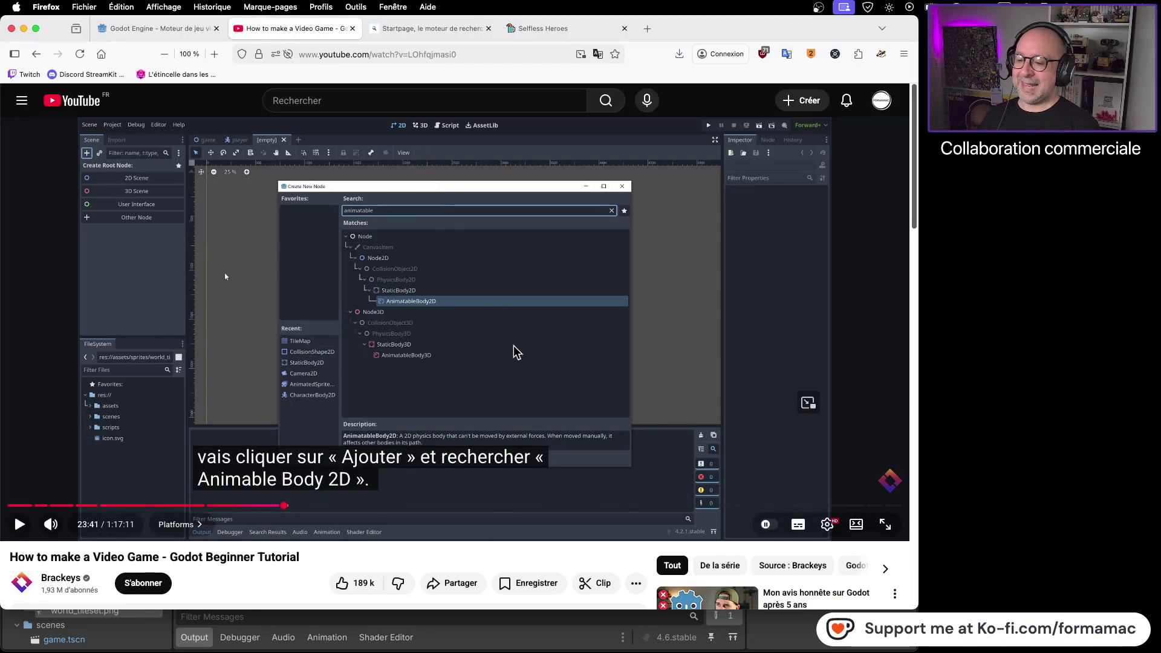
left_click(518, 353)
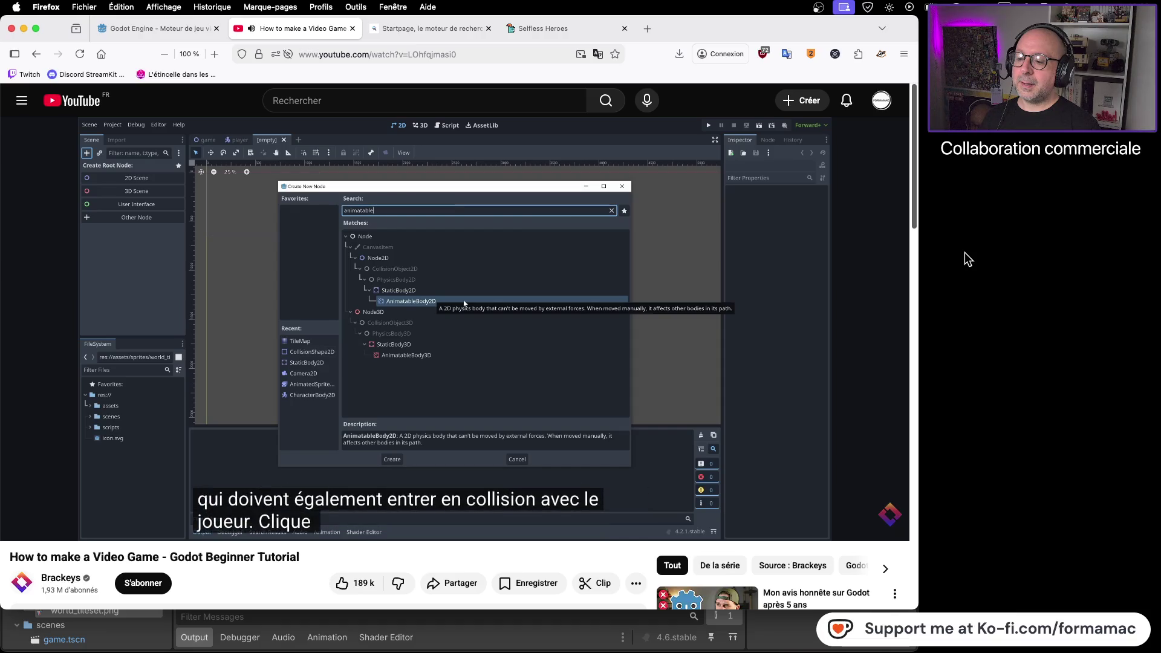
left_click(607, 316)
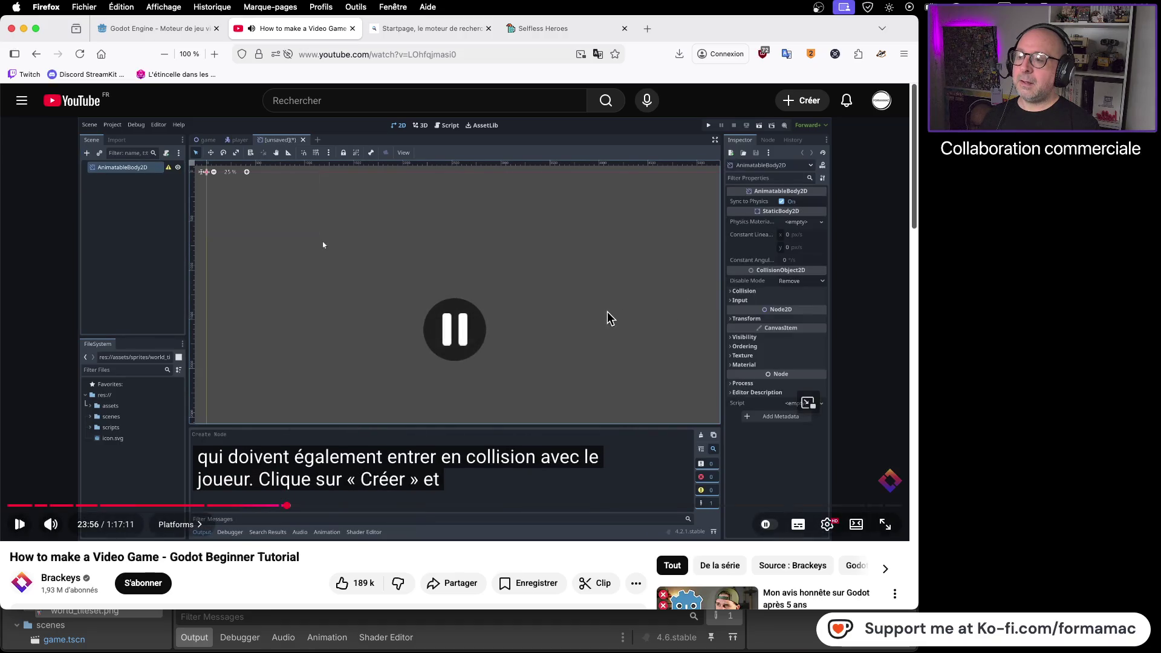
key("super+Tab")
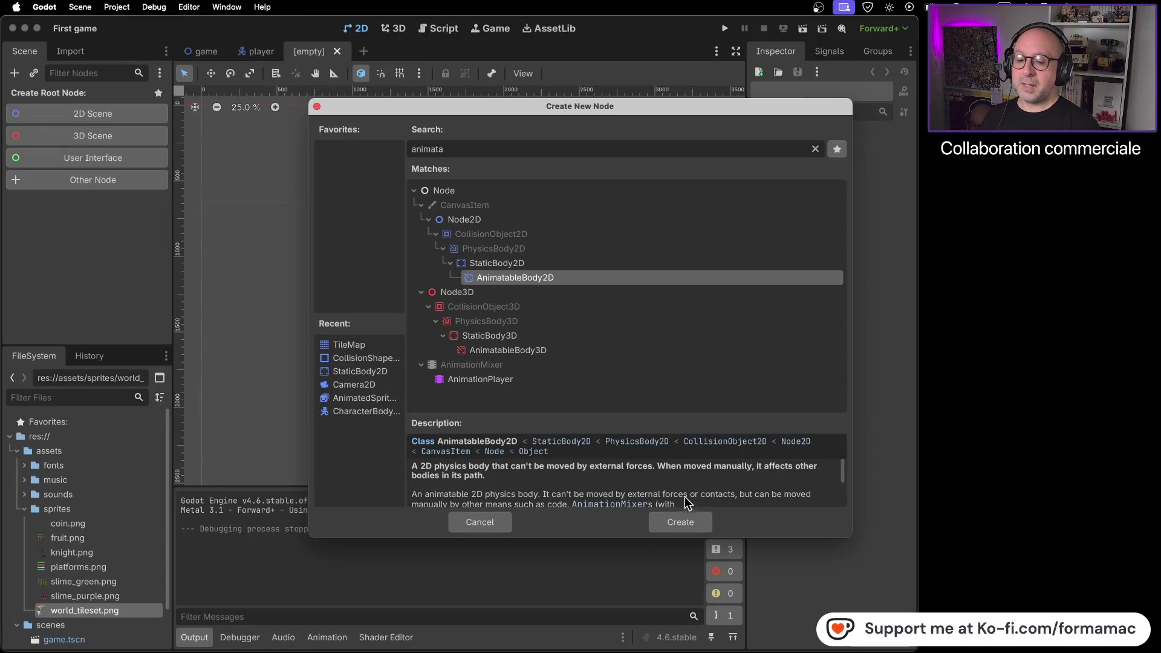
left_click(681, 522)
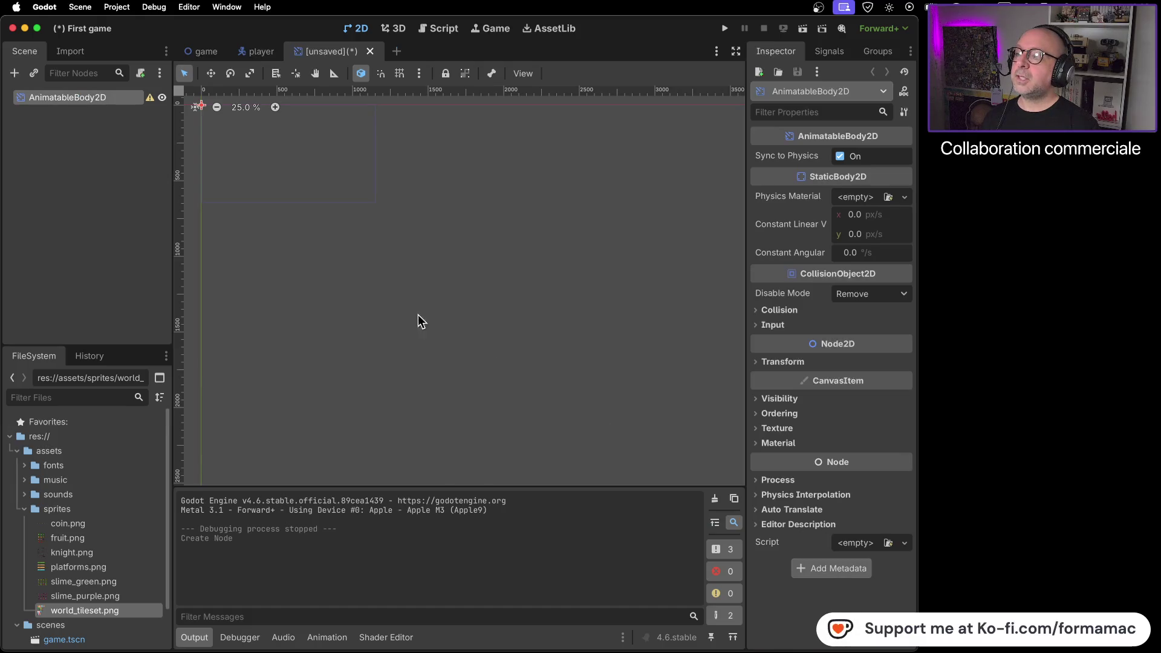
Step: Pan the viewport to the scene origin and follow the tutorial to its Sprite2D step
left_click_drag(351, 253, 508, 420)
scroll(484, 303, "left", 5)
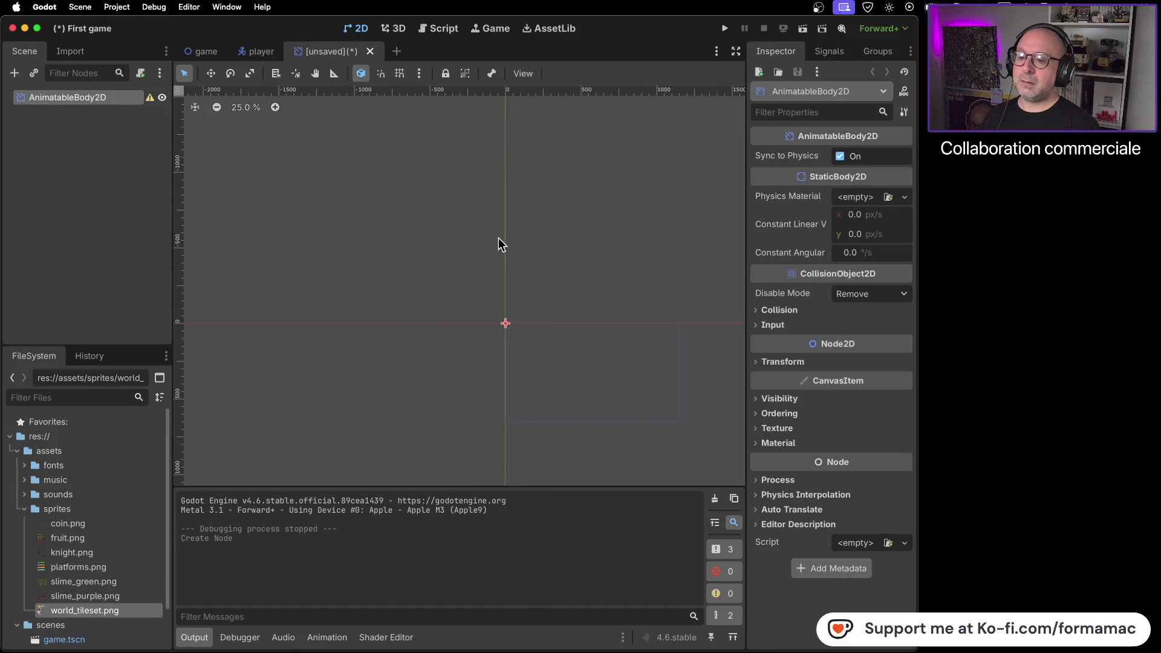
scroll(520, 346, "right", 3)
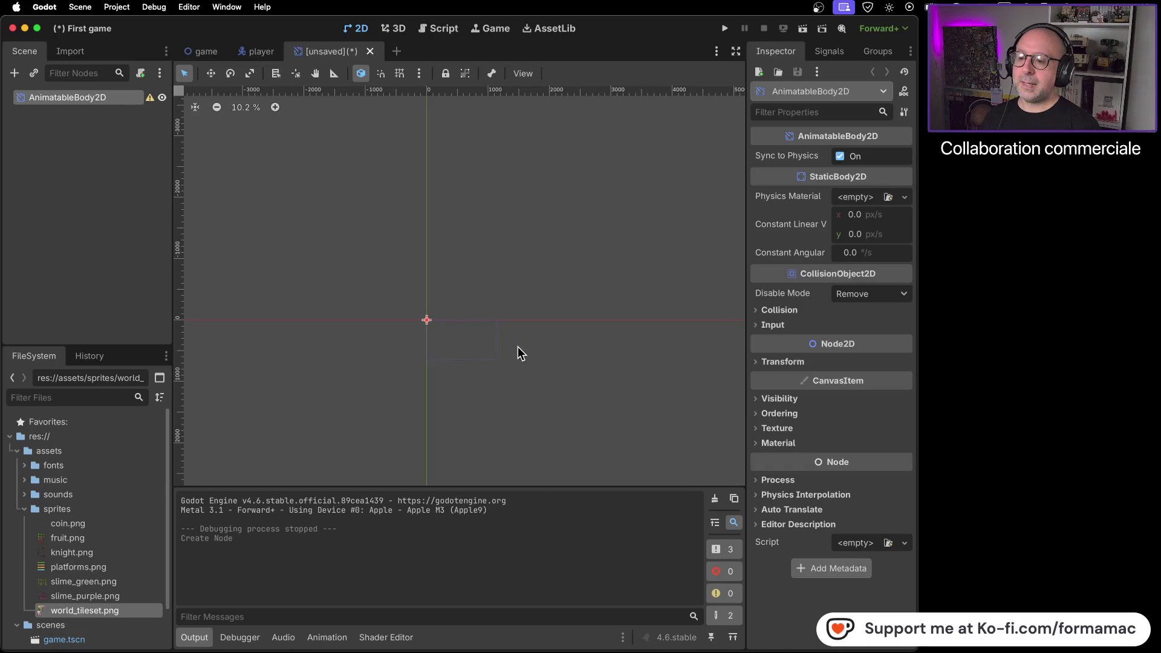
key("super+Tab")
left_click(462, 309)
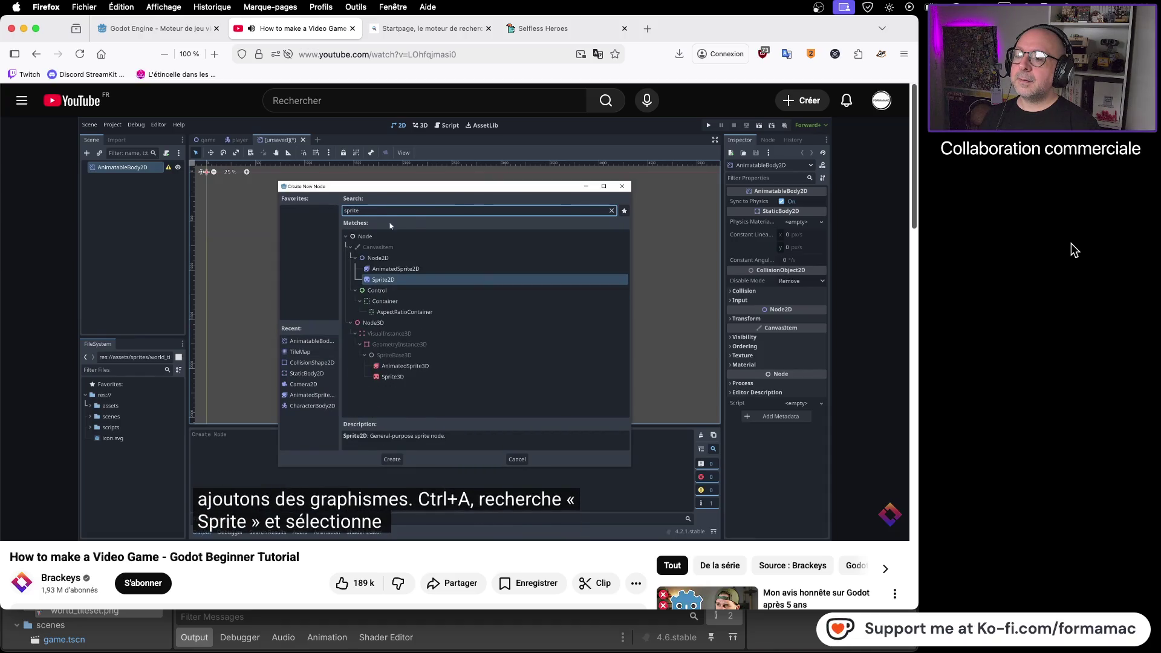
left_click(647, 274)
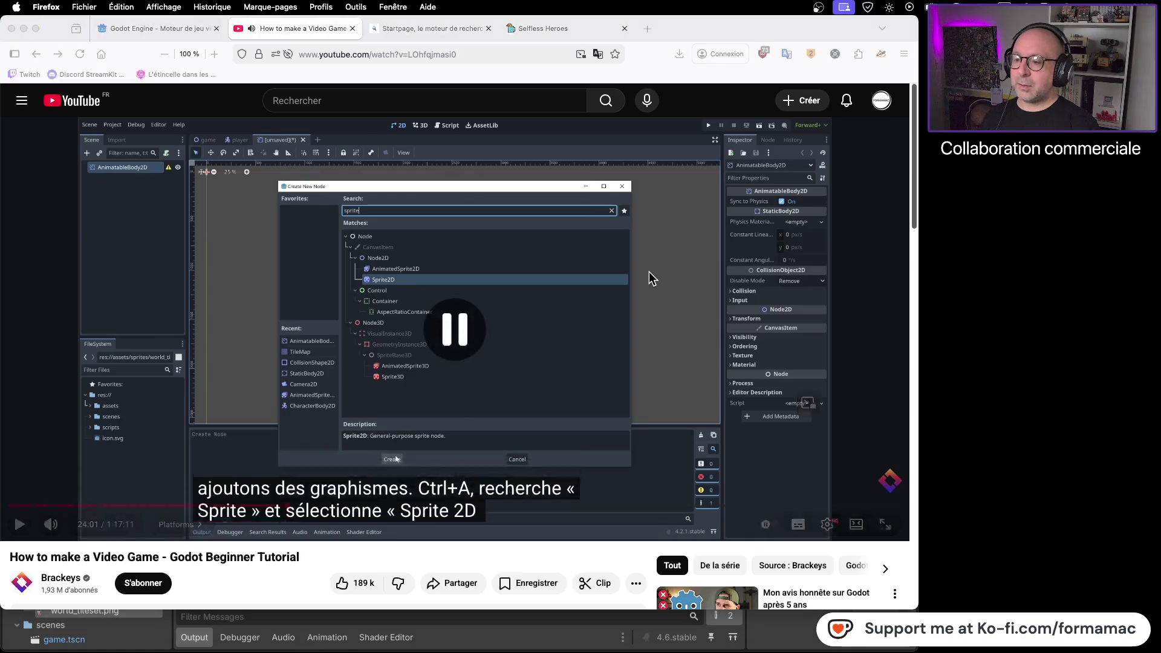
key("super+Tab")
Step: Add a Sprite2D under the AnimatableBody2D via a 'spri' search, then watch the tutorial to 24:09
left_click(14, 73)
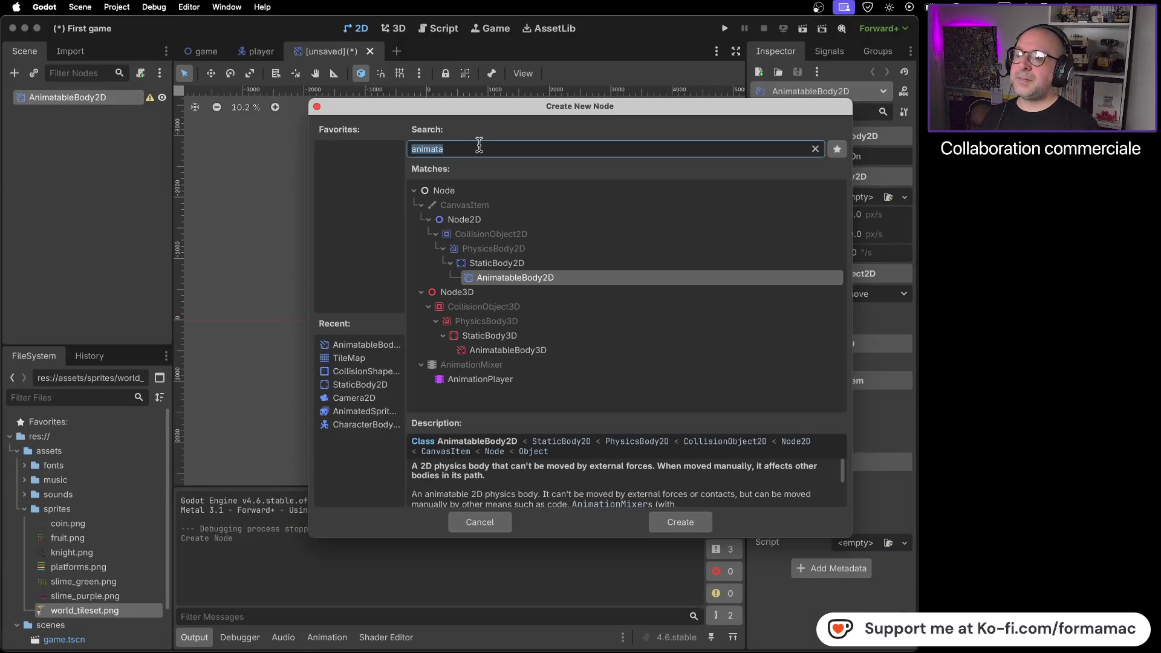
type("spri")
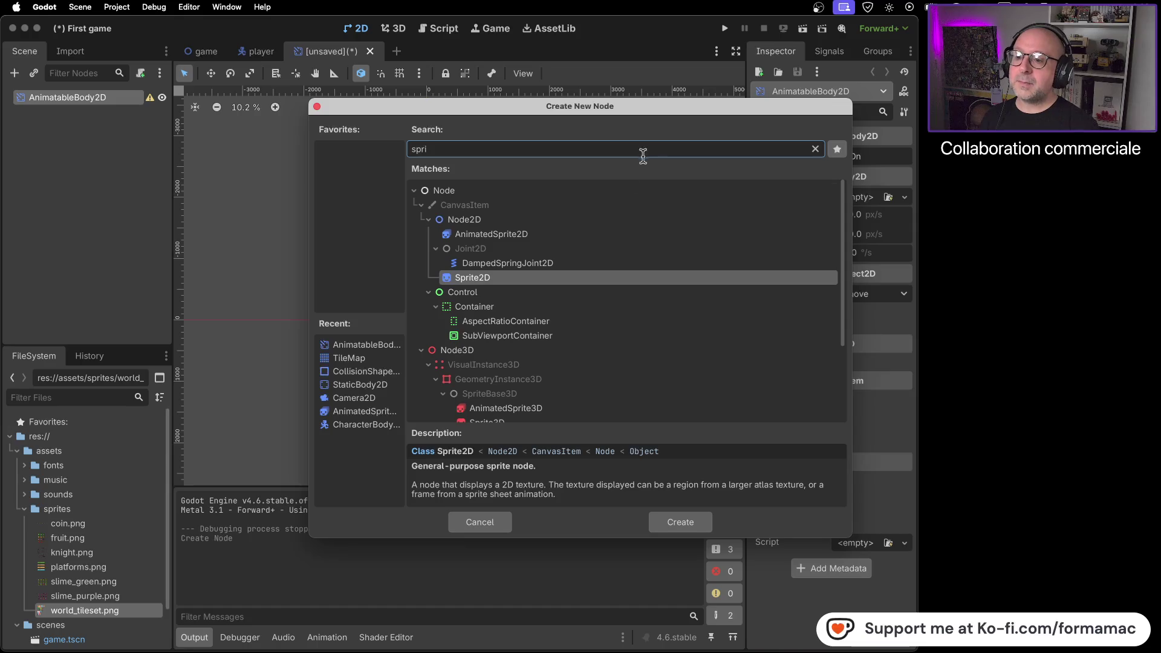
double_click(550, 280)
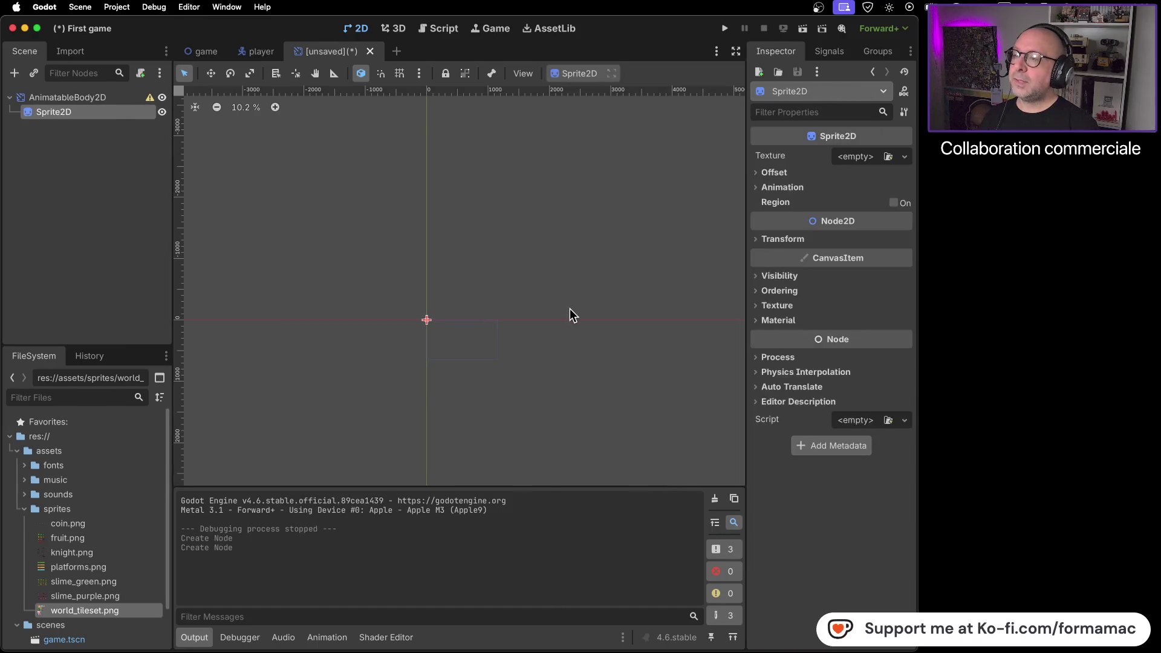
key("super+Tab")
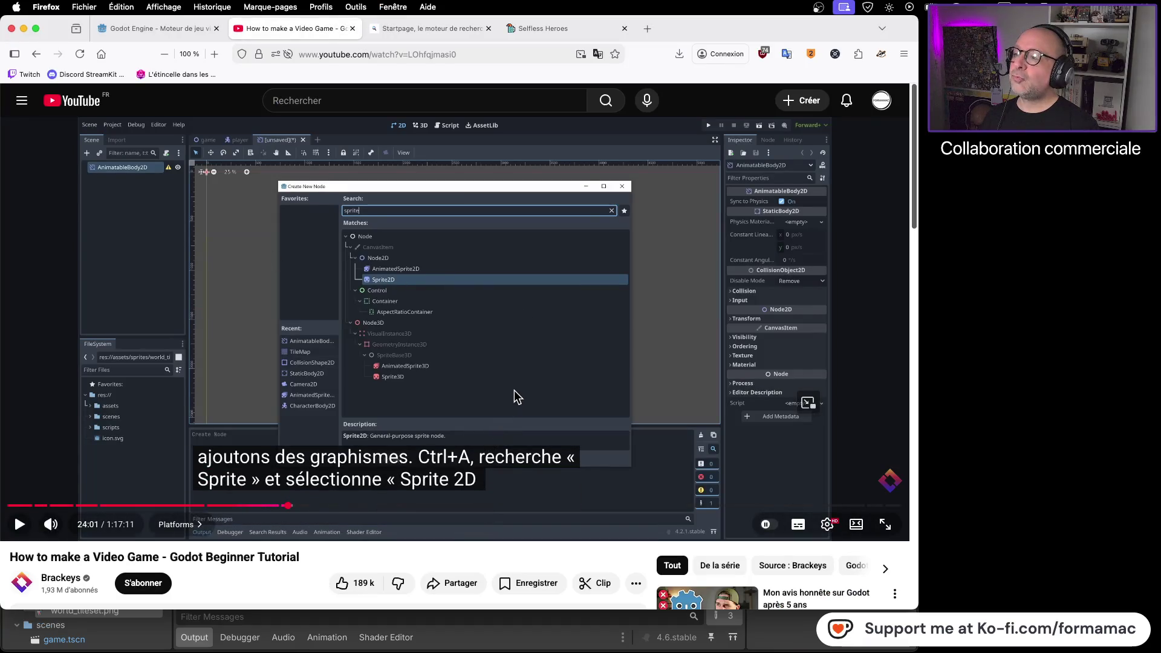
left_click(515, 387)
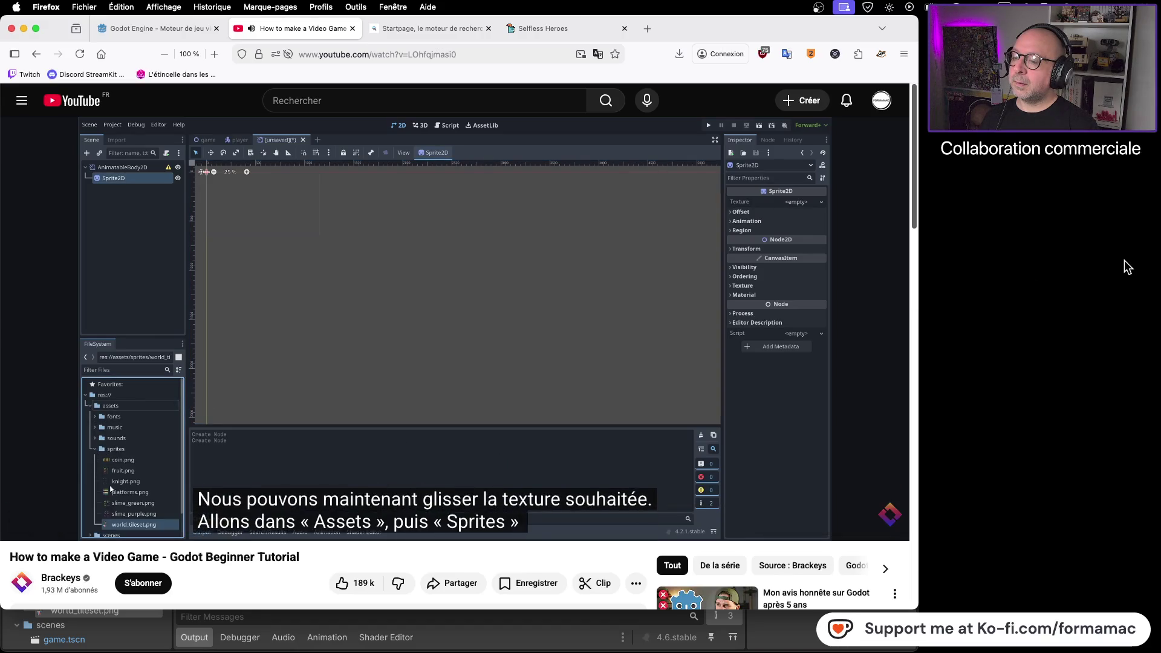
left_click(574, 303)
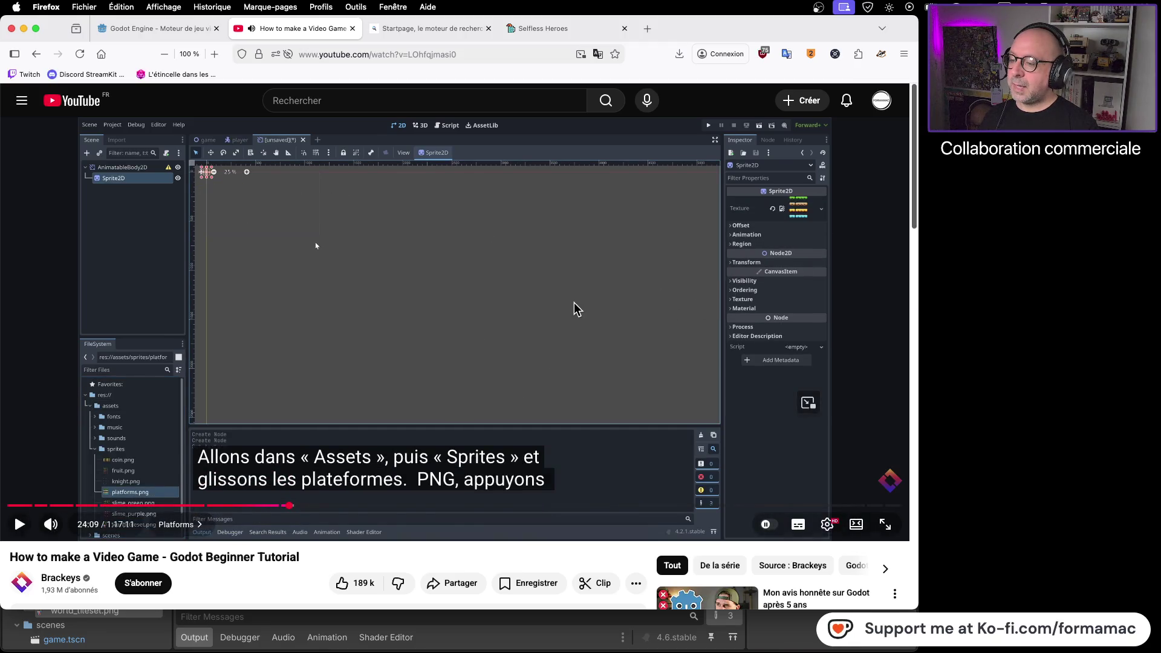
key("super+Tab")
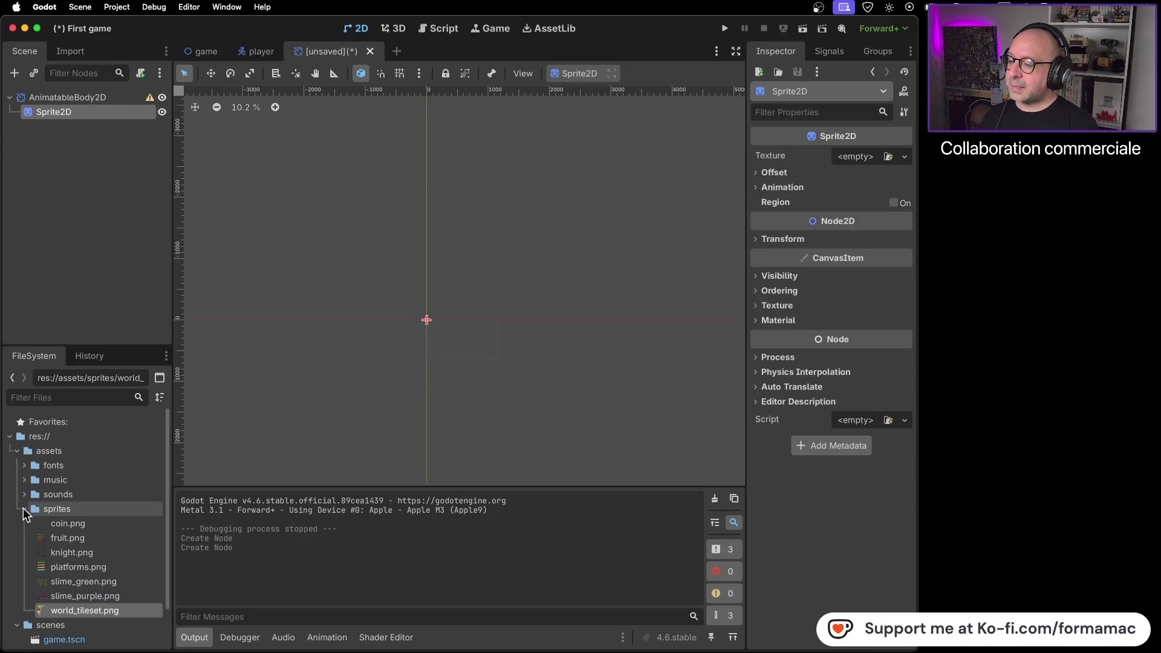
Step: Assign platforms.png as the Sprite2D's texture and zoom in on the four platform rows
mouse_move(60, 570)
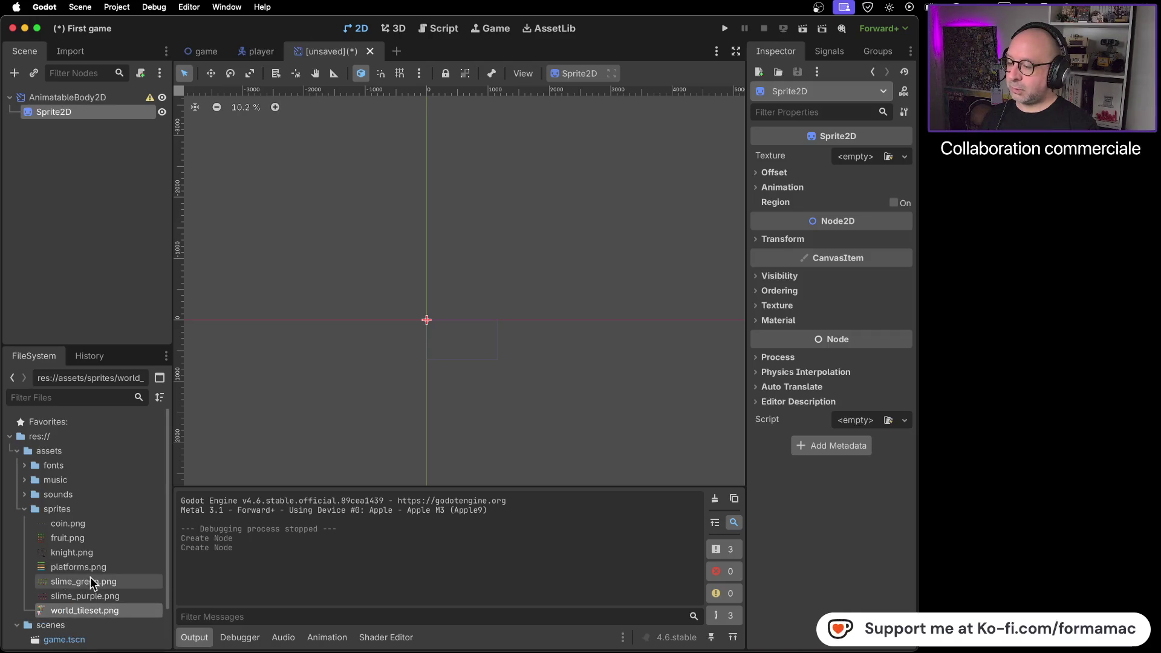
mouse_move(44, 572)
left_mouse_down()
mouse_move(212, 509)
mouse_move(833, 206)
mouse_move(860, 159)
left_mouse_up()
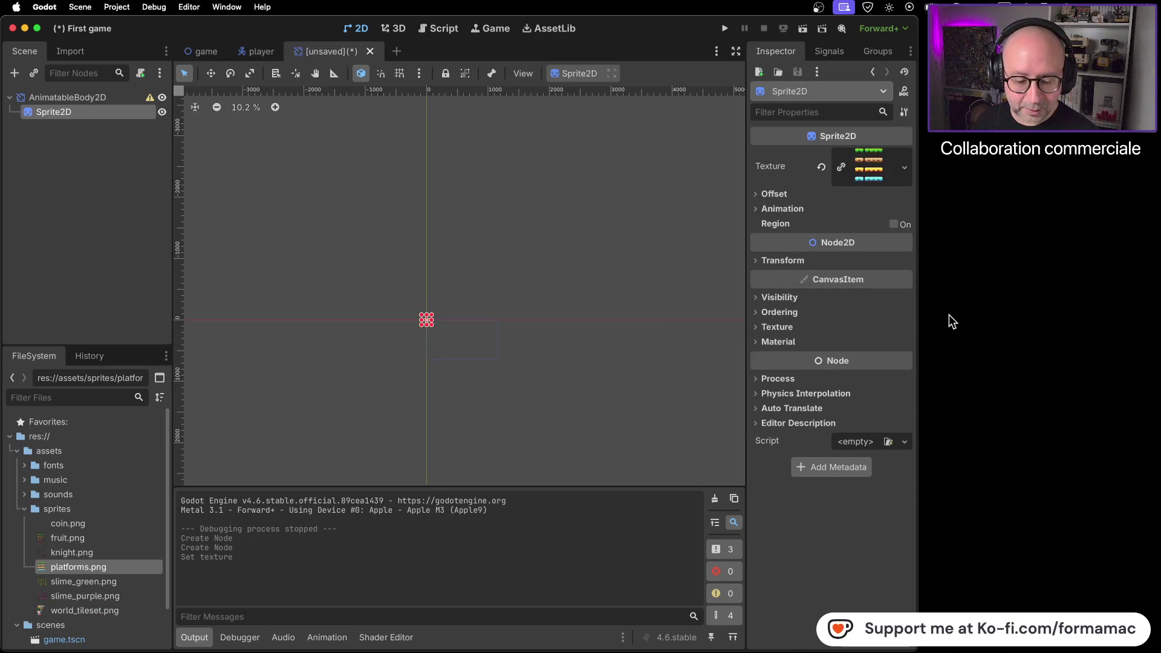
scroll(466, 318, "up", 10)
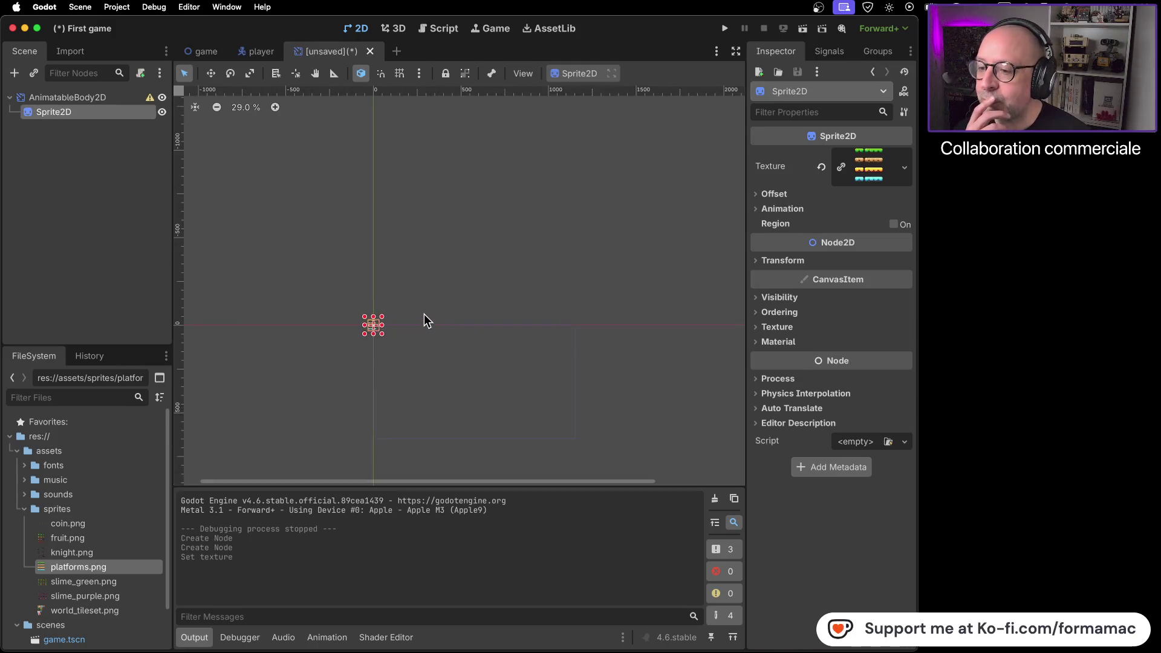
left_click_drag(389, 324, 526, 306)
scroll(519, 308, "up", 5)
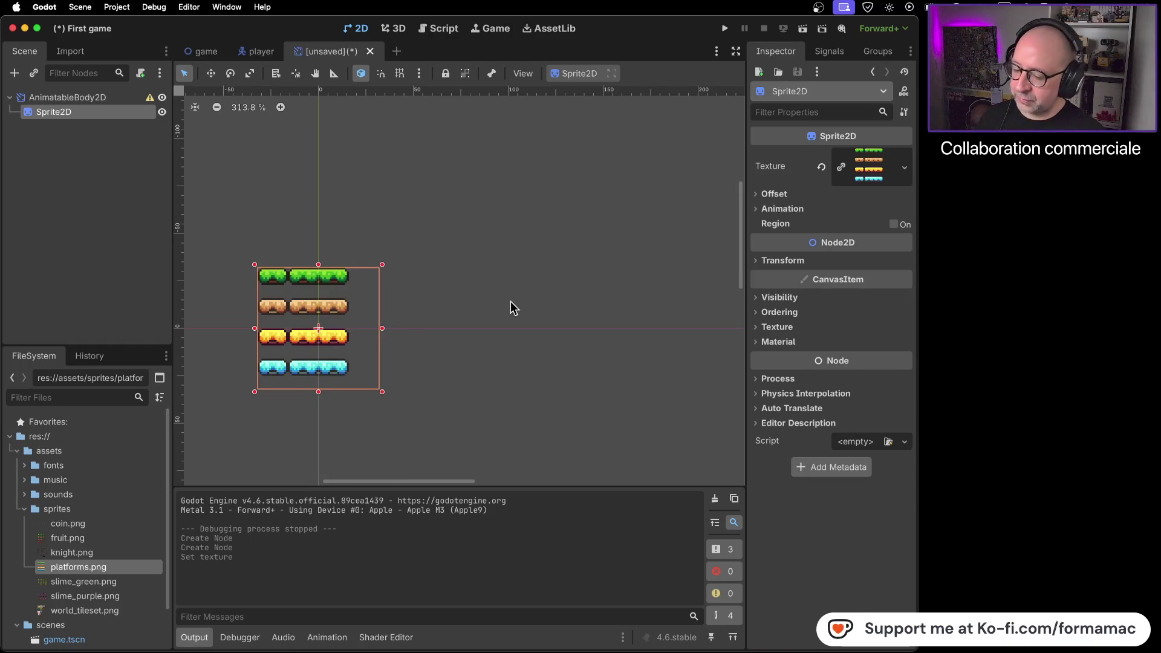
key("super+Tab")
left_click(509, 308)
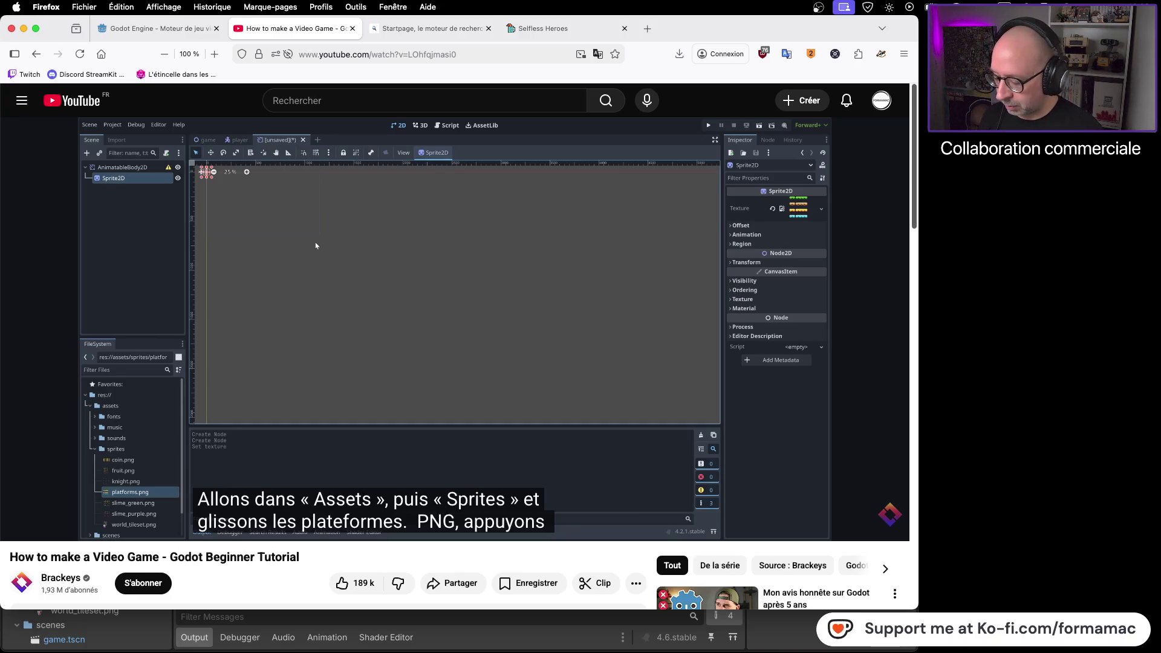
Step: Watch the tutorial up to its region step at 24:23, then enable Region on the Sprite2D
key("super+Tab")
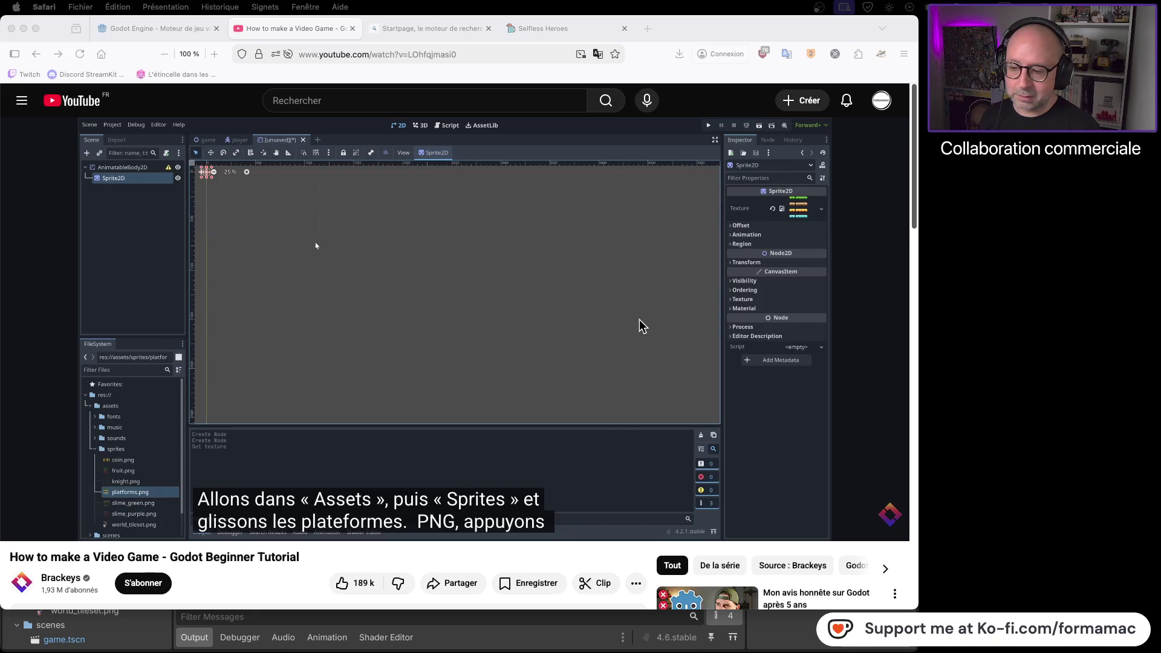
left_click(676, 314)
key("space")
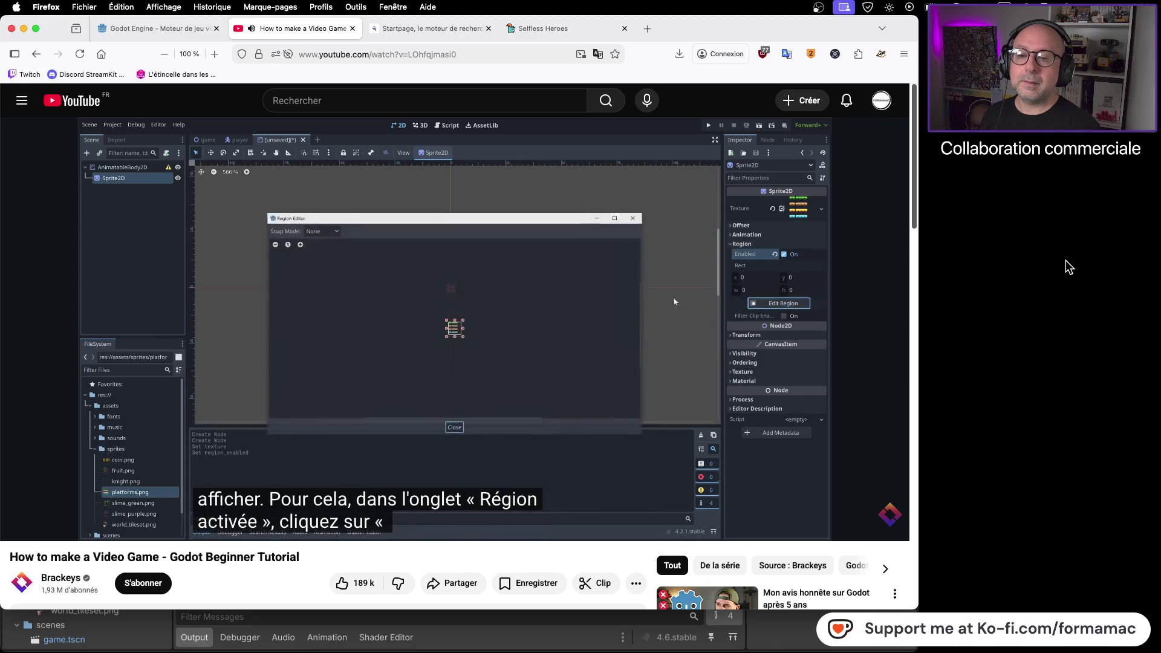
left_click(693, 313)
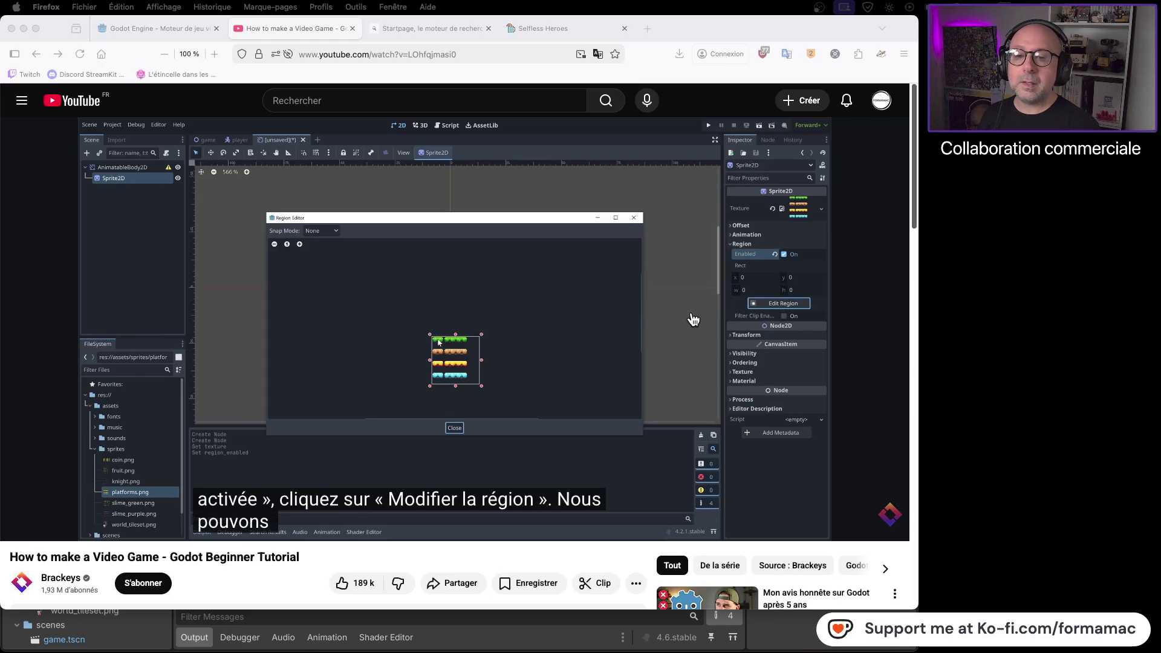
key("super+Tab")
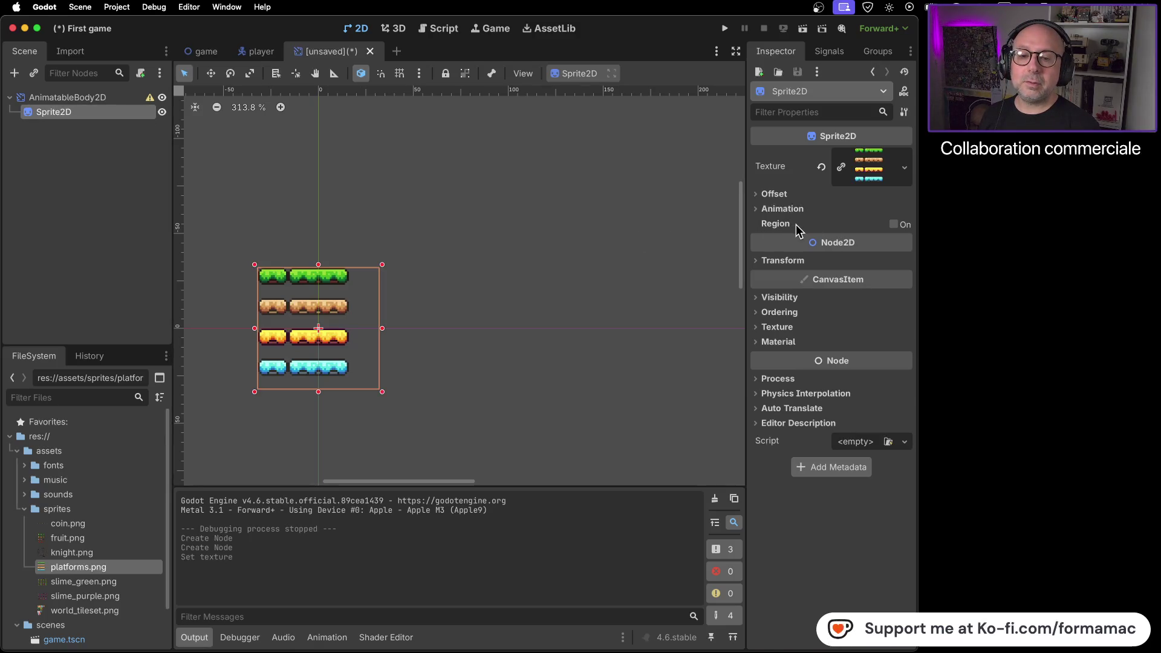
left_click(894, 225)
Step: Leave the Sprite2D's Region checked On and open Edit Region on the whole platforms texture
left_click(894, 224)
left_click(894, 224)
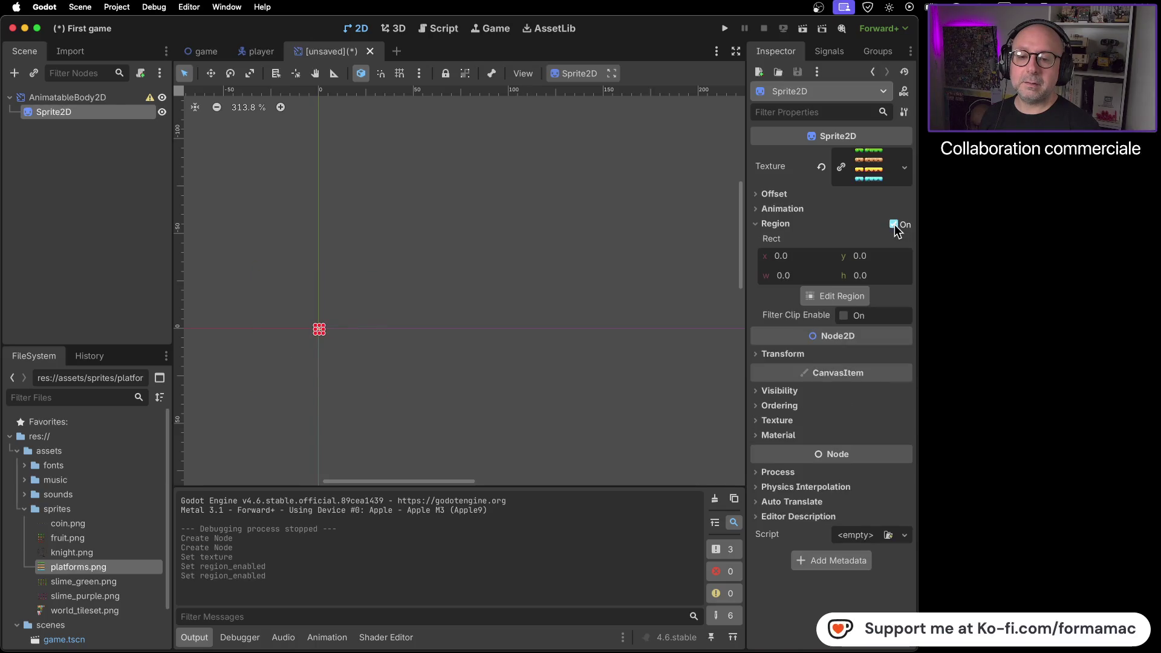
left_click(894, 225)
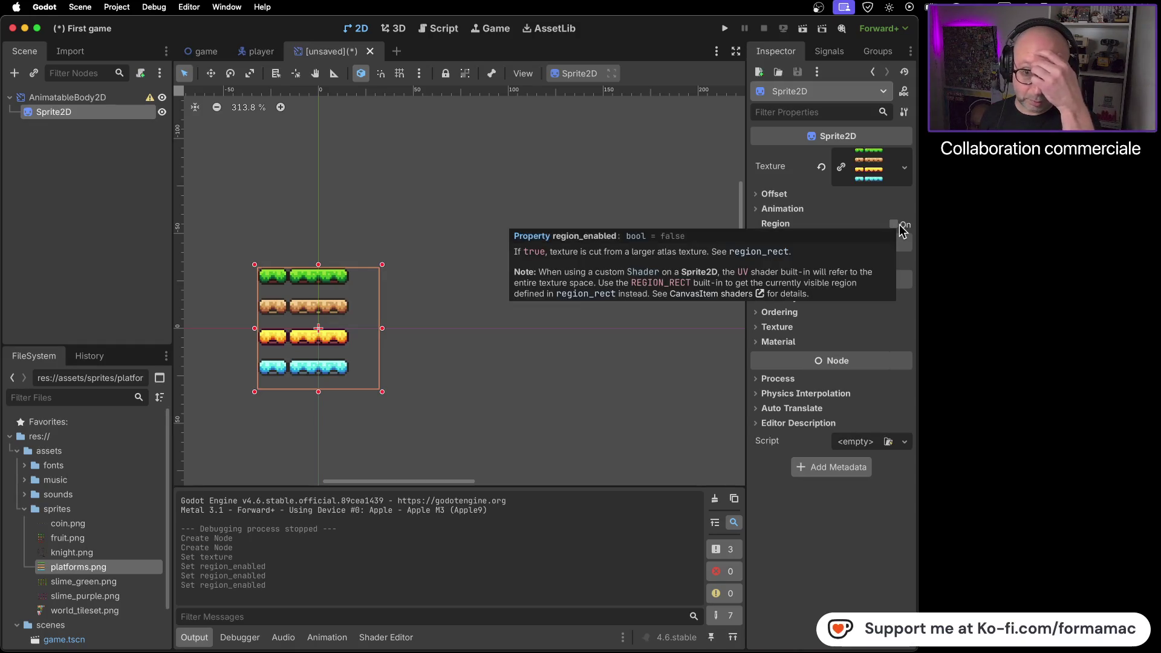
left_click(895, 225)
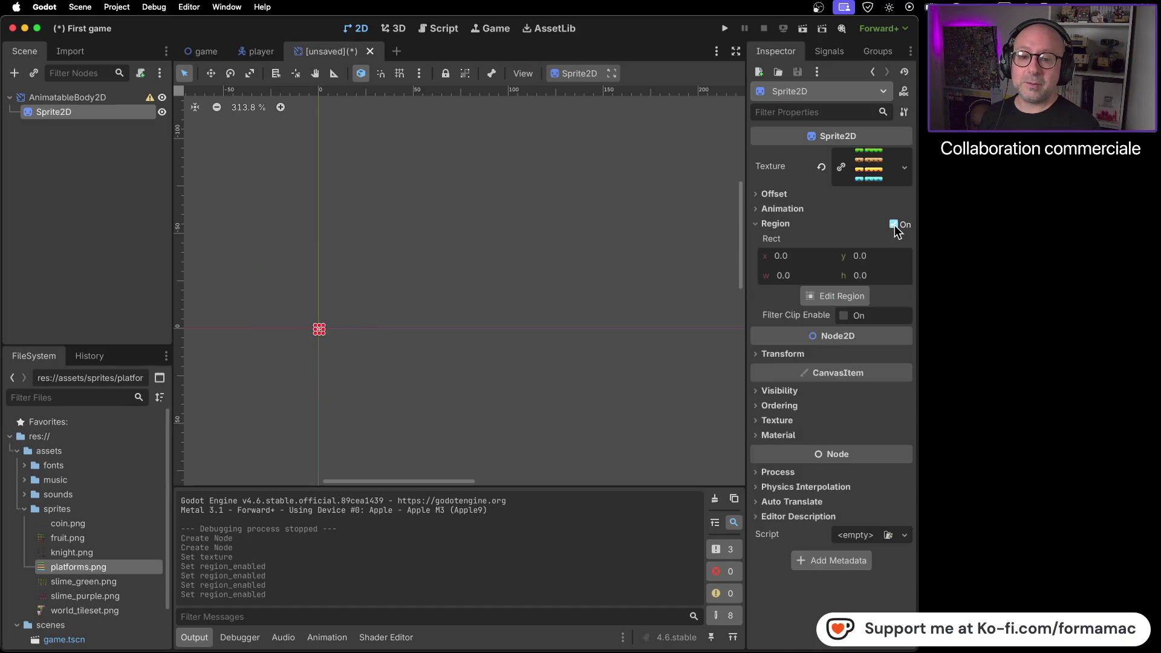
left_click(830, 292)
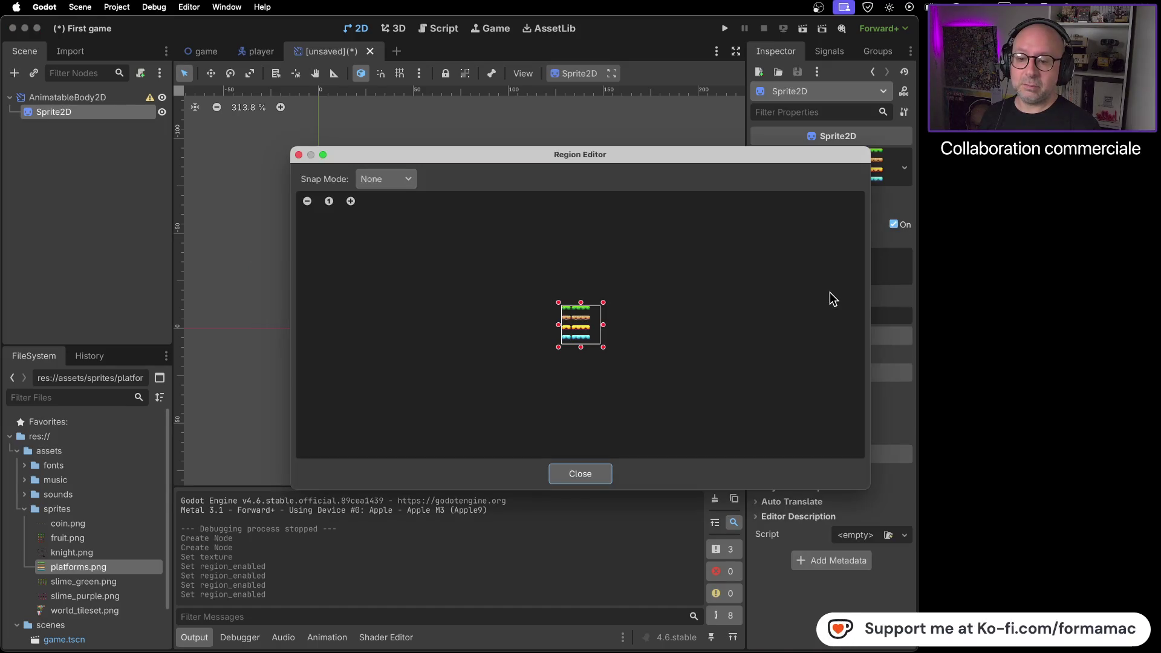
Step: Move the Region Editor window aside and check the tutorial's next instruction
left_click_drag(767, 158, 652, 180)
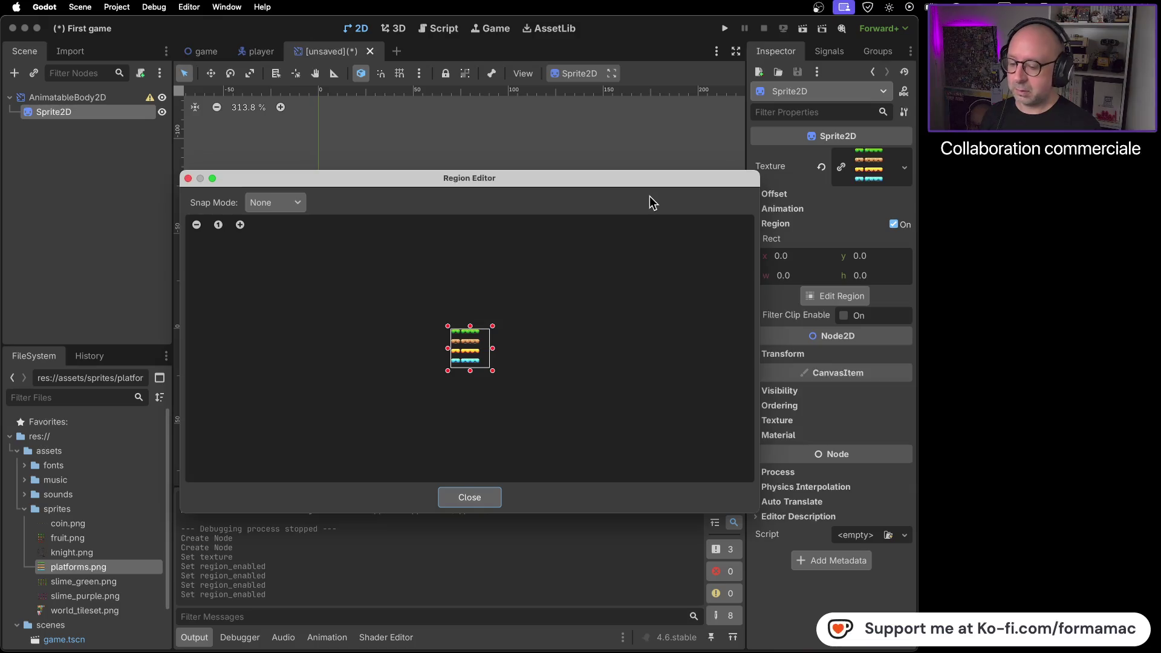
key("super+Tab")
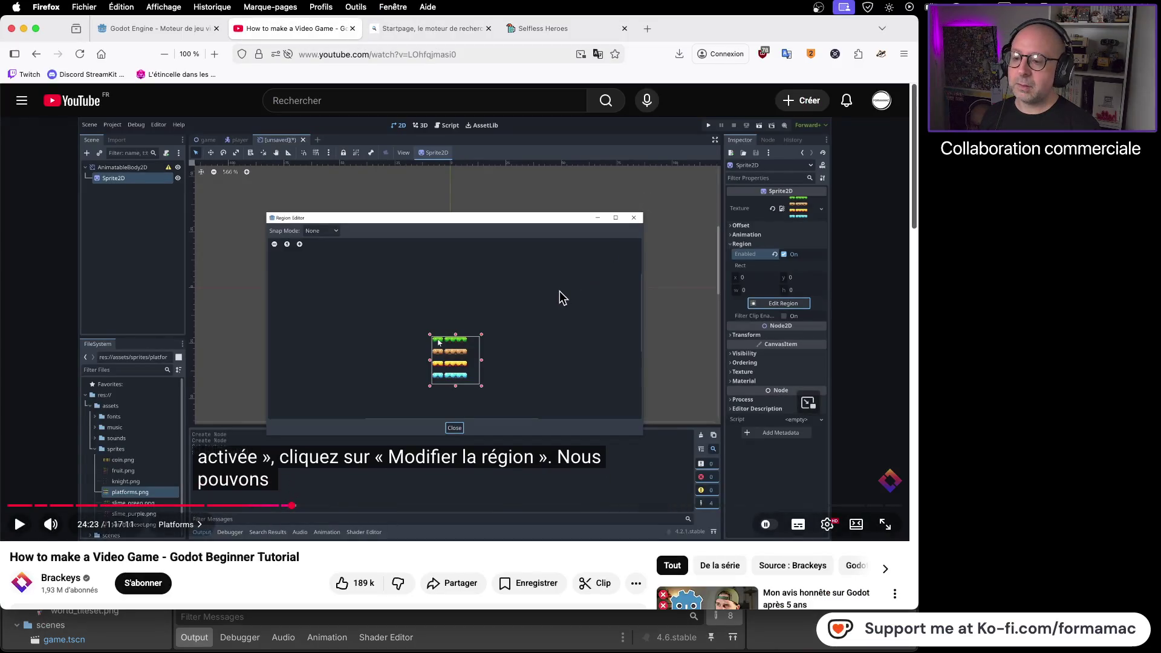
left_click(560, 292)
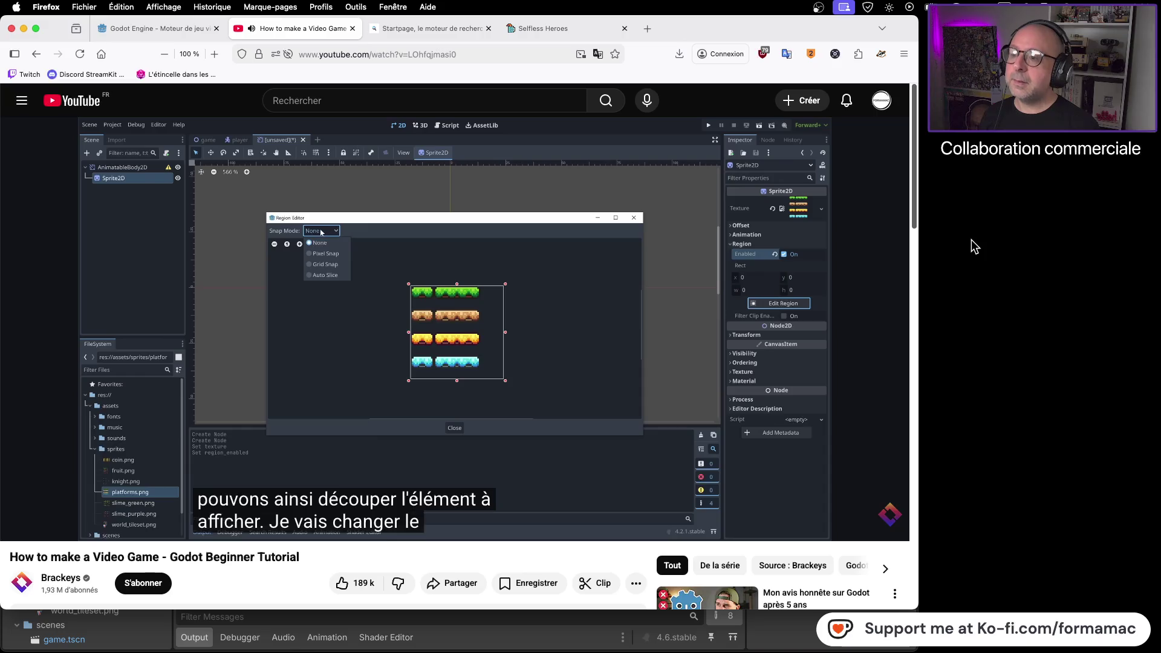
left_click(548, 317)
key("super+Tab")
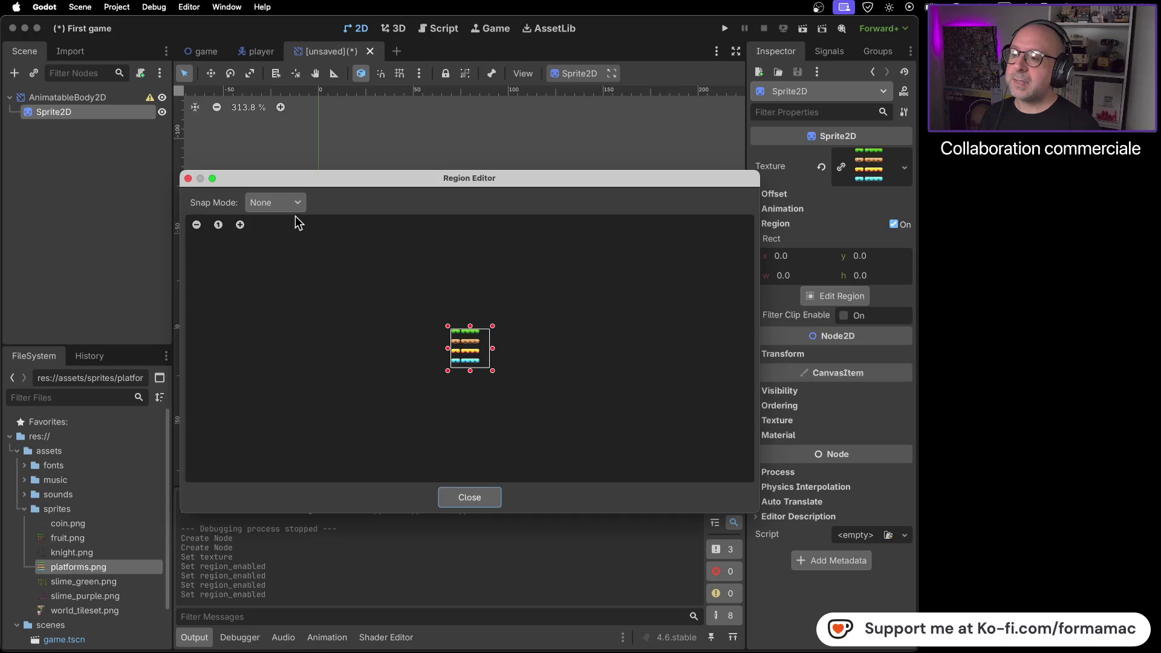
Step: Set the Region Editor's Snap Mode to Pixel Snap and compare against the tutorial
left_click(295, 206)
left_click(300, 239)
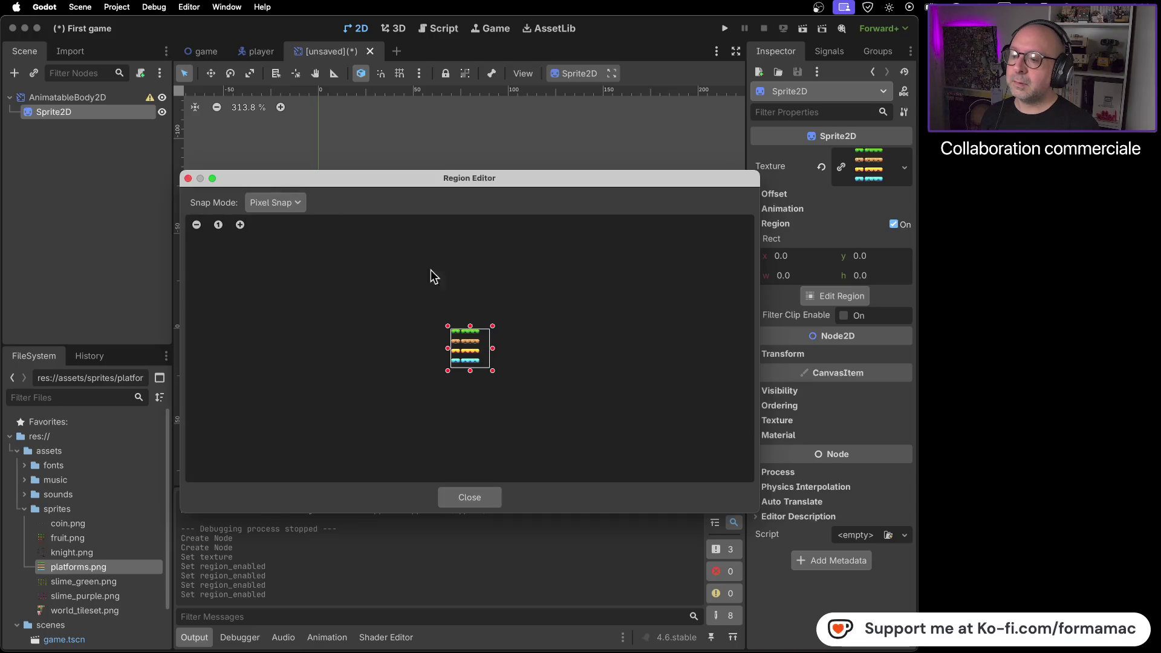
key("super+Tab")
left_click(618, 324)
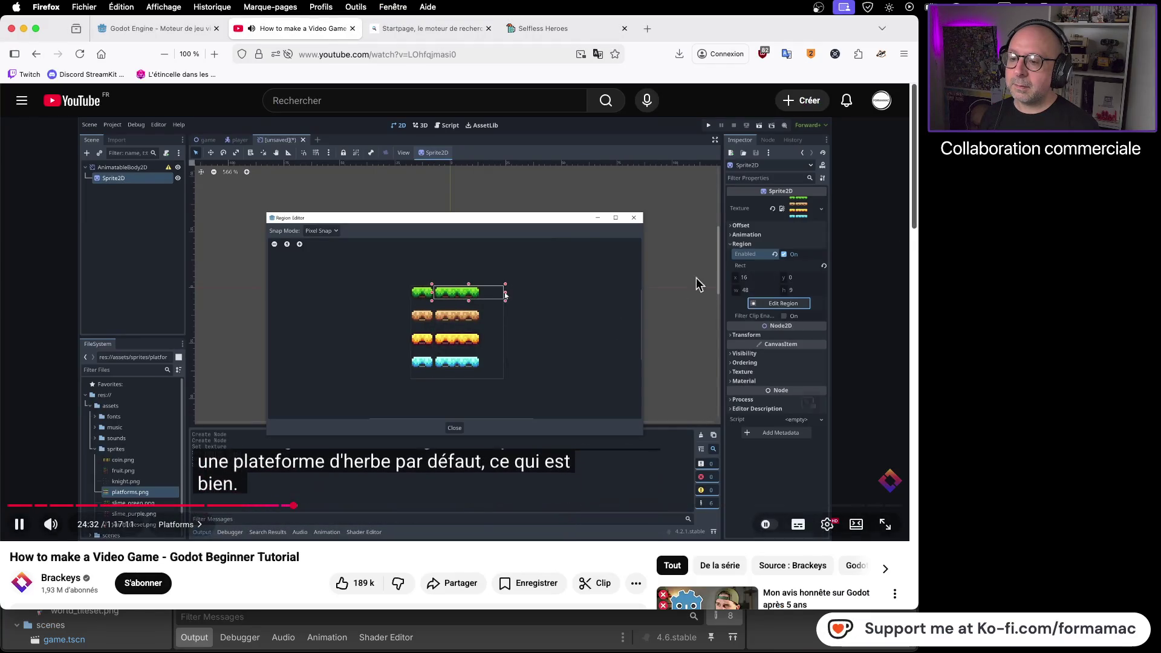
left_click(678, 281)
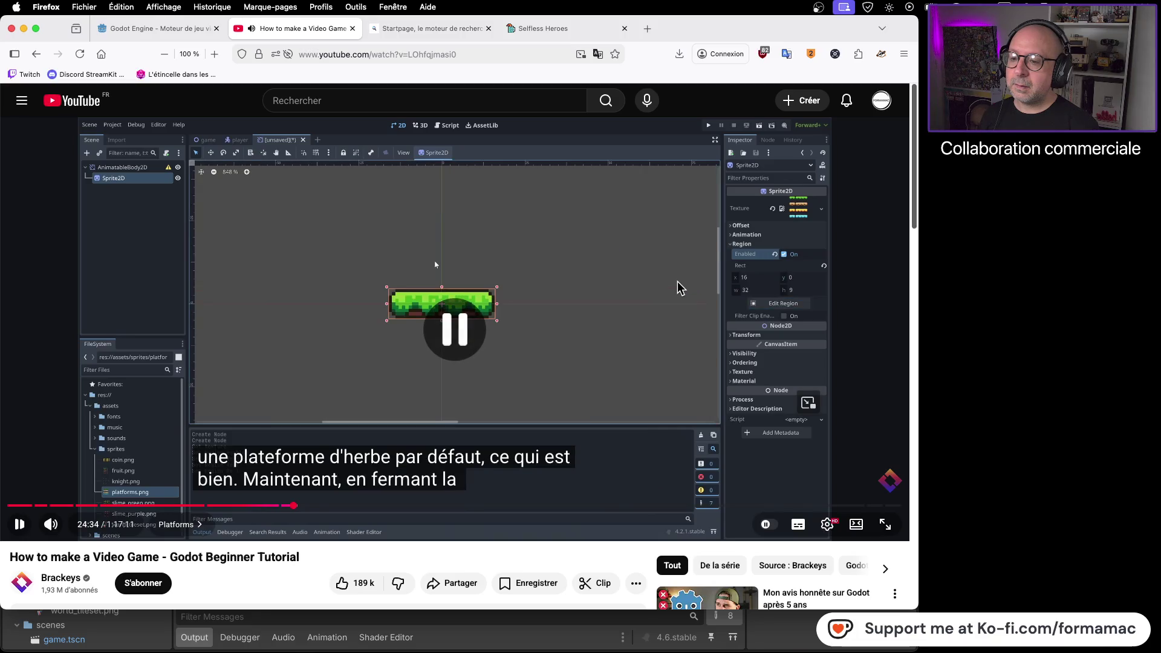
key("super+Tab")
Step: Crop the region to the long grass platform: left edge at x 16, 32 pixels wide, top row only
scroll(471, 353, "up", 10)
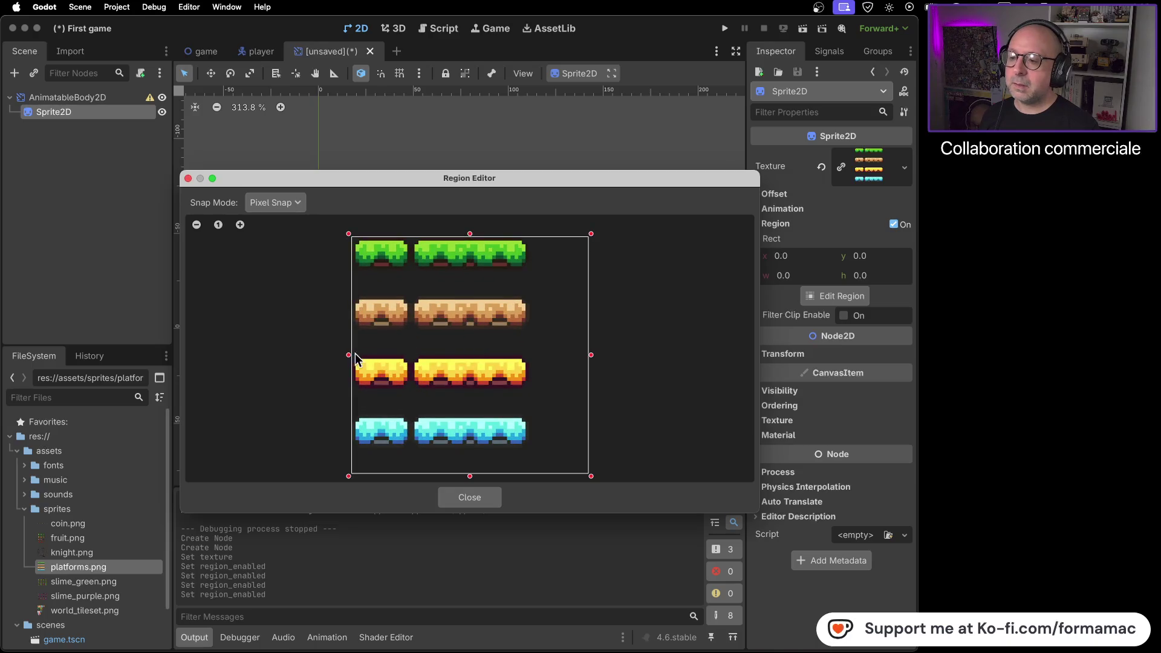
left_click_drag(349, 355, 413, 351)
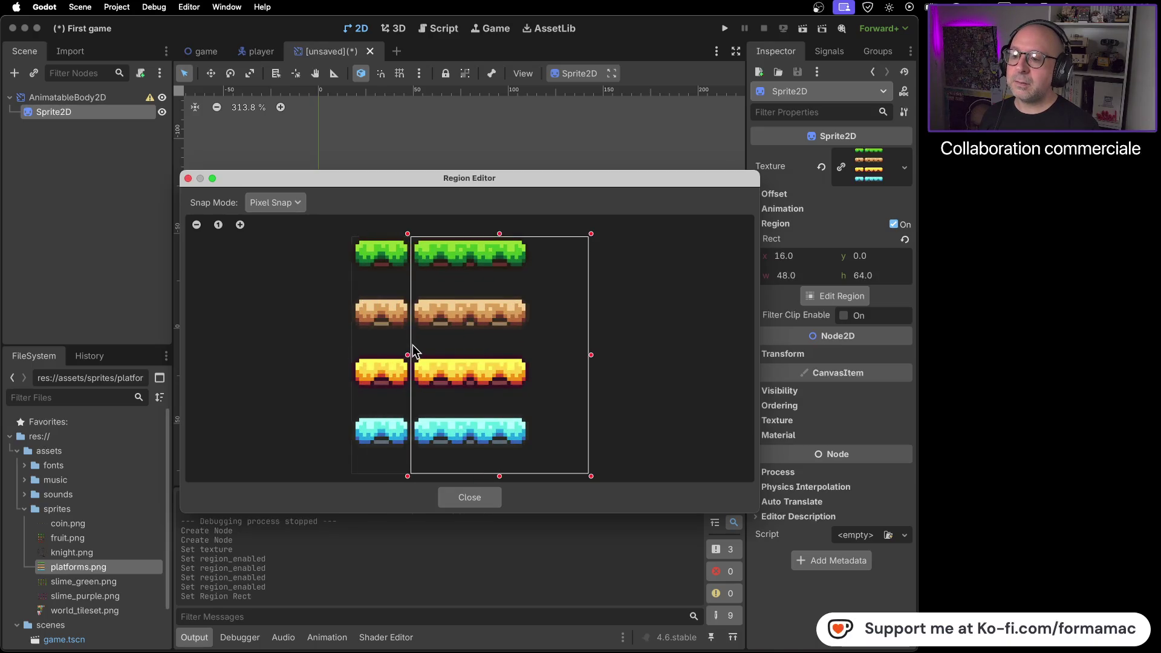
left_click_drag(591, 356, 532, 356)
left_click_drag(470, 476, 481, 275)
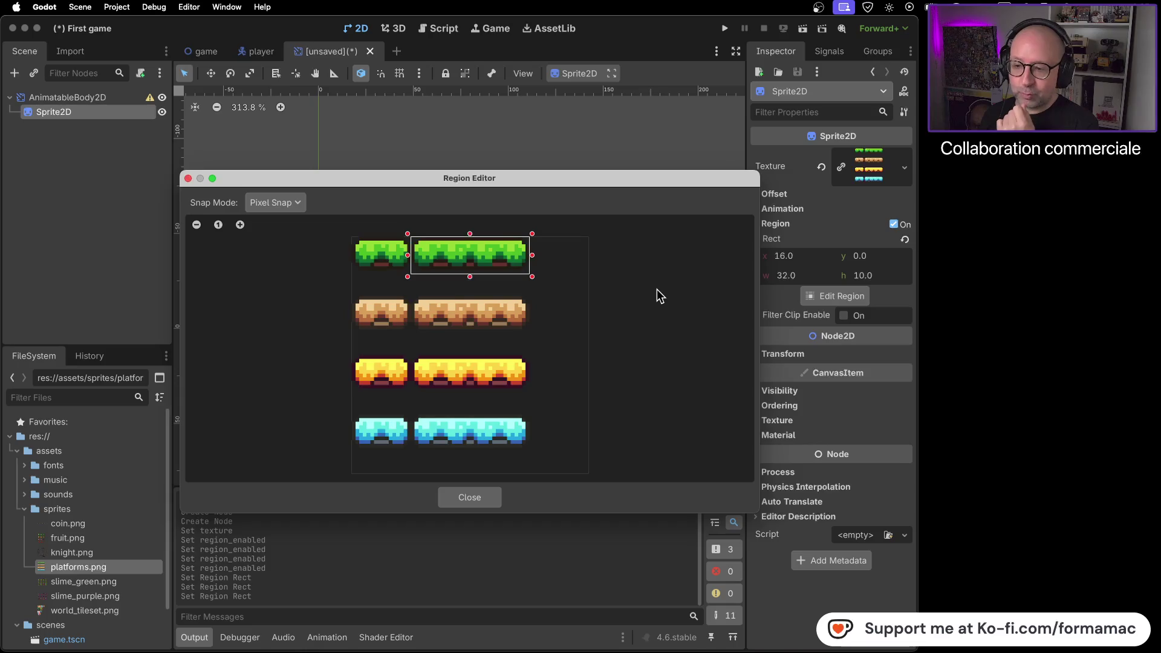
key("super+Tab")
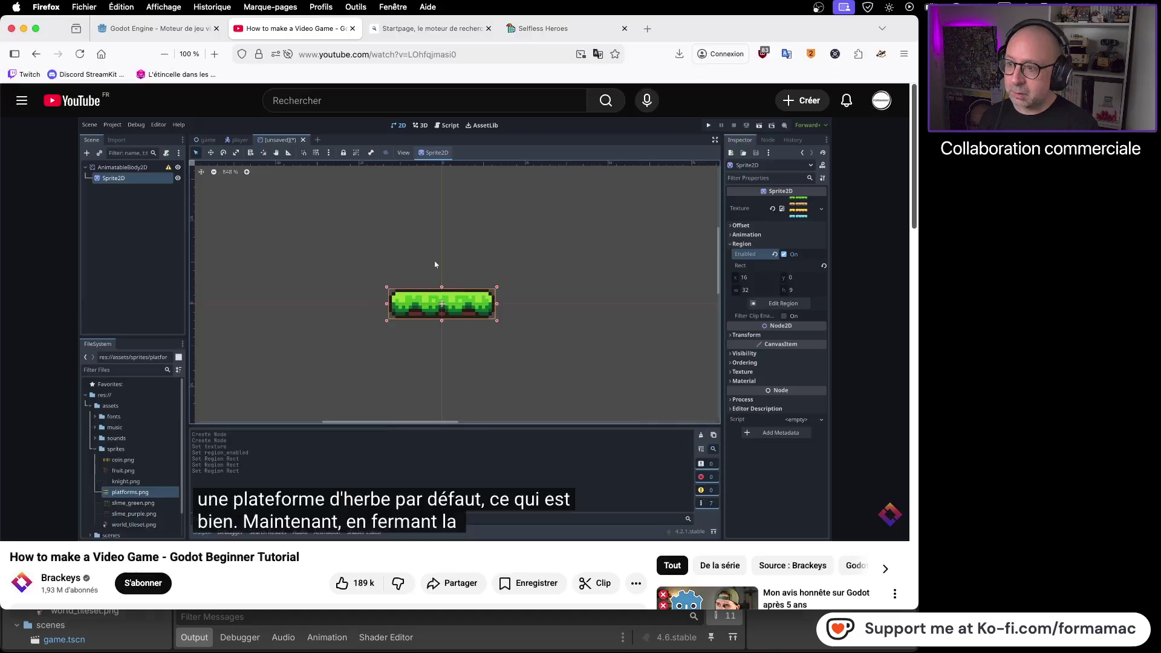
Step: Close the stray About Godot window and bring the Firefox tutorial video to the front
key("super+Tab")
left_click(43, 8)
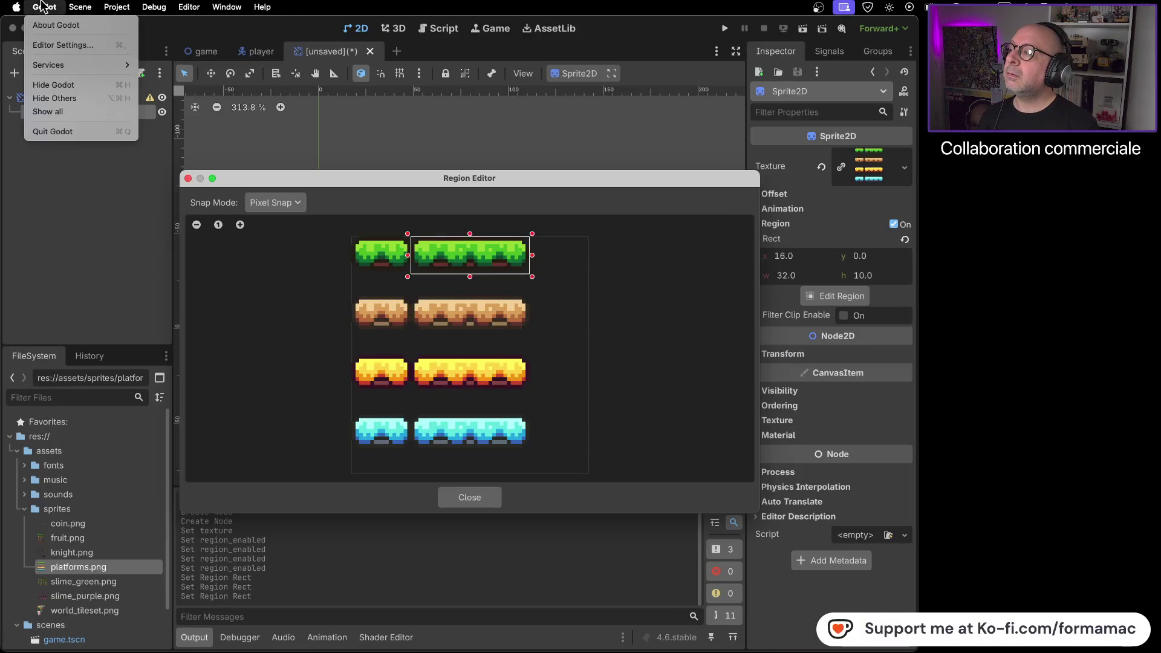
left_click(48, 23)
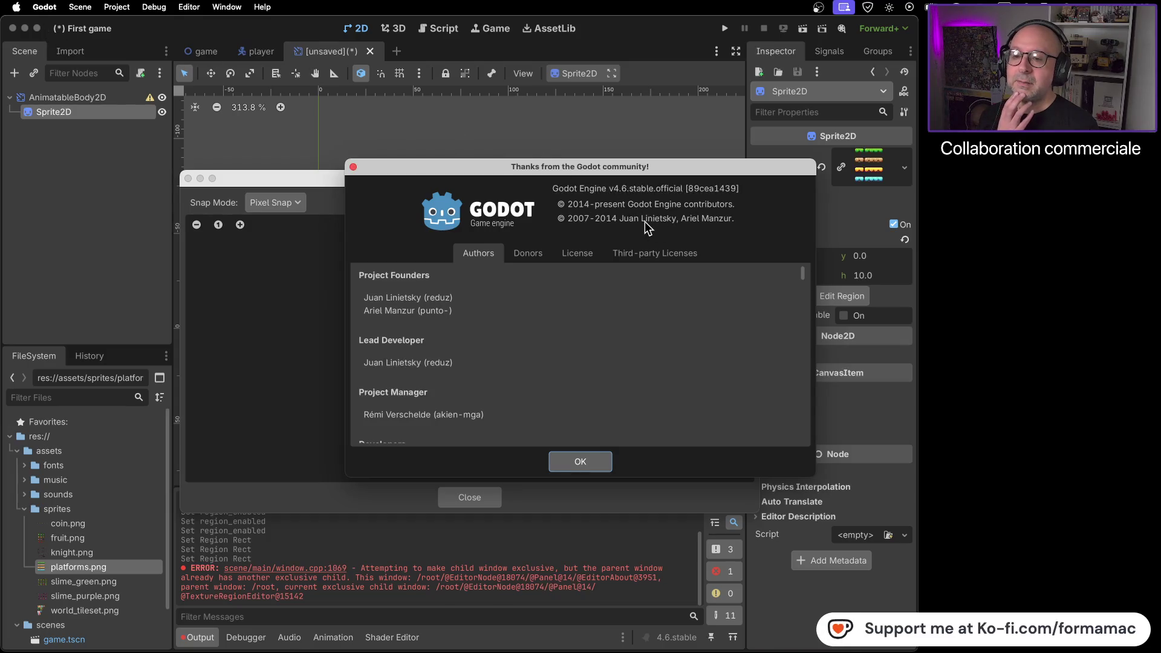
left_click(354, 168)
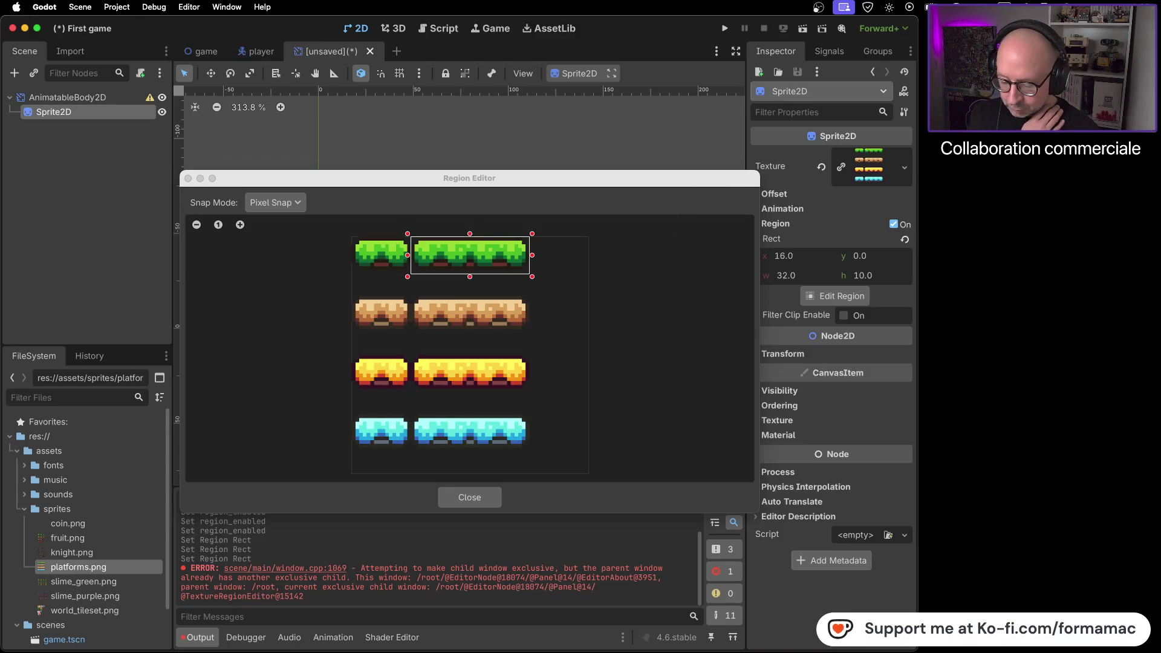
key("super+Tab")
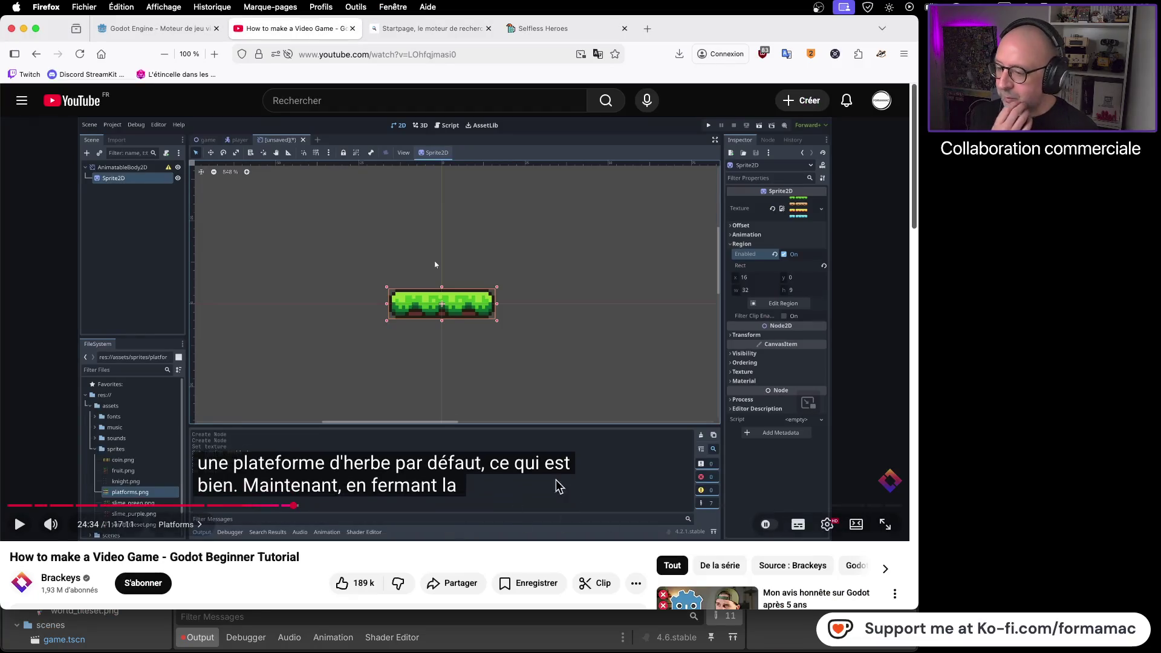
Step: Expand the video description and read through its chapter timestamps down to the comments
scroll(251, 544, "down", 5)
left_click(52, 460)
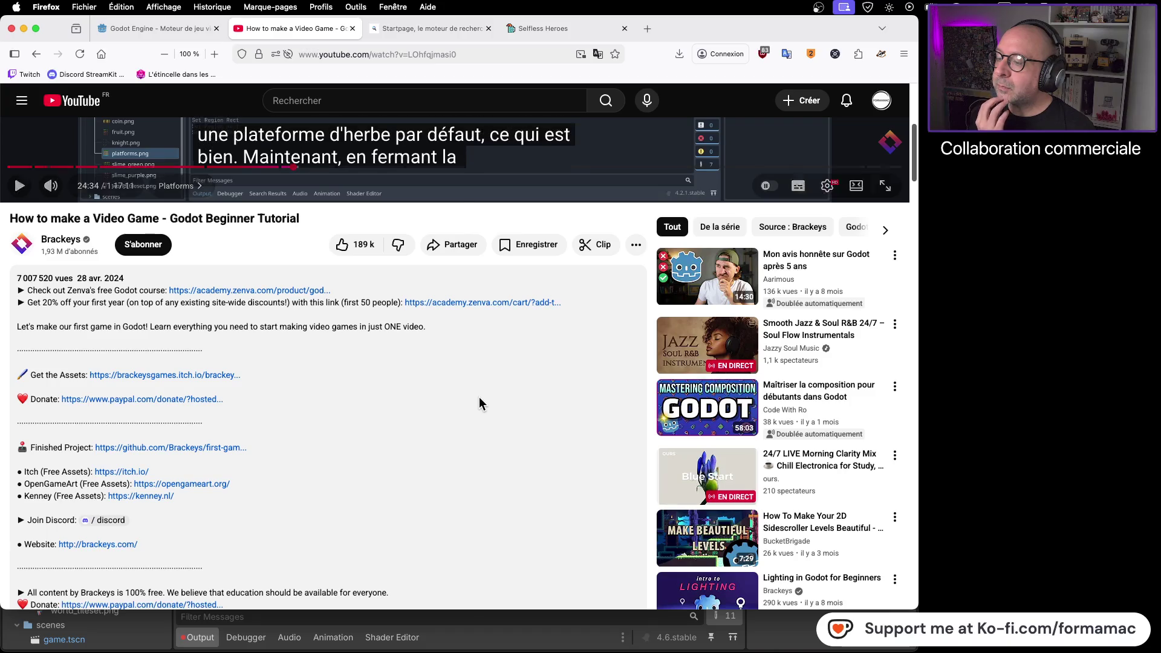
scroll(479, 397, "down", 3)
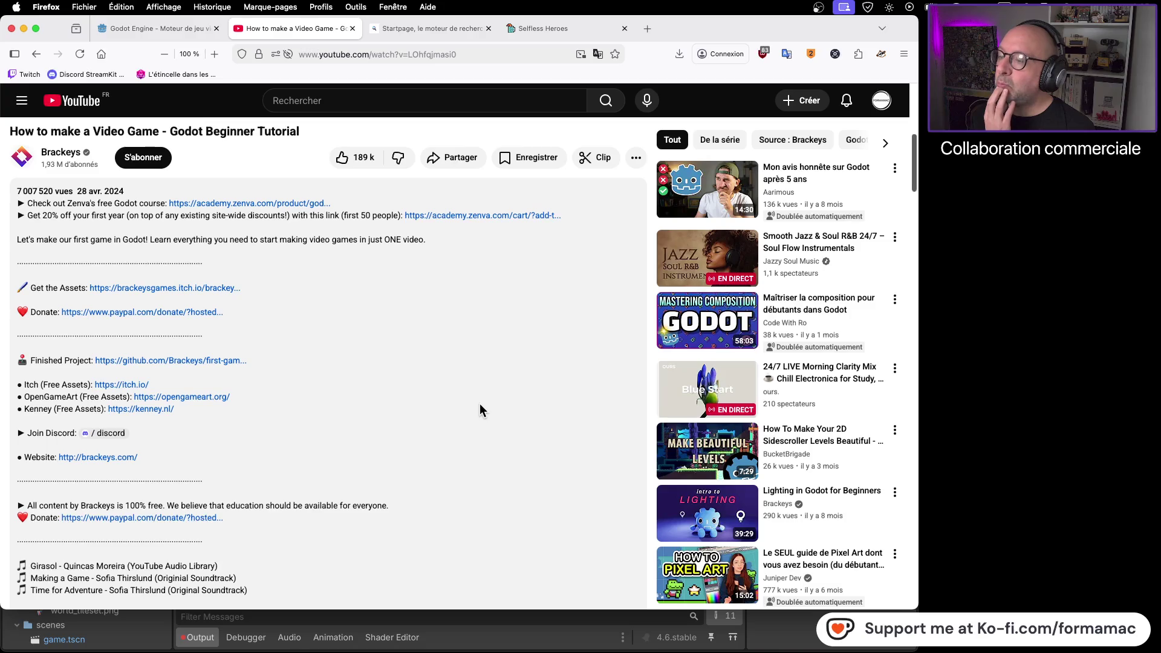
scroll(480, 404, "down", 4)
scroll(481, 406, "down", 3)
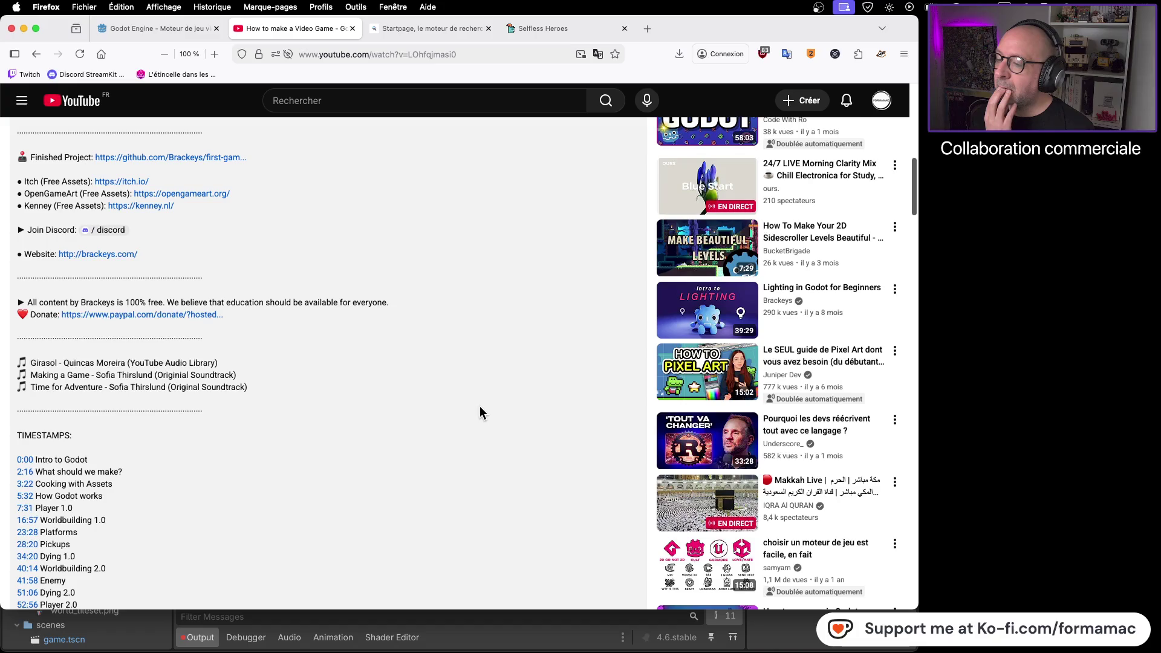
scroll(480, 413, "down", 7)
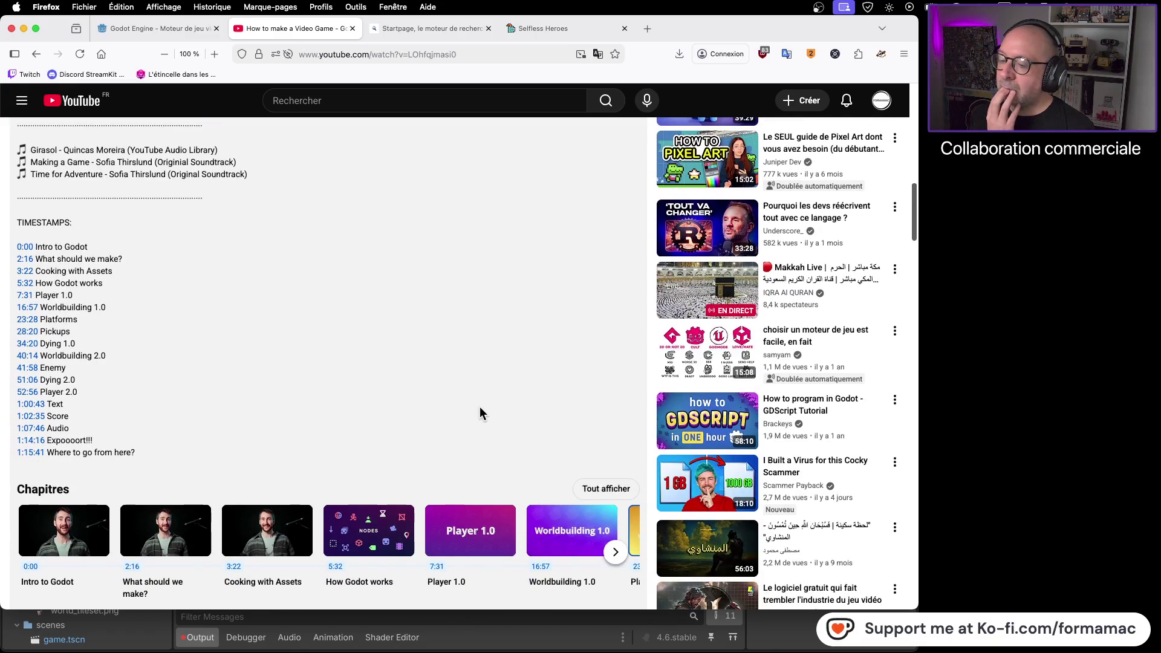
scroll(480, 408, "down", 6)
scroll(478, 409, "down", 9)
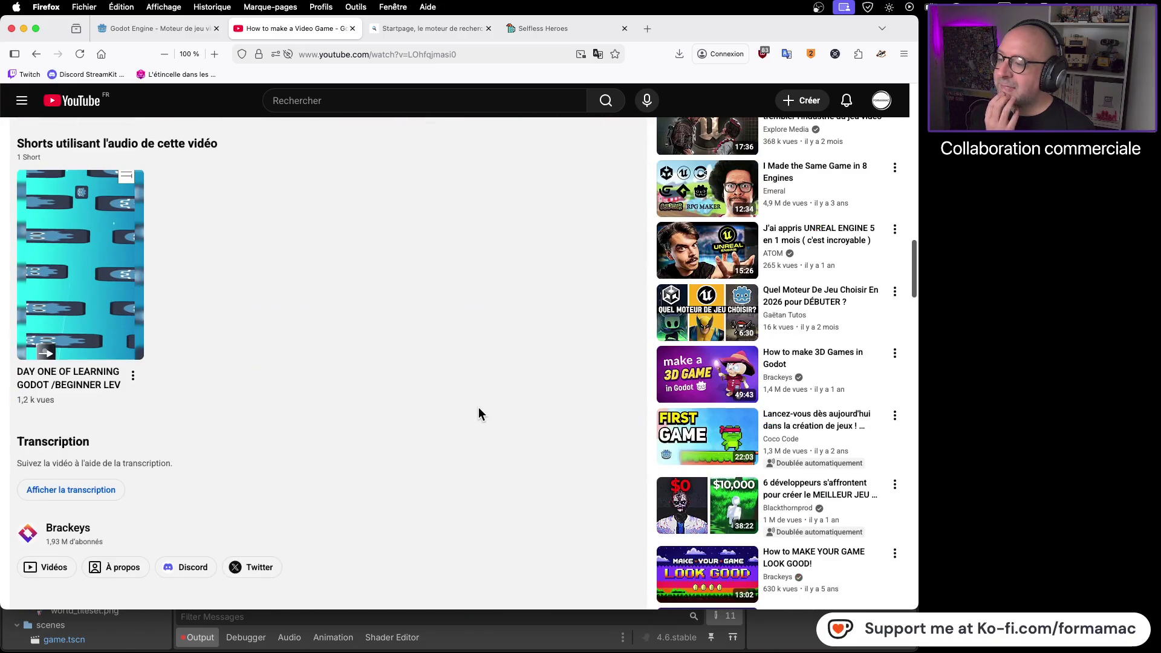
scroll(478, 409, "down", 5)
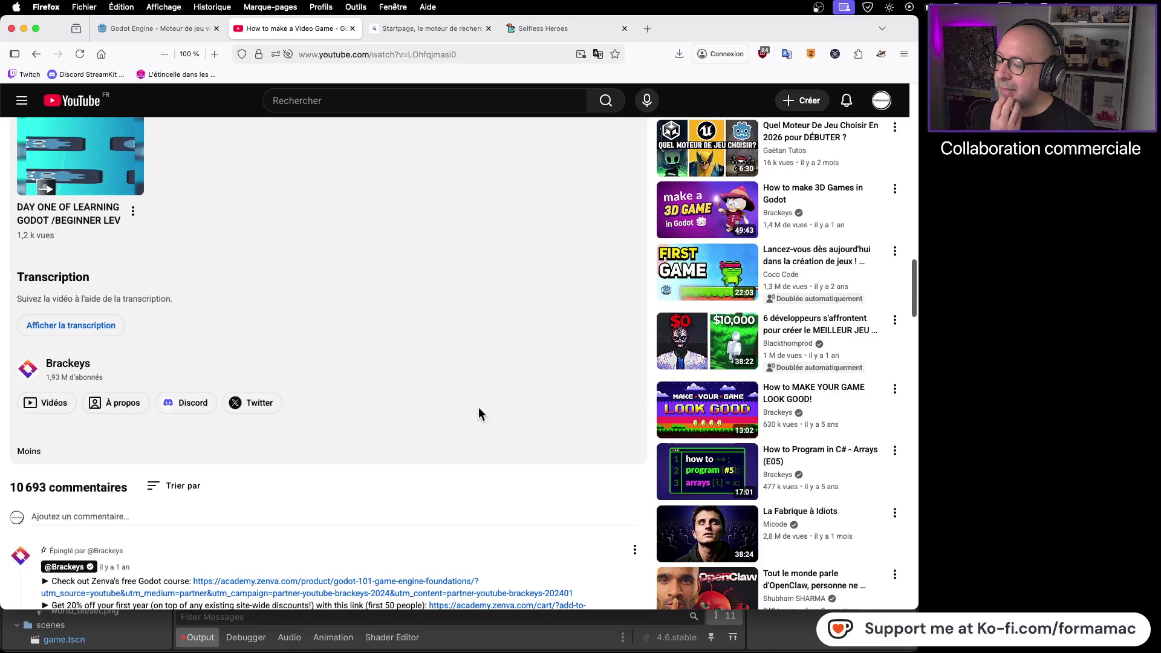
scroll(478, 409, "down", 3)
scroll(478, 414, "down", 3)
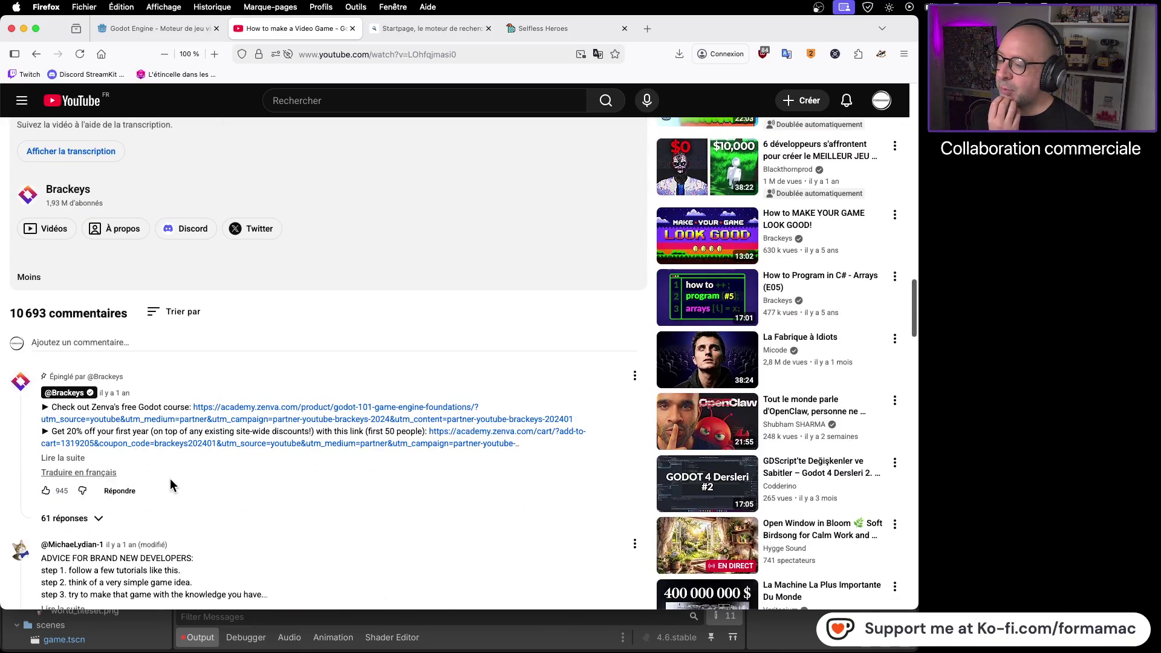
Step: Expand the pinned comment with 'Lire la suite', then scroll back up toward the video
left_click(77, 458)
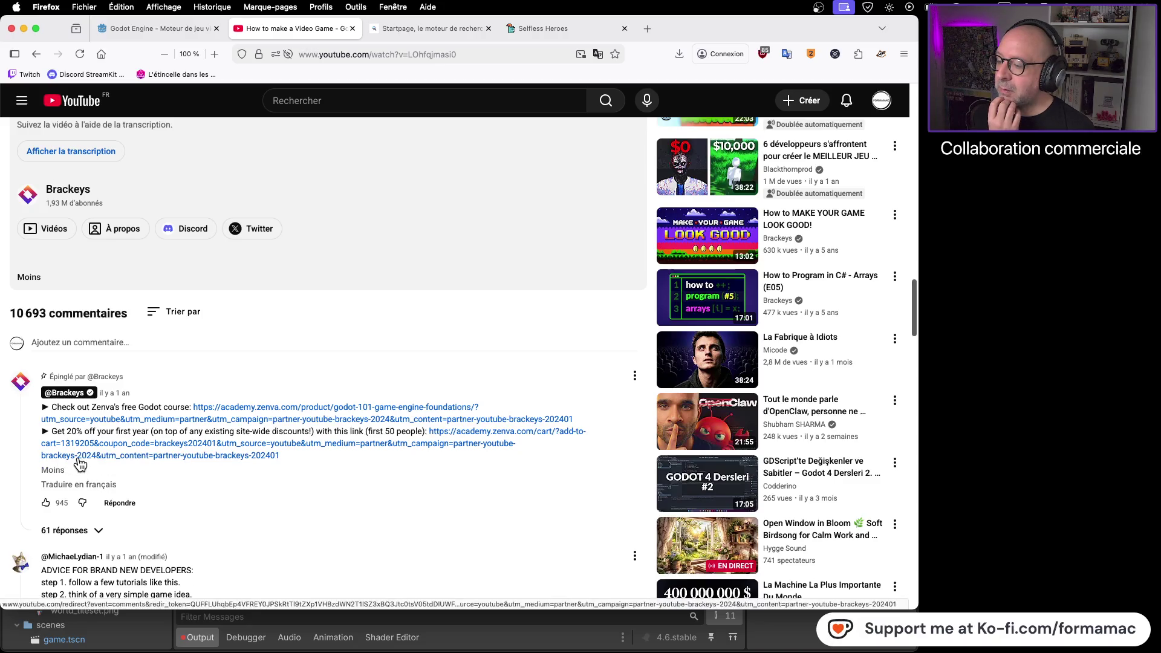
scroll(530, 332, "down", 5)
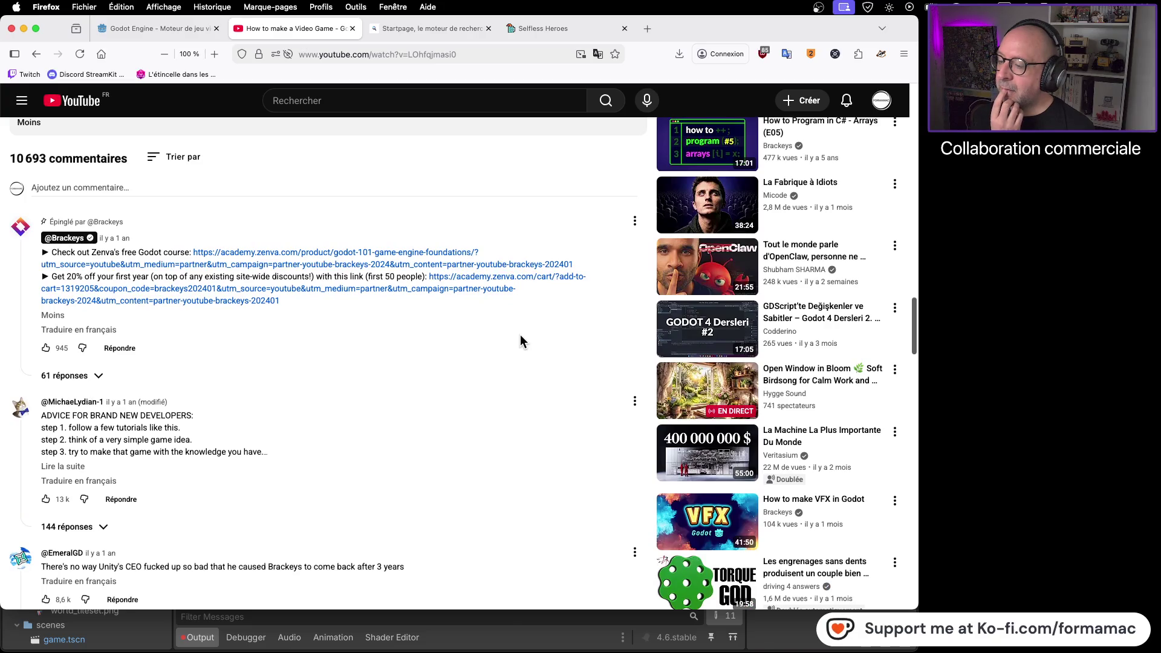
scroll(519, 336, "up", 5)
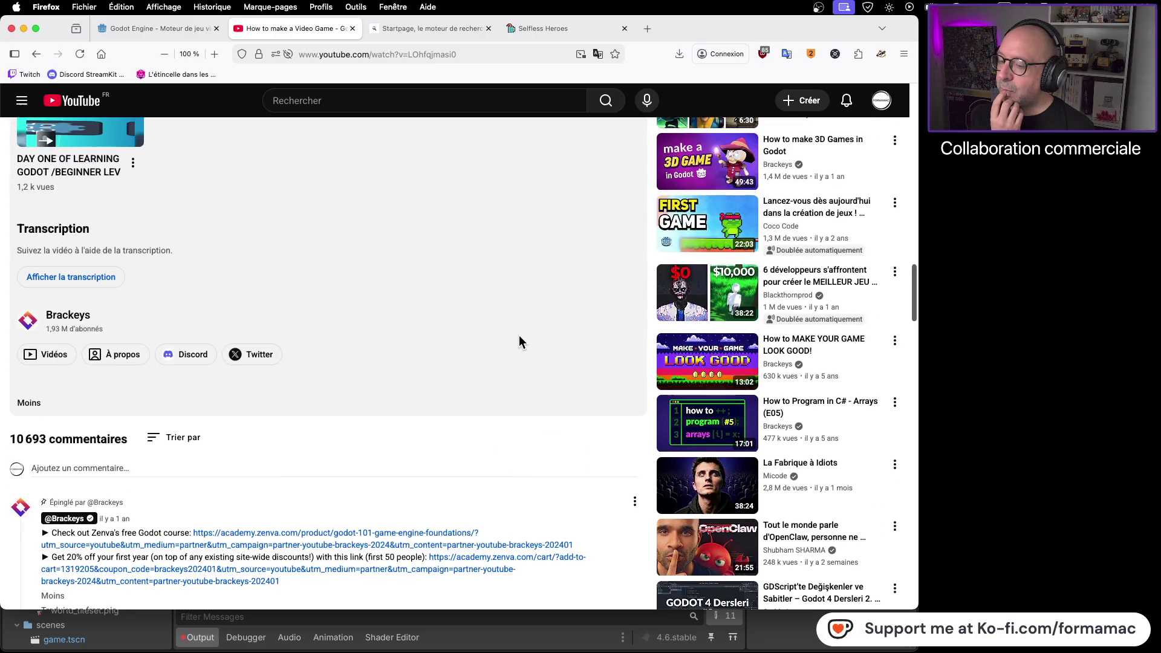
scroll(519, 336, "up", 5)
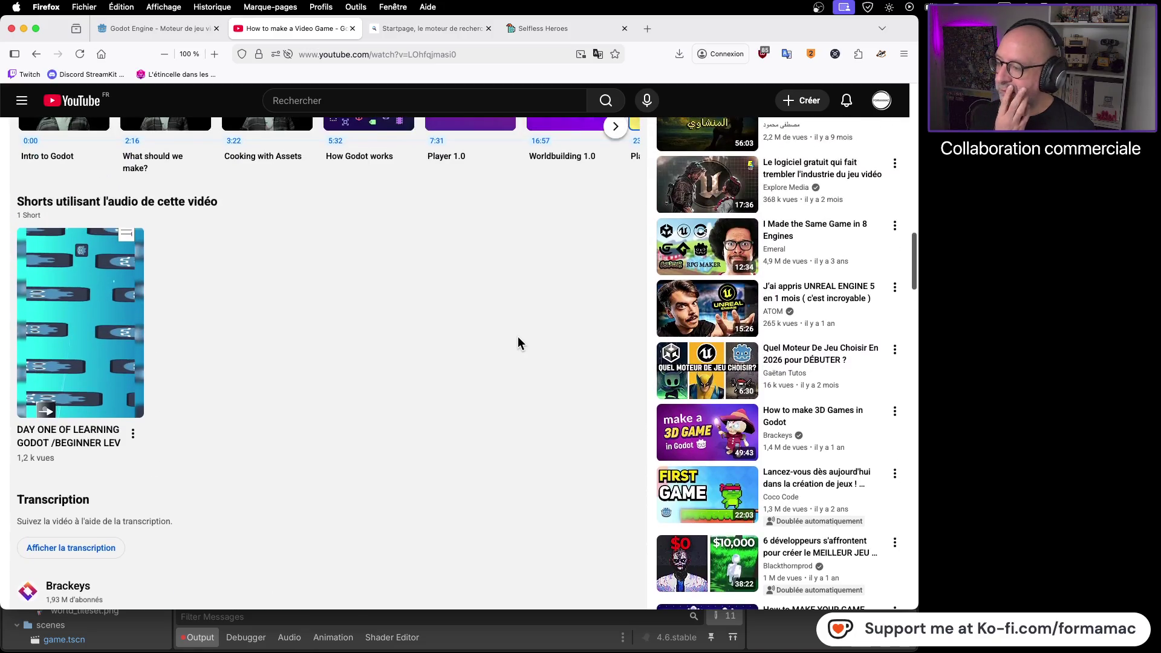
scroll(514, 341, "up", 15)
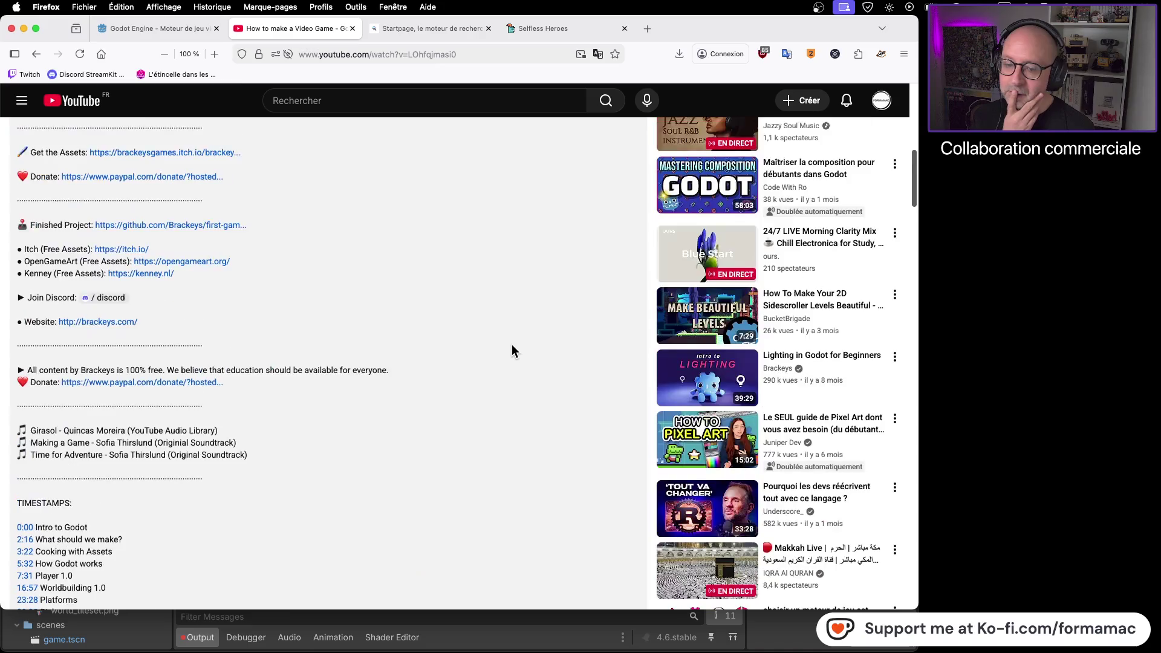
scroll(510, 353, "up", 2)
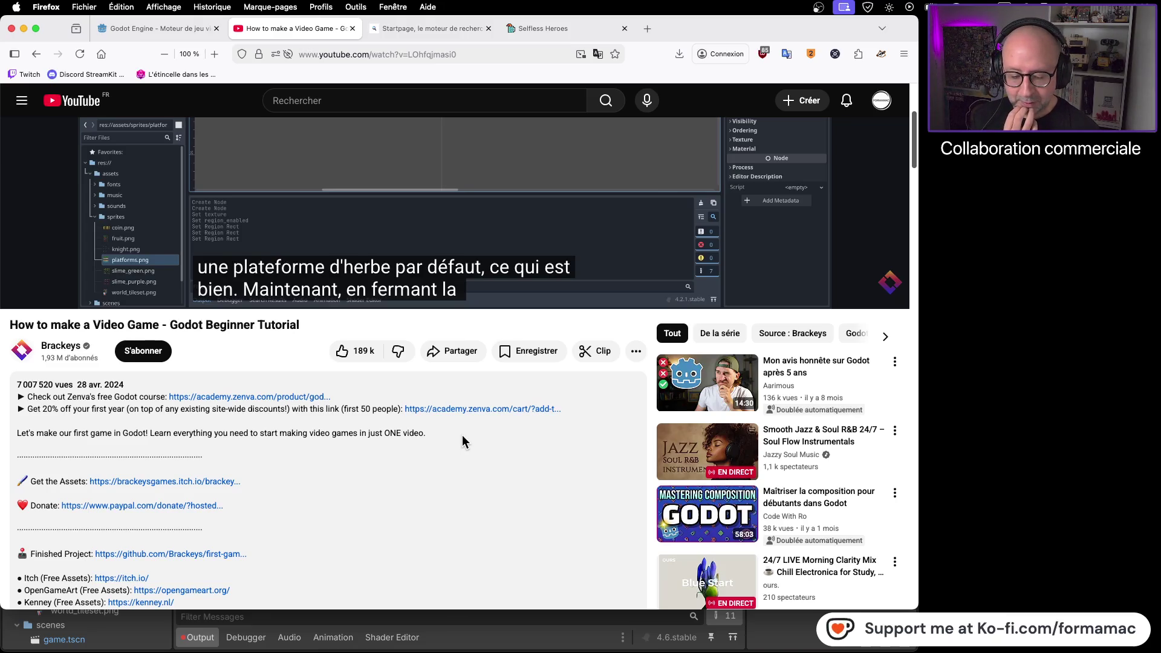
Step: Rewind the tutorial to 24:00 and play it until the single grass platform step
scroll(346, 489, "up", 4)
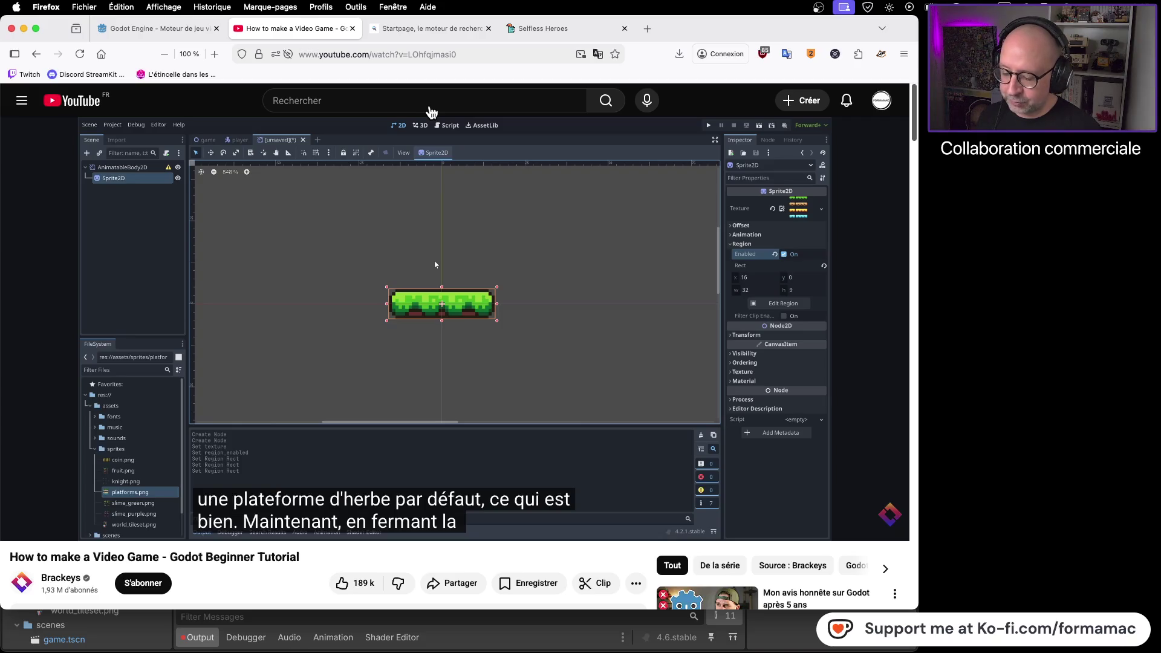
key("super+Tab")
key("super+Tab")
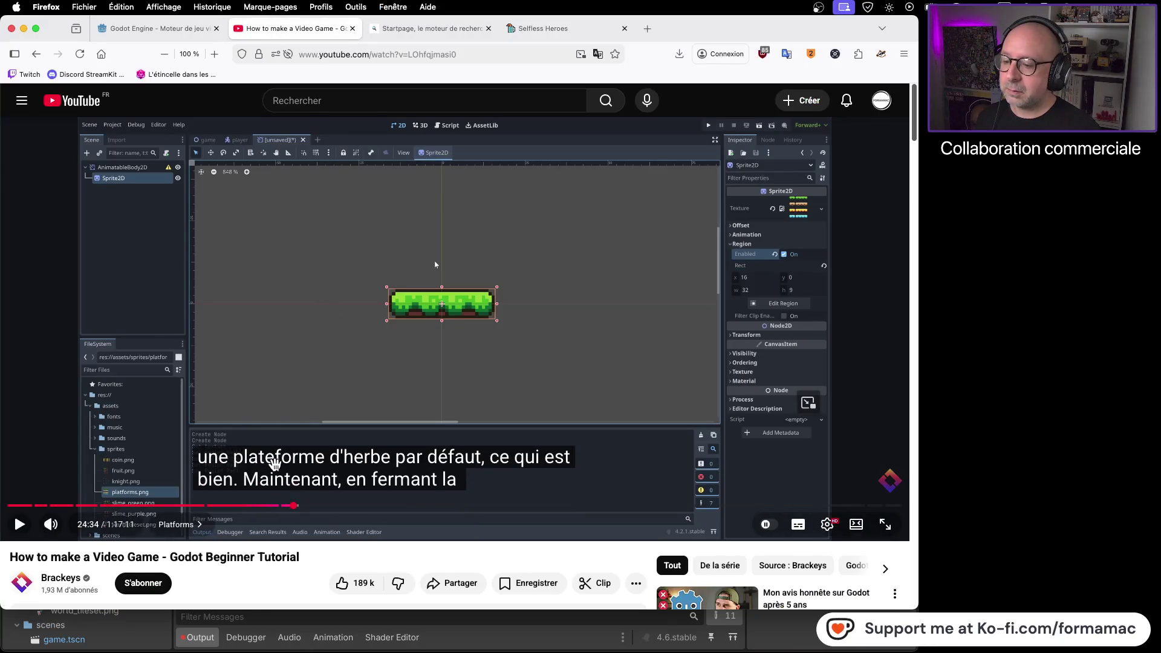
left_click_drag(290, 513, 288, 513)
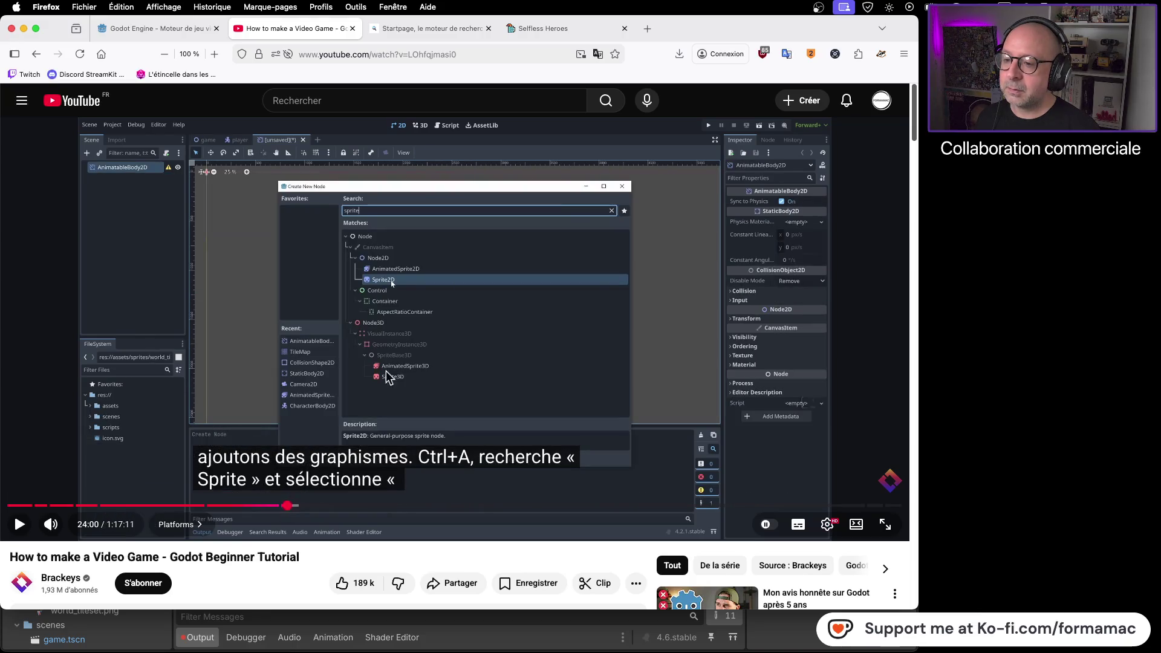
key("space")
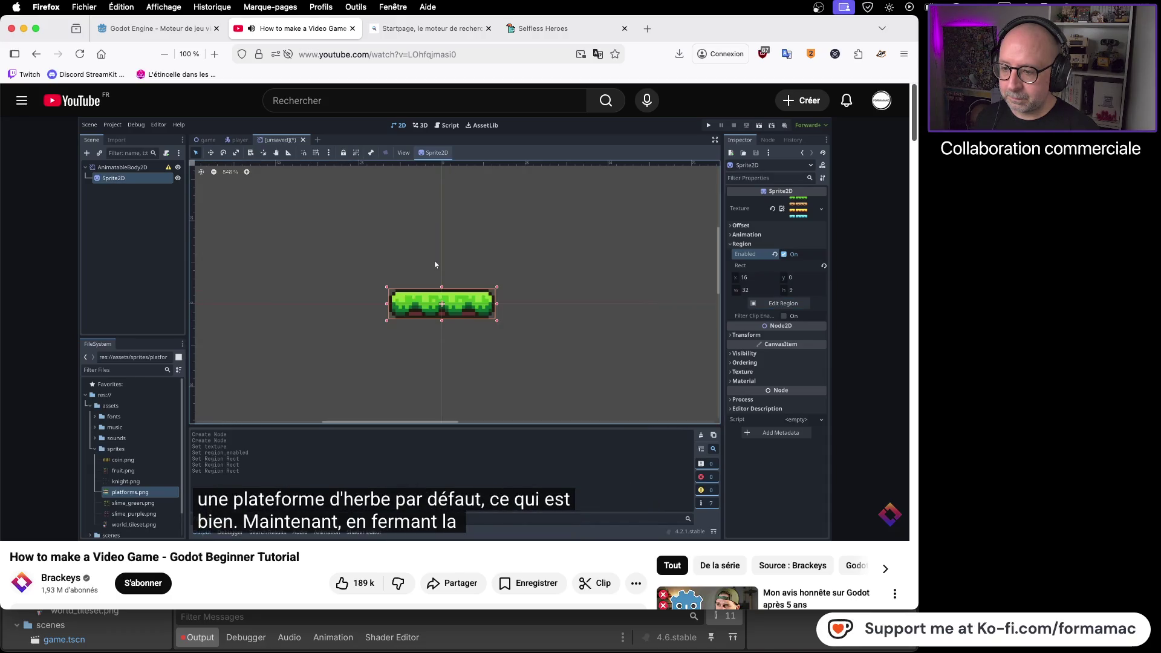
left_click(556, 288)
Step: Back in Godot, close the Region Editor and pan to the grass platform sprite
key("super+Tab")
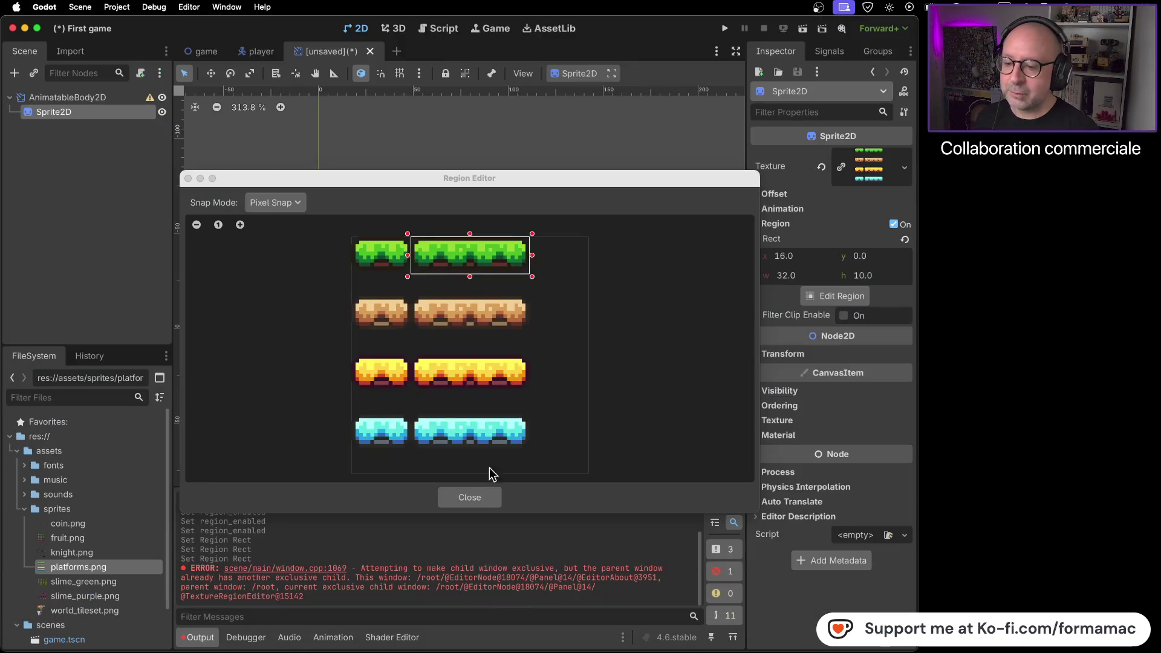
left_click(476, 496)
left_click_drag(372, 413, 509, 373)
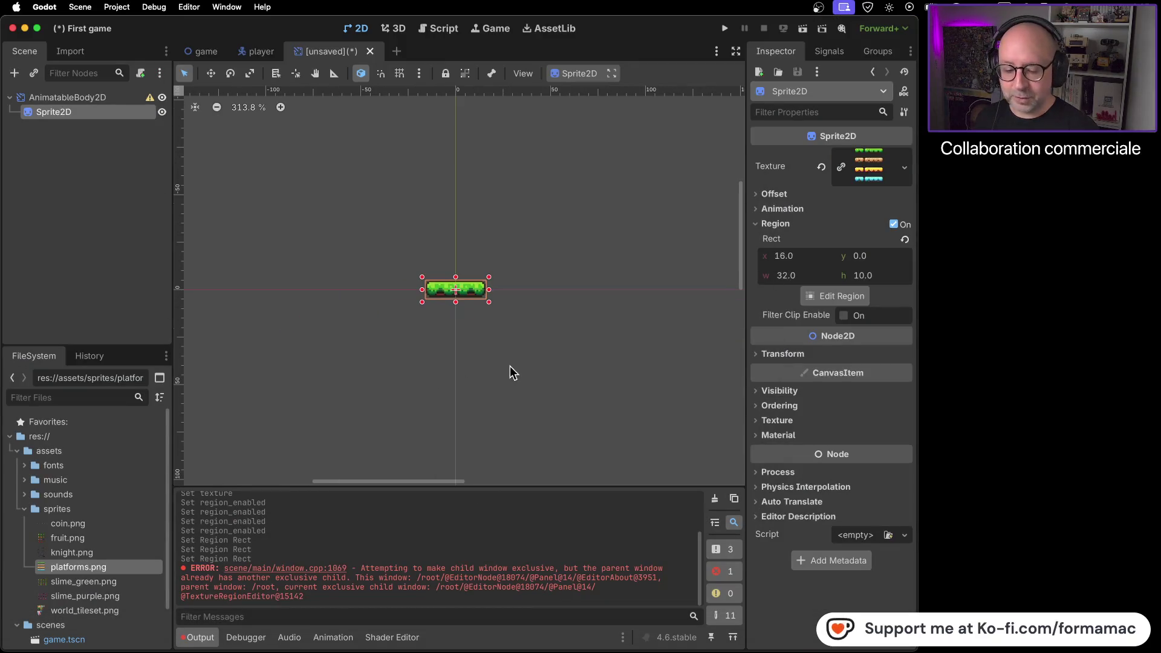
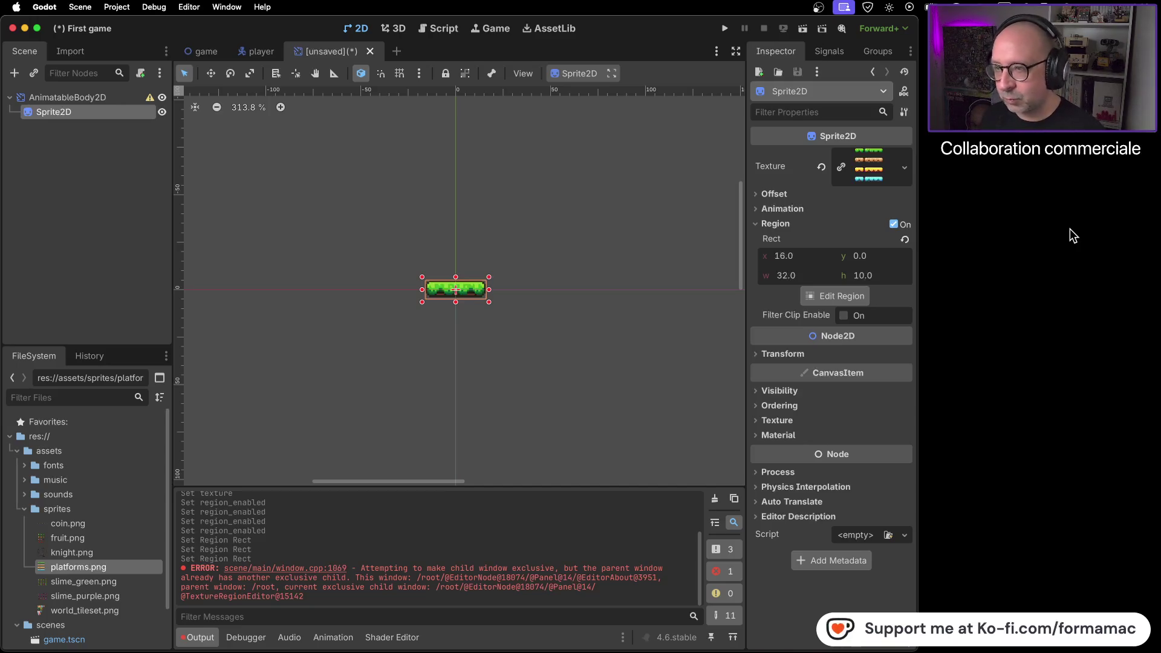
Step: Play the tutorial video up to the collision-shape part, then pause it
key("super+Tab")
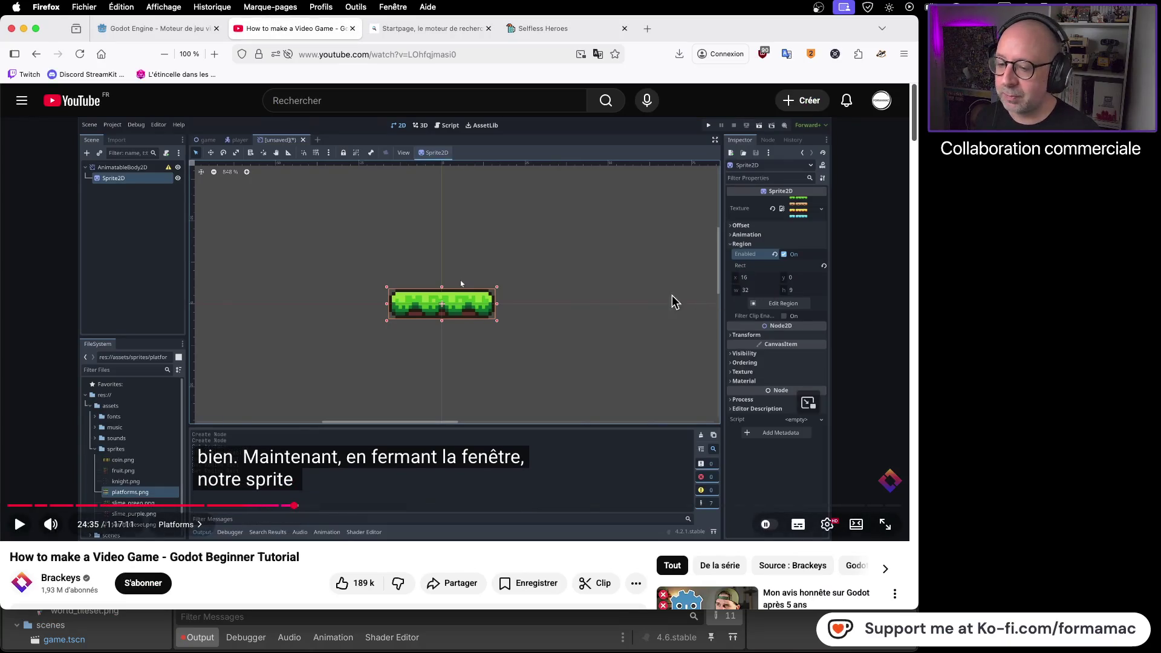
key("space")
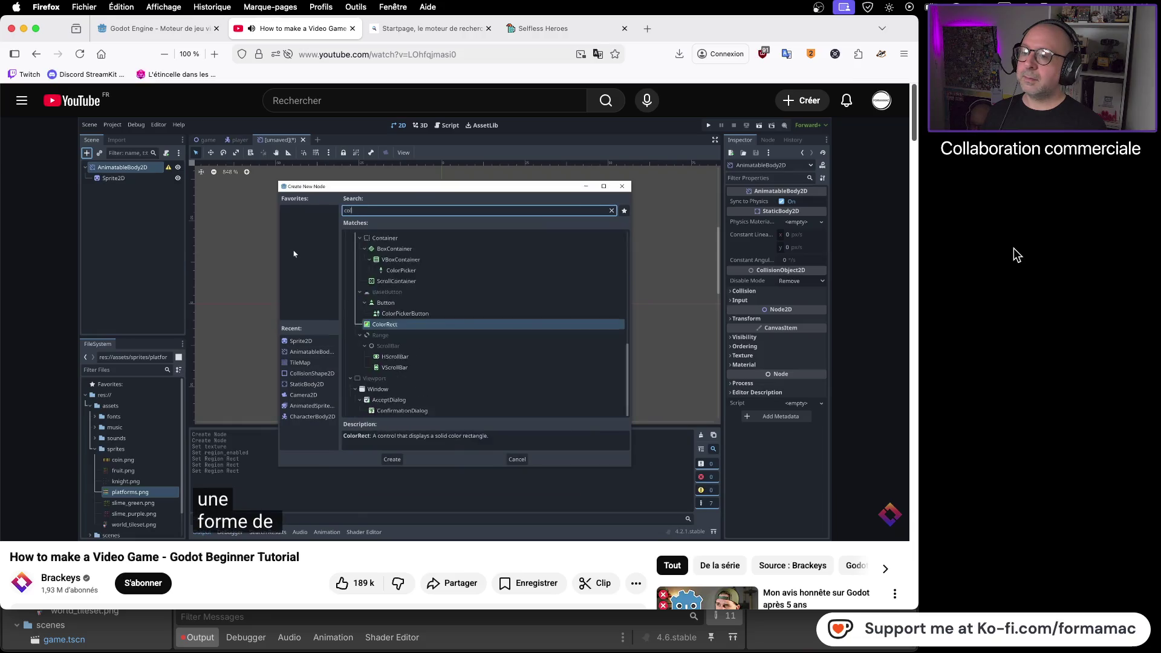
left_click(576, 295)
Step: In Godot, select the AnimatableBody2D root node and open its context menu
key("super+Tab")
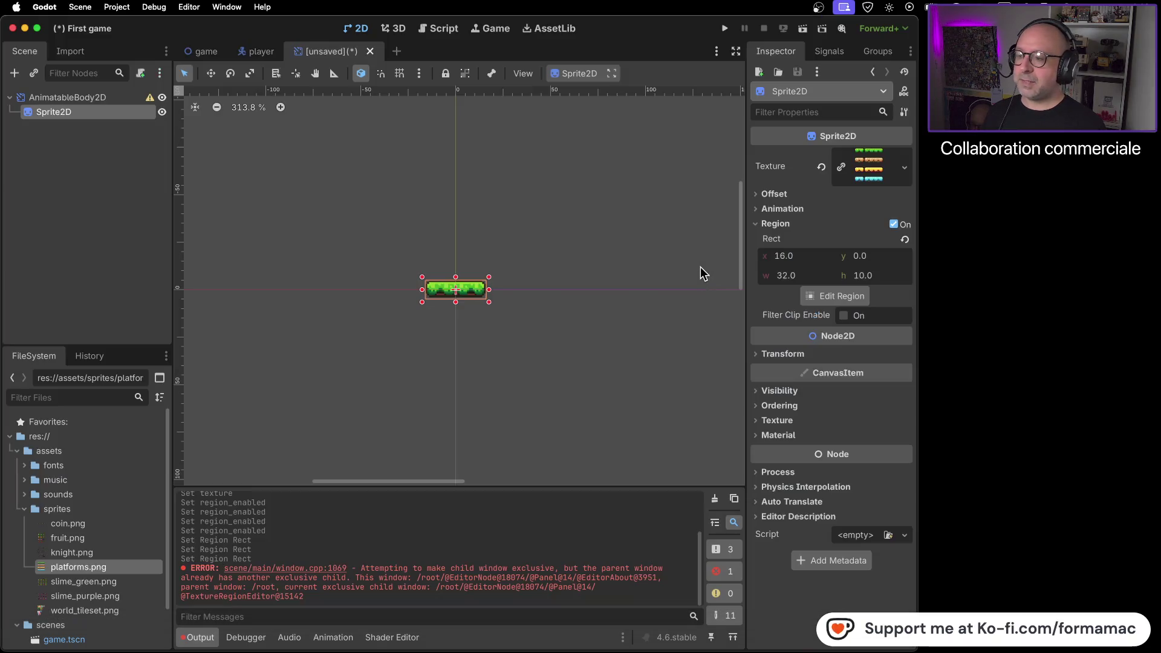
left_click(109, 96)
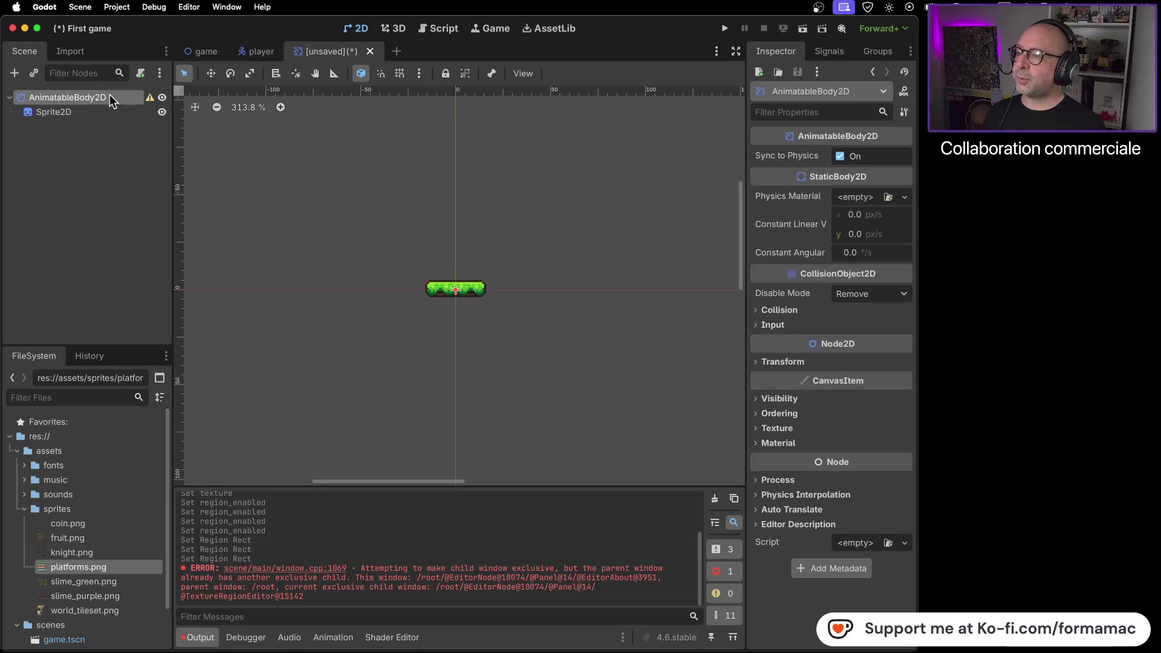
key("super+Tab")
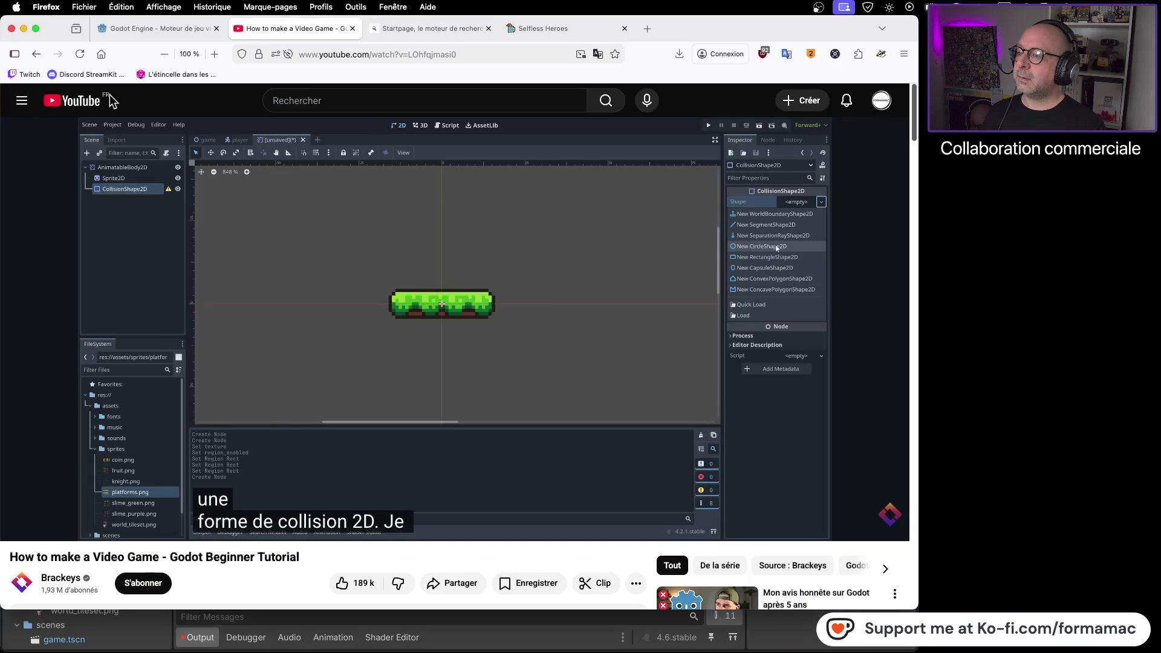
key("super+Tab")
right_click(112, 99)
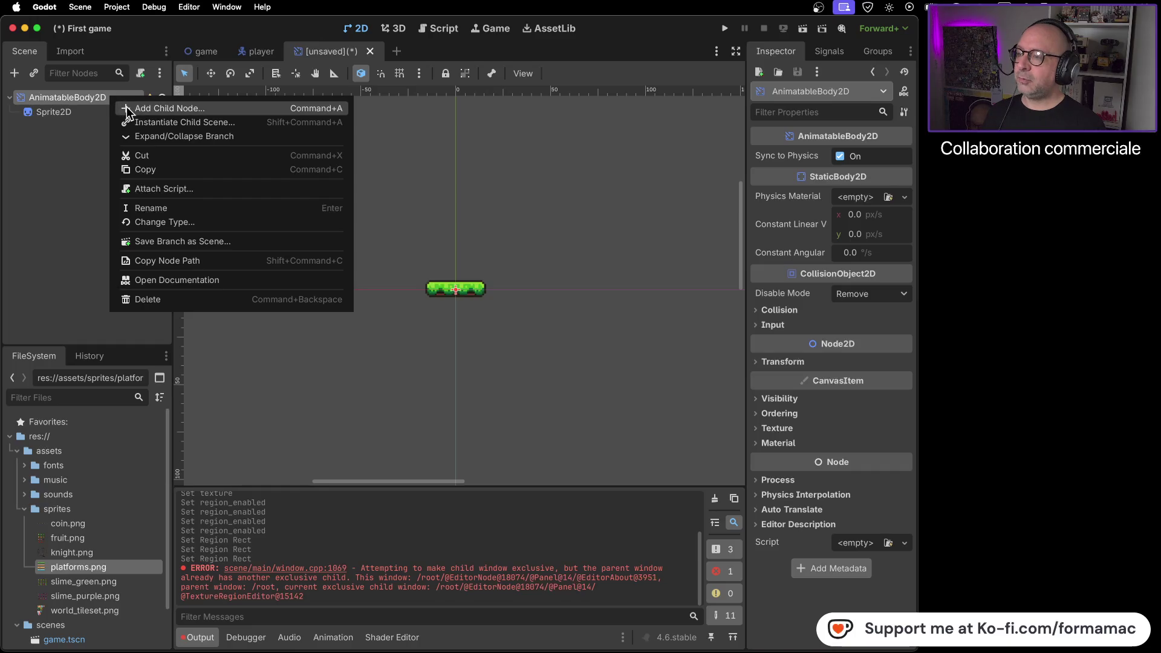
Step: Add a CollisionShape2D child node to the AnimatableBody2D, searching 'coll'
left_click(129, 109)
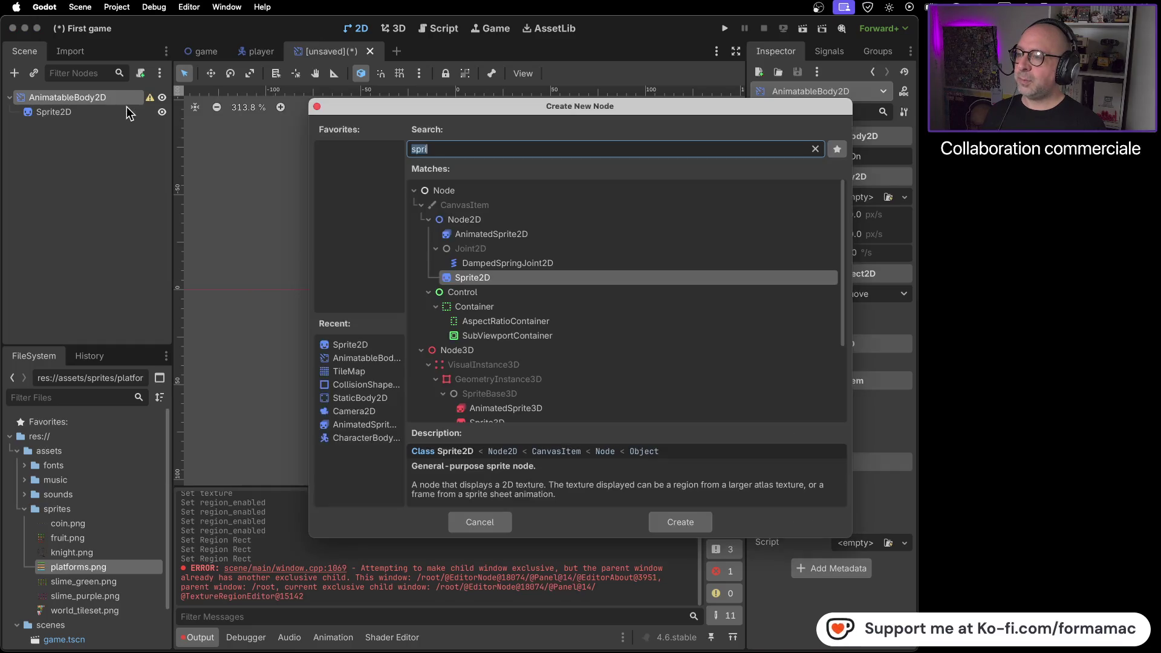
type("co")
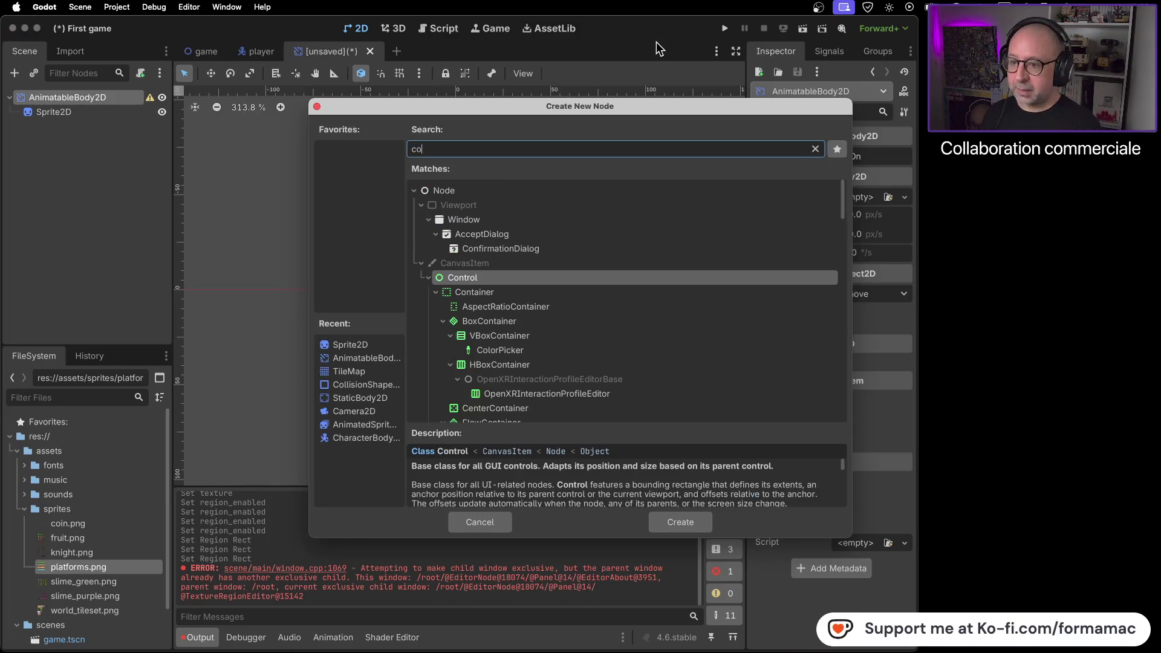
type("ll")
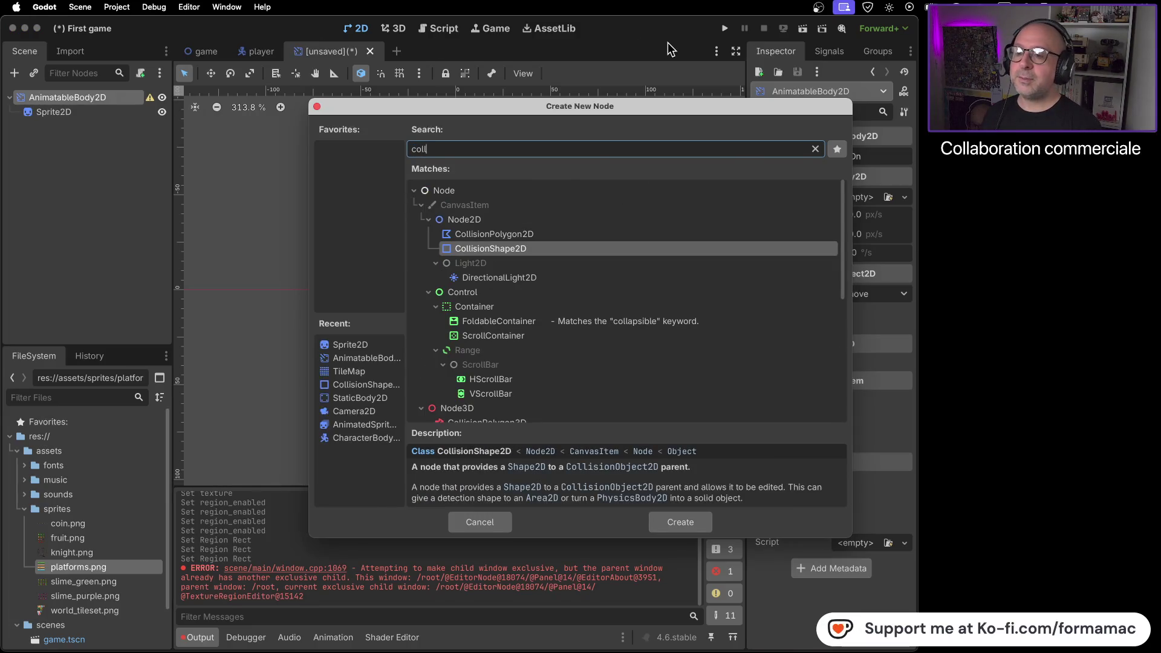
key("super+Tab")
key("super+Tab")
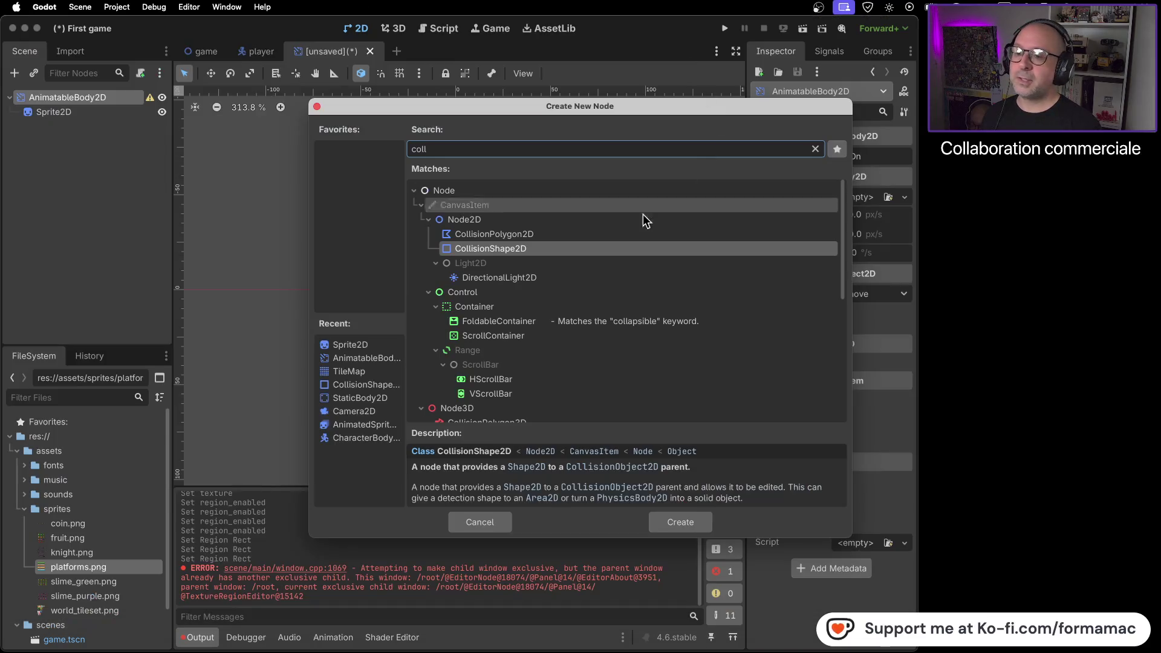
double_click(536, 253)
key("super+Tab")
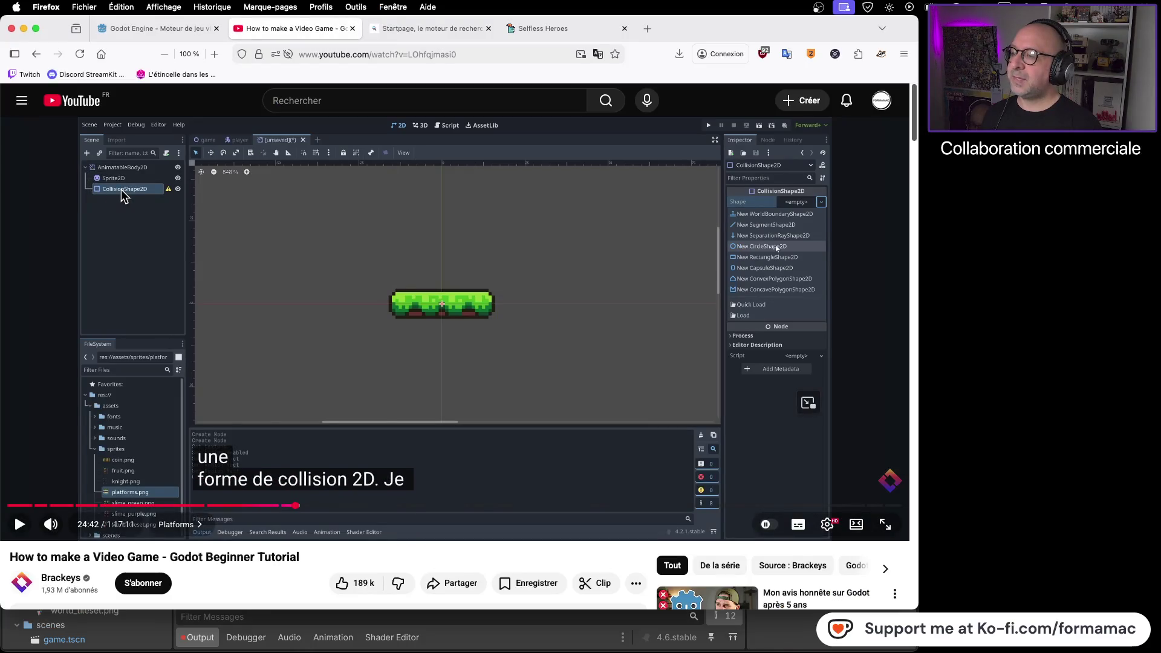
key("super+Tab")
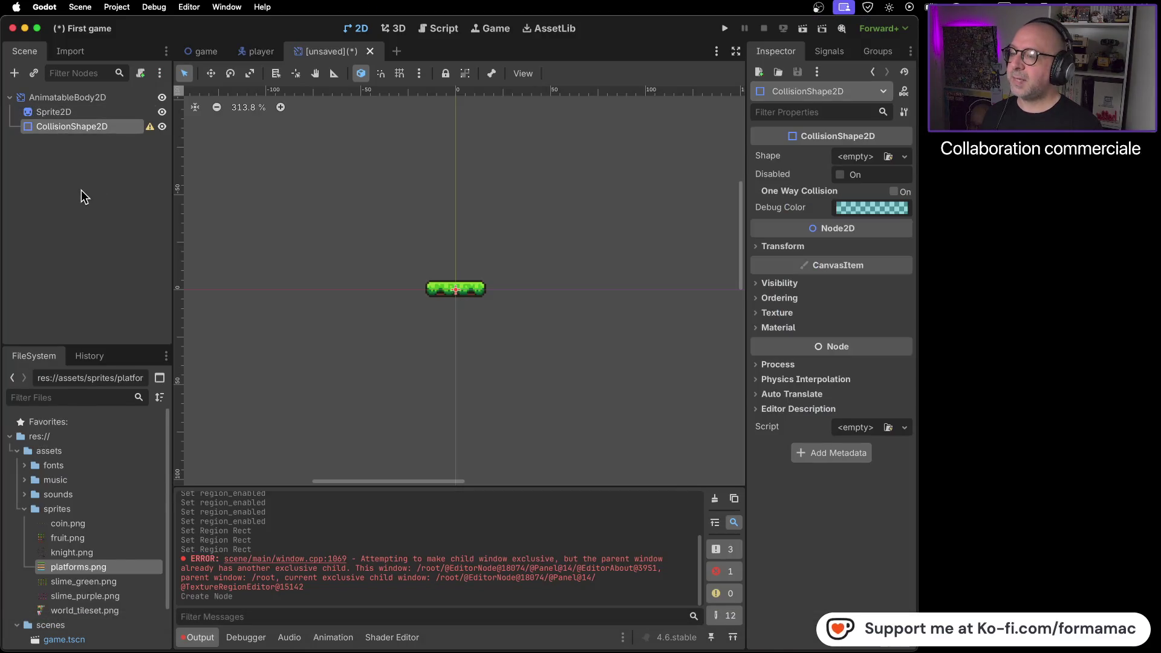
key("super+Tab")
Step: After the next tutorial part, assign a New RectangleShape2D as the collision shape
left_click(470, 394)
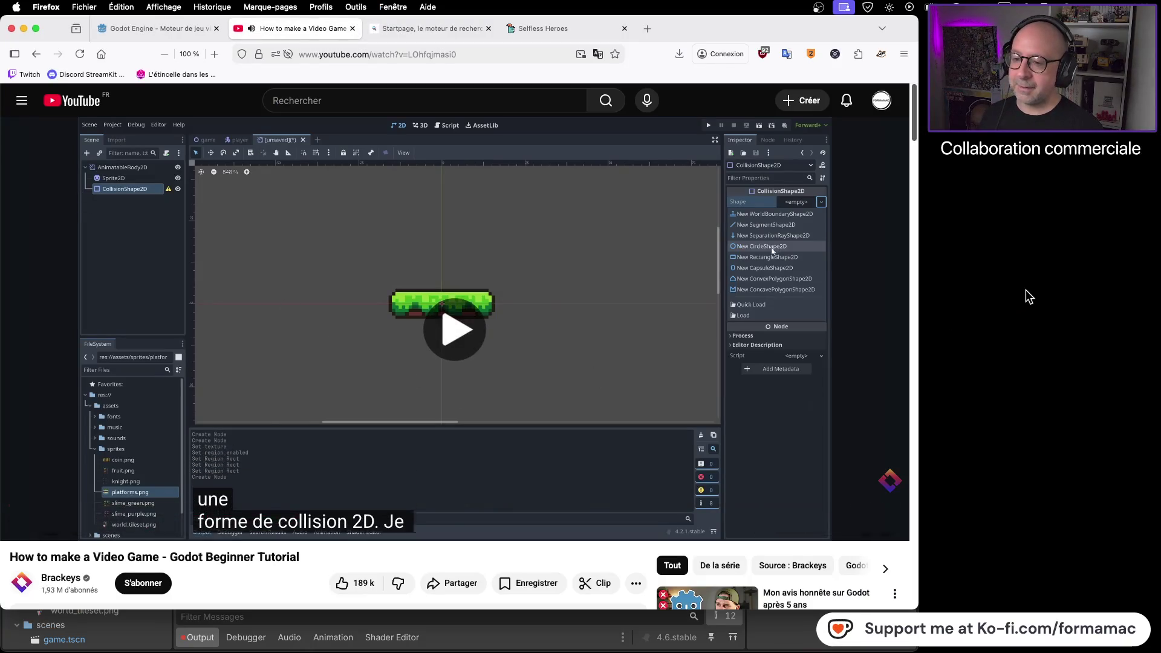
left_click(843, 311)
key("super+Tab")
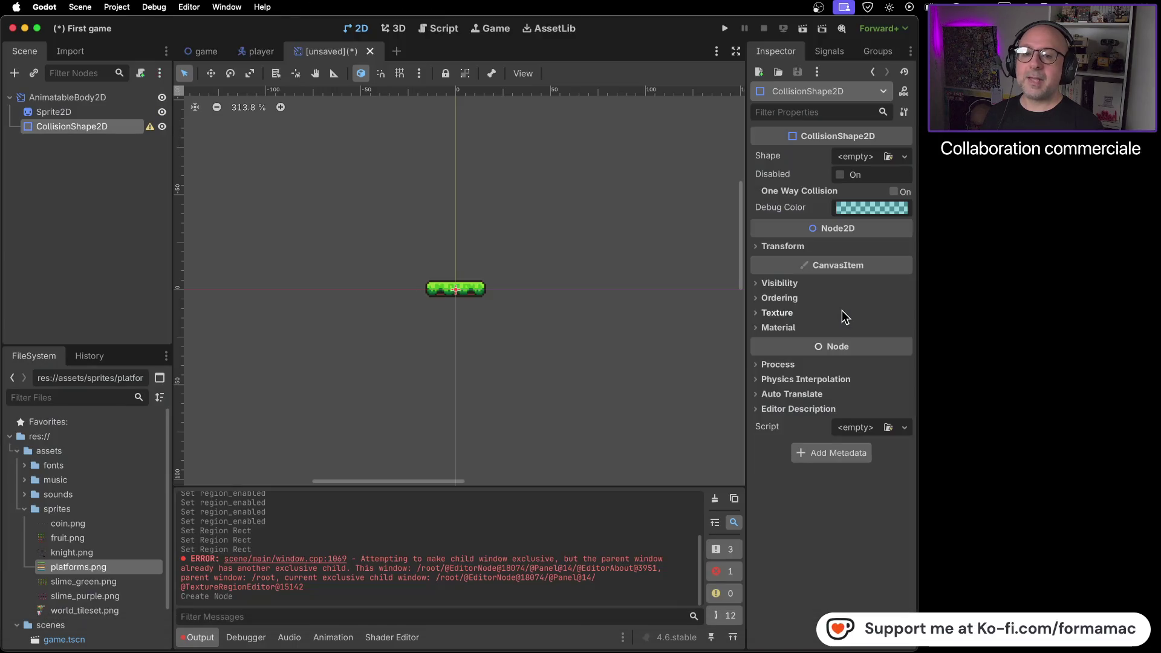
left_click(903, 157)
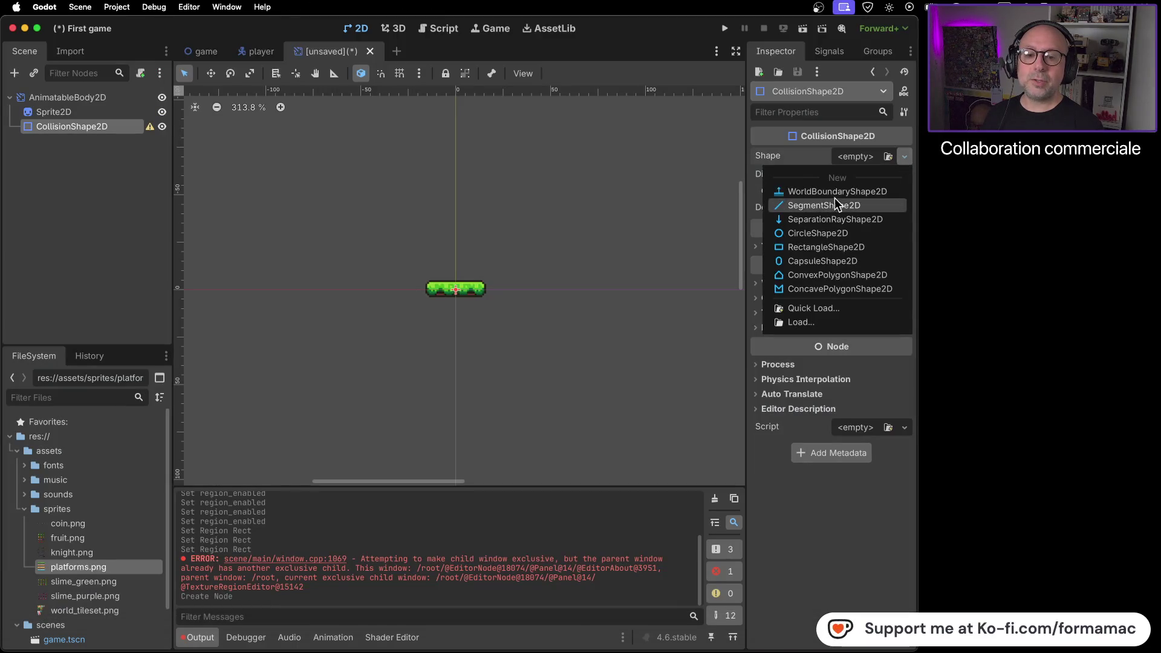
left_click(876, 248)
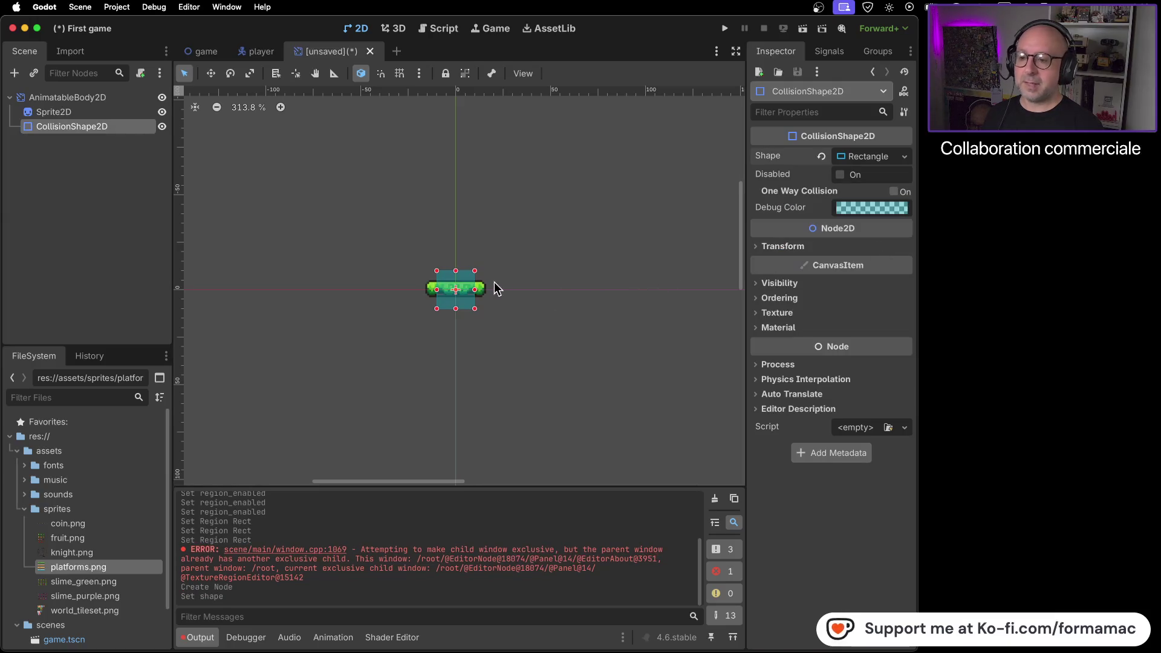
scroll(454, 284, "up", 3)
scroll(455, 290, "up", 5)
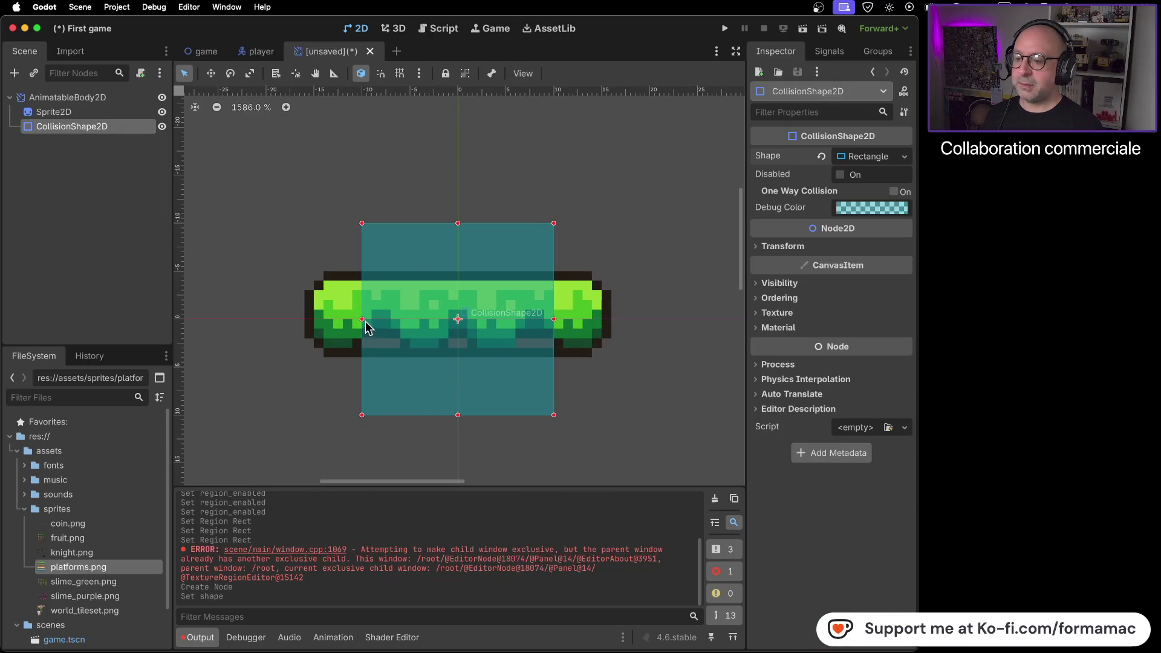
Step: Drag the rectangle's left, right, bottom and top edges to the platform sprite's edges
left_click_drag(361, 319, 306, 321)
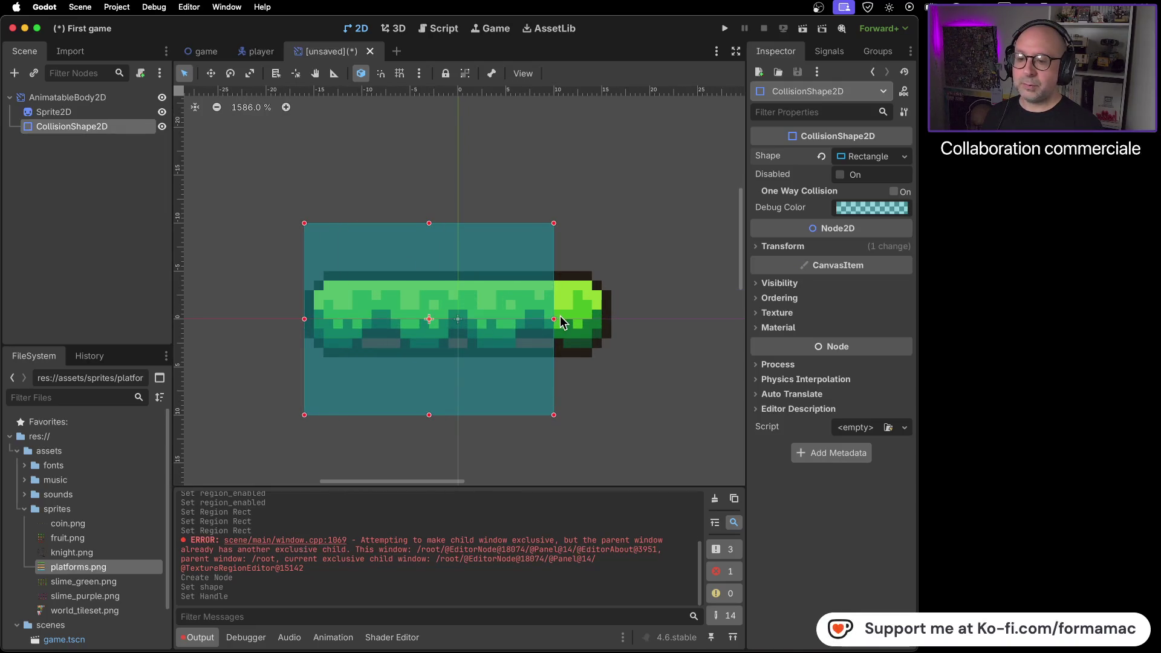
mouse_move(555, 319)
left_mouse_down()
mouse_move(622, 324)
mouse_move(612, 320)
left_mouse_up()
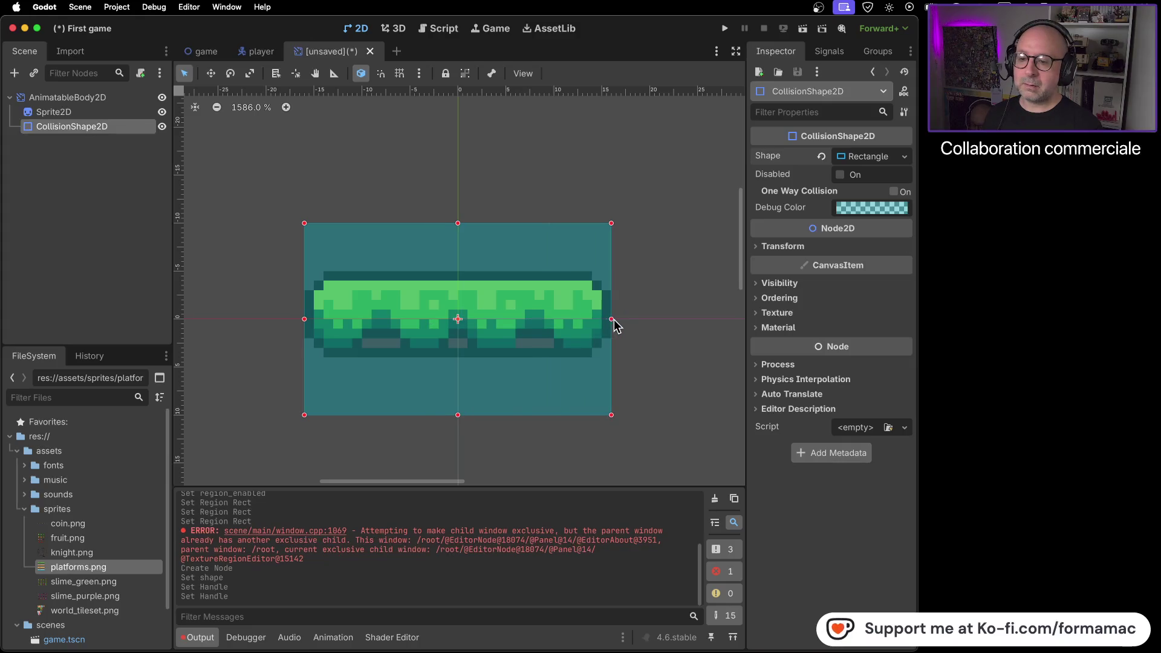
left_click_drag(458, 416, 459, 358)
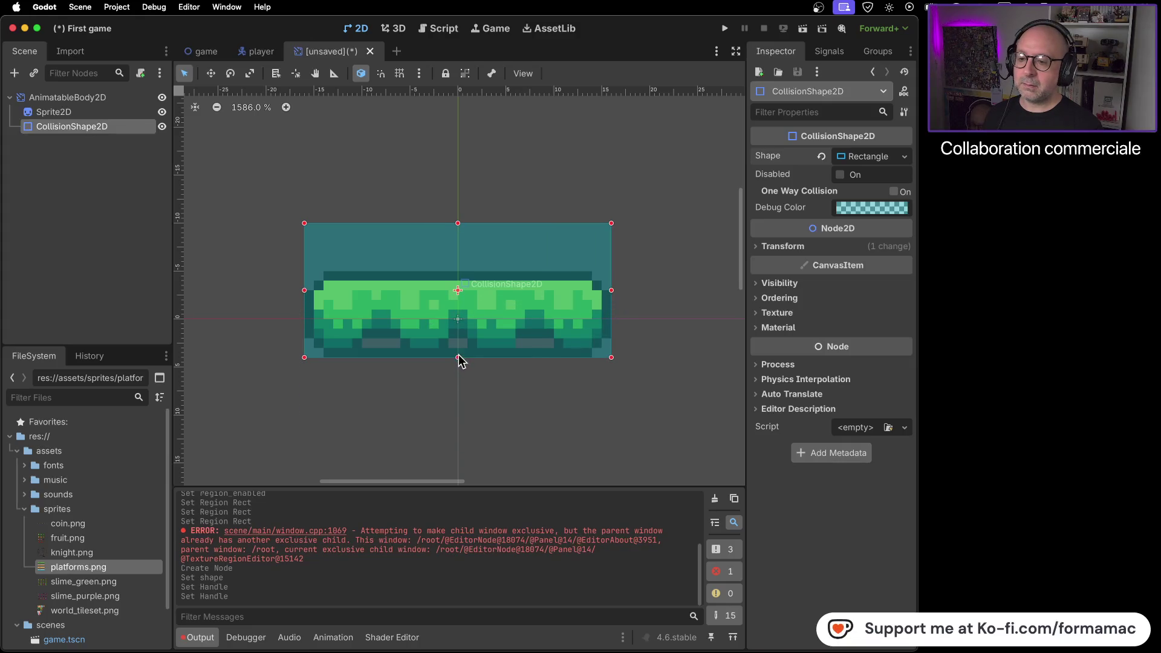
left_click_drag(459, 222, 458, 271)
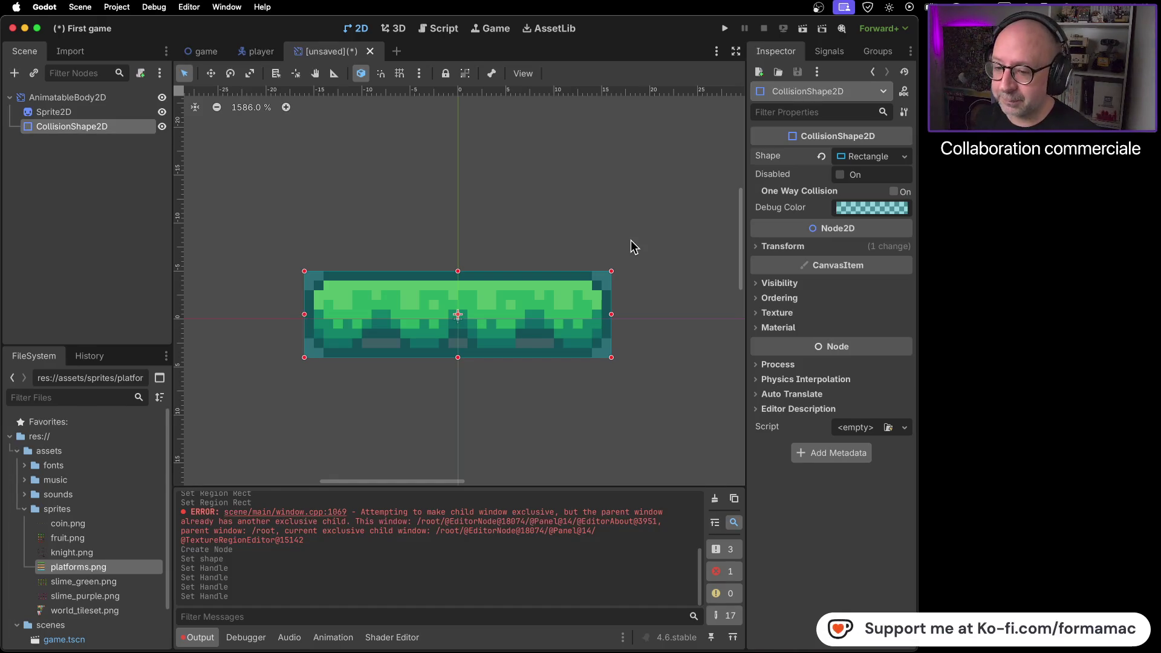
Step: Play the next part of the tutorial video, then pause it
key("super+Tab")
left_click(677, 266)
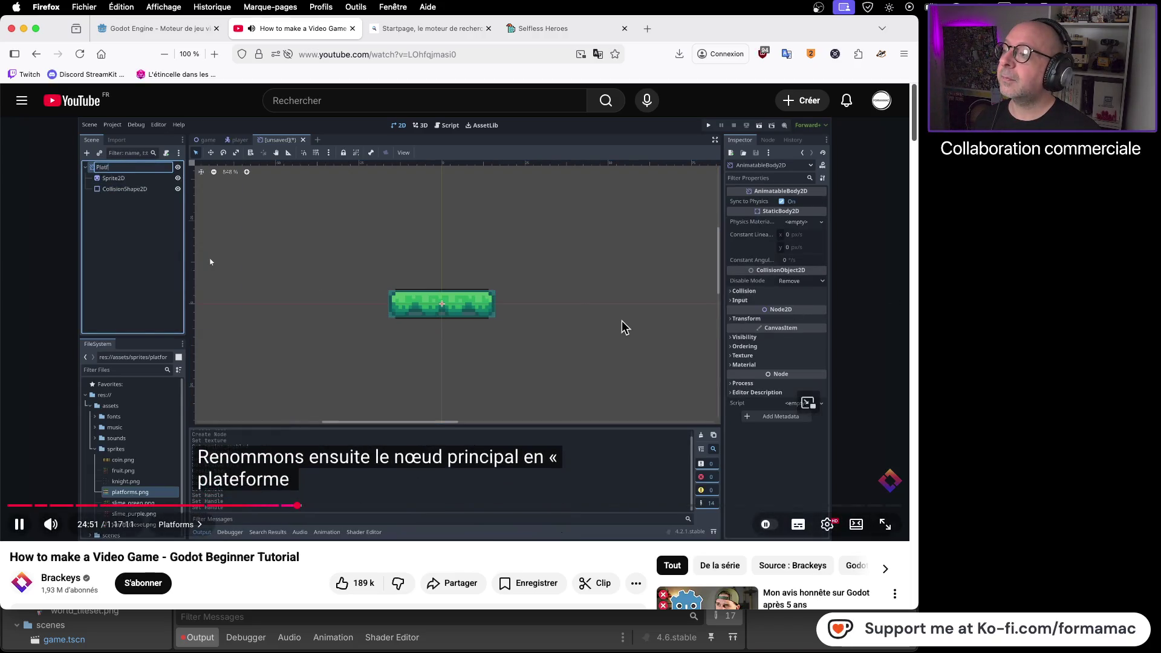
left_click(552, 314)
Step: Rename the AnimatableBody2D root node to 'Plateform'
key("super+Tab")
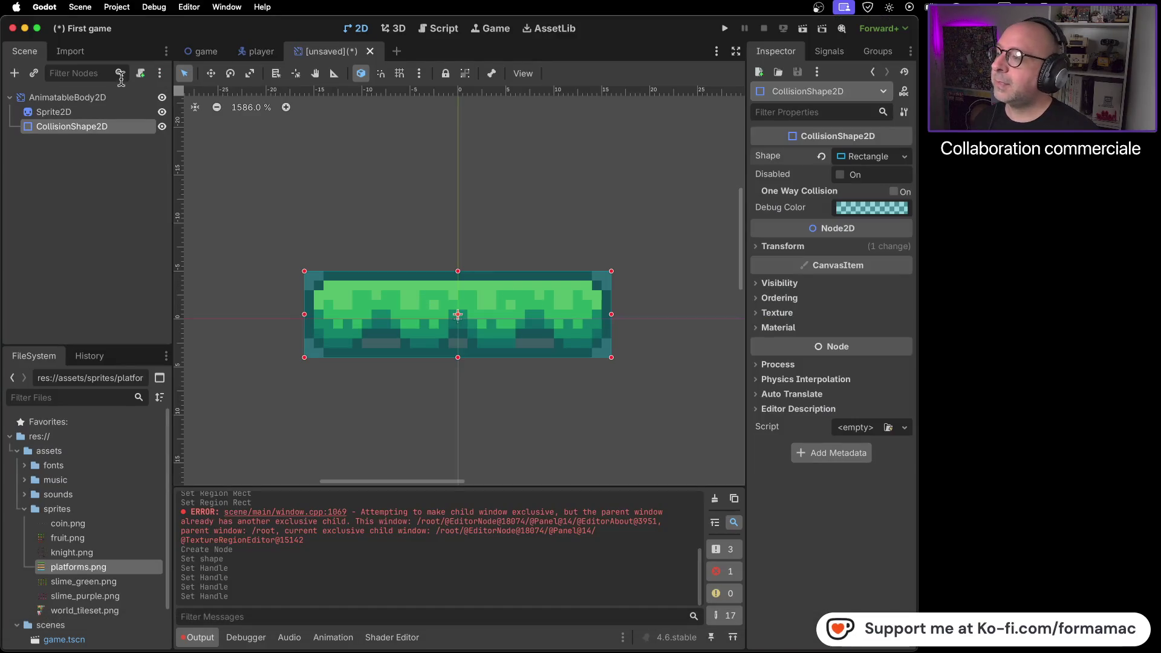
right_click(104, 99)
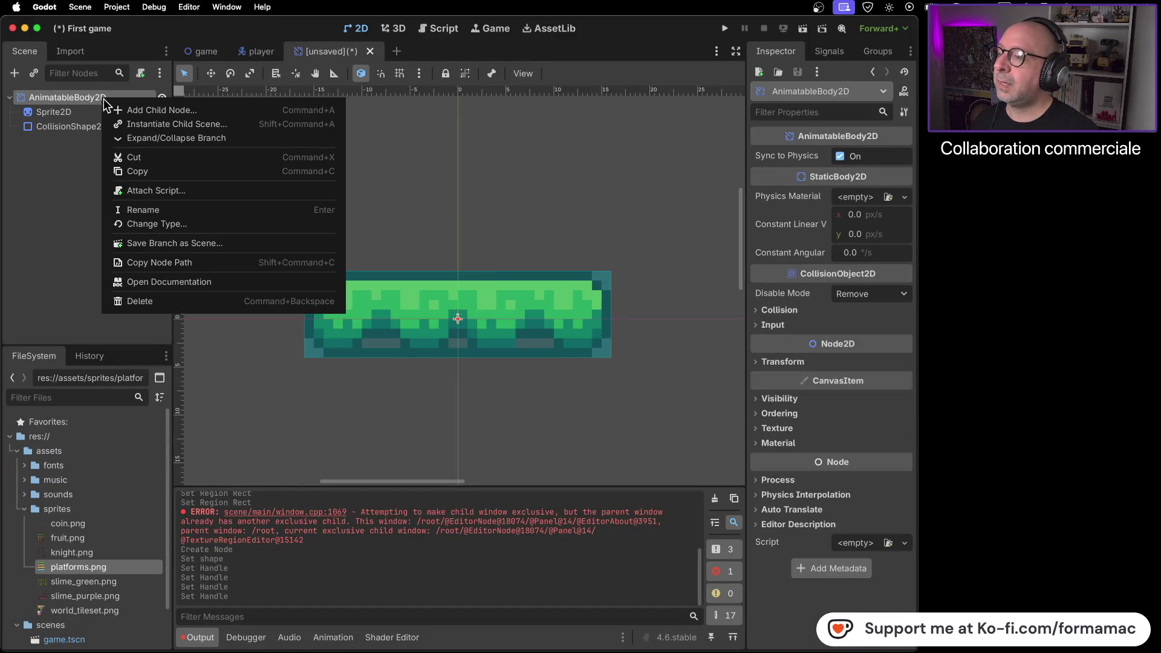
left_click(139, 210)
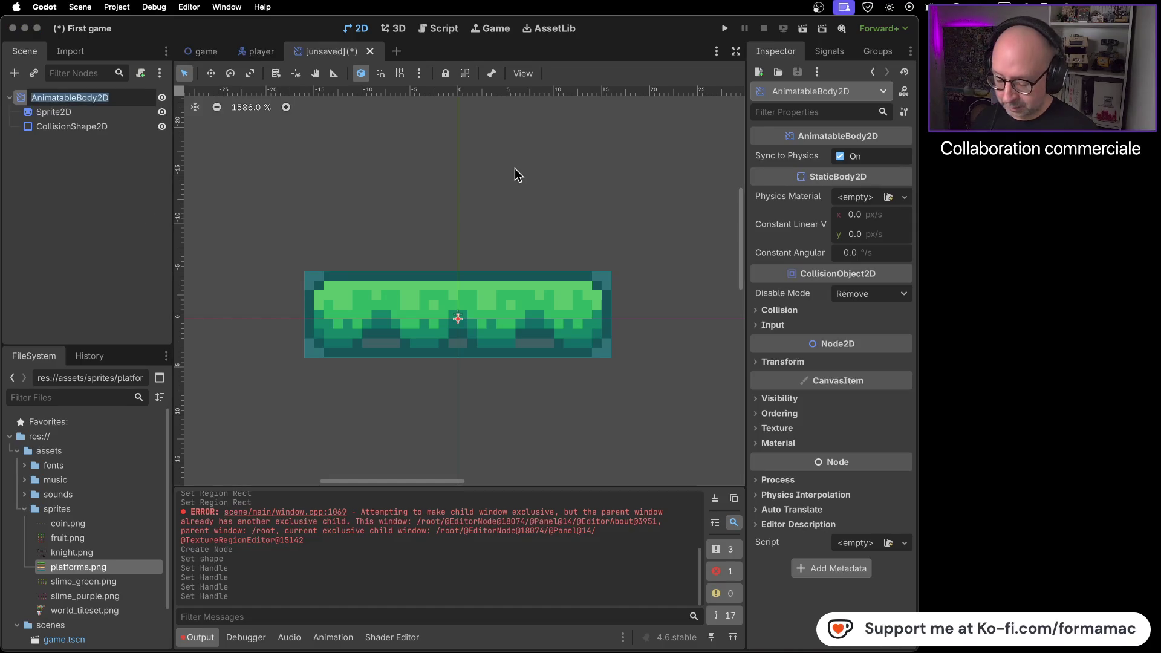
type("Plateform")
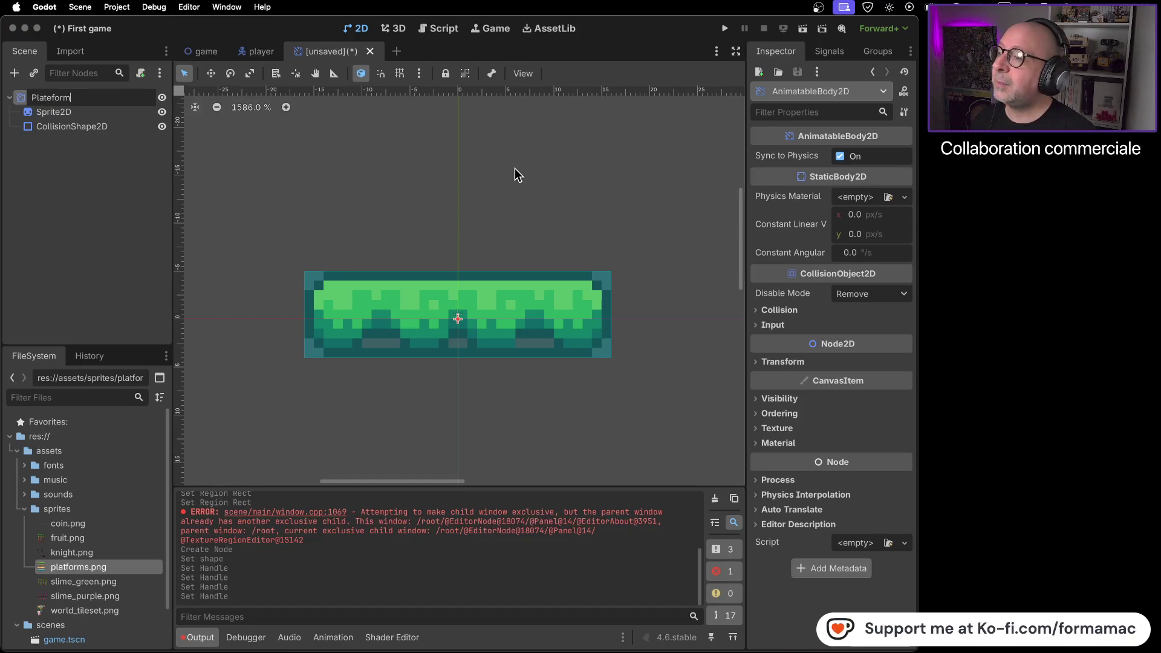
key("Return")
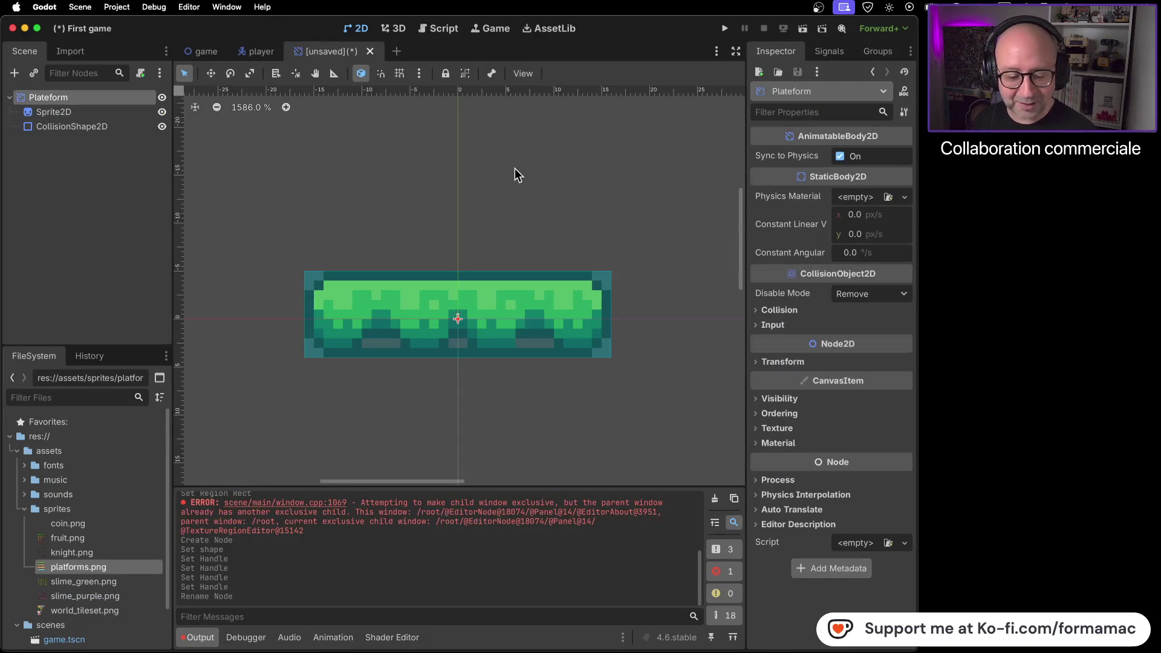
key("super+Tab")
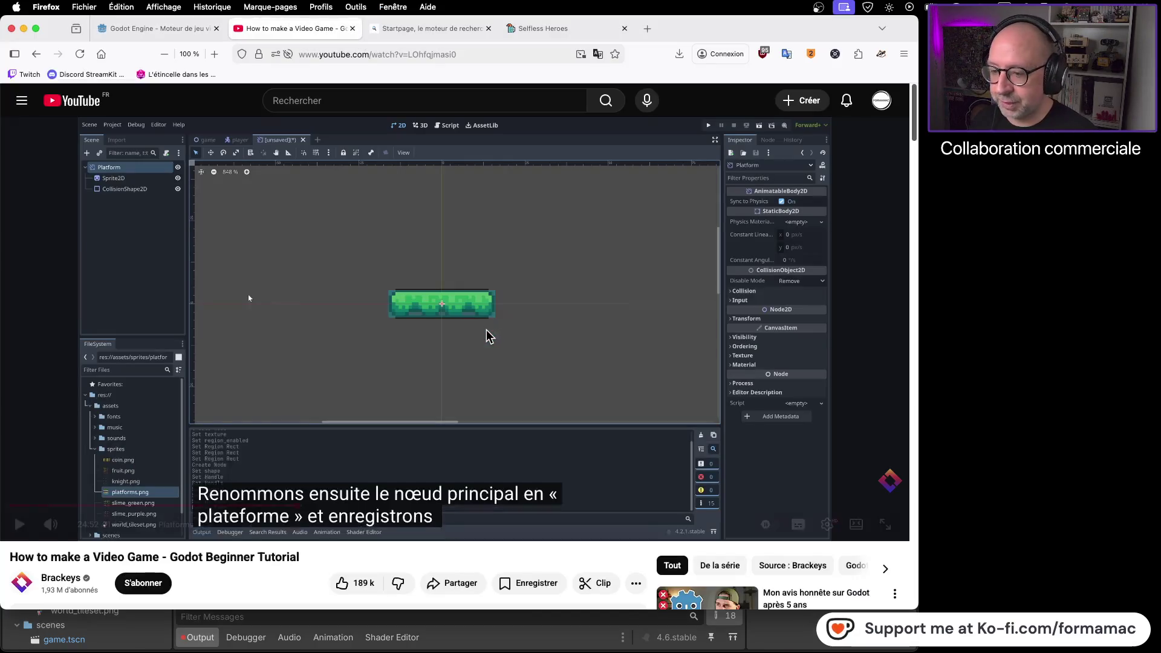
Step: Play the tutorial through the saving of the platform scene, pause it, and return to Godot
left_click(508, 373)
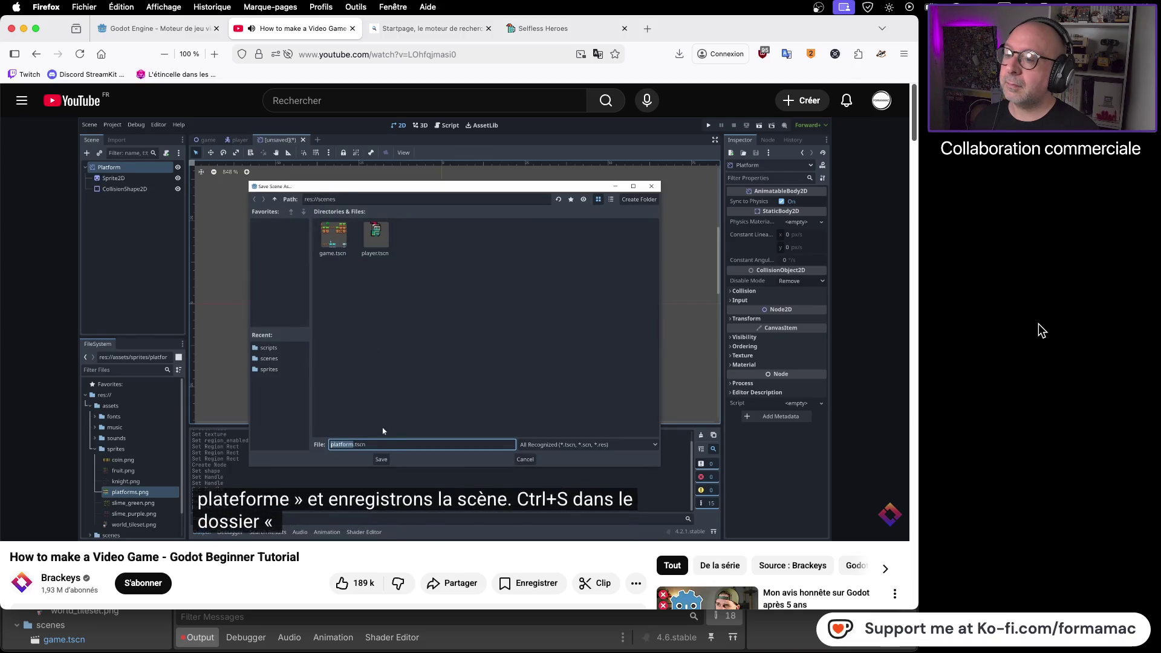
left_click(594, 314)
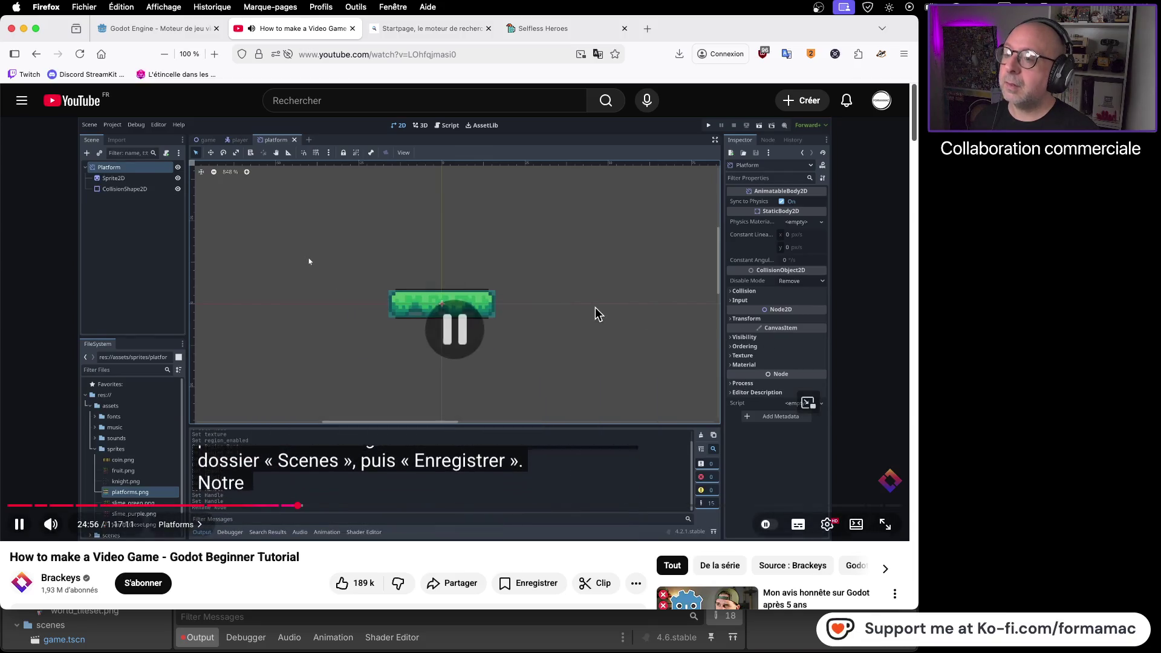
key("super+Tab")
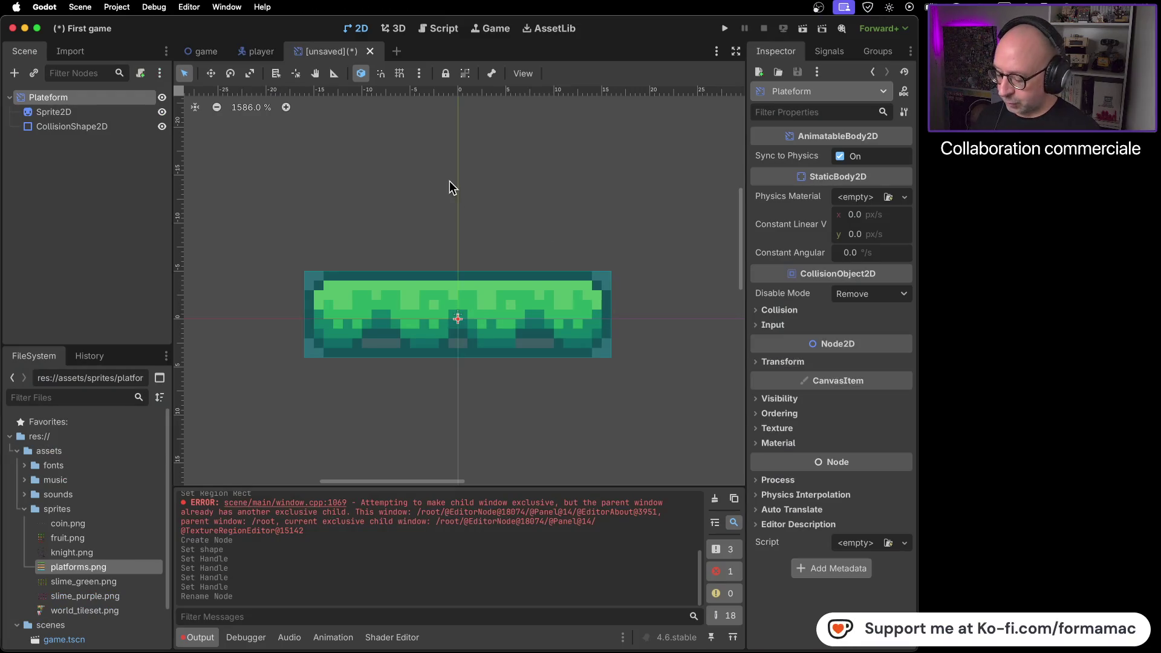
Step: Save the platform scene as plateform.tscn
key("super+s")
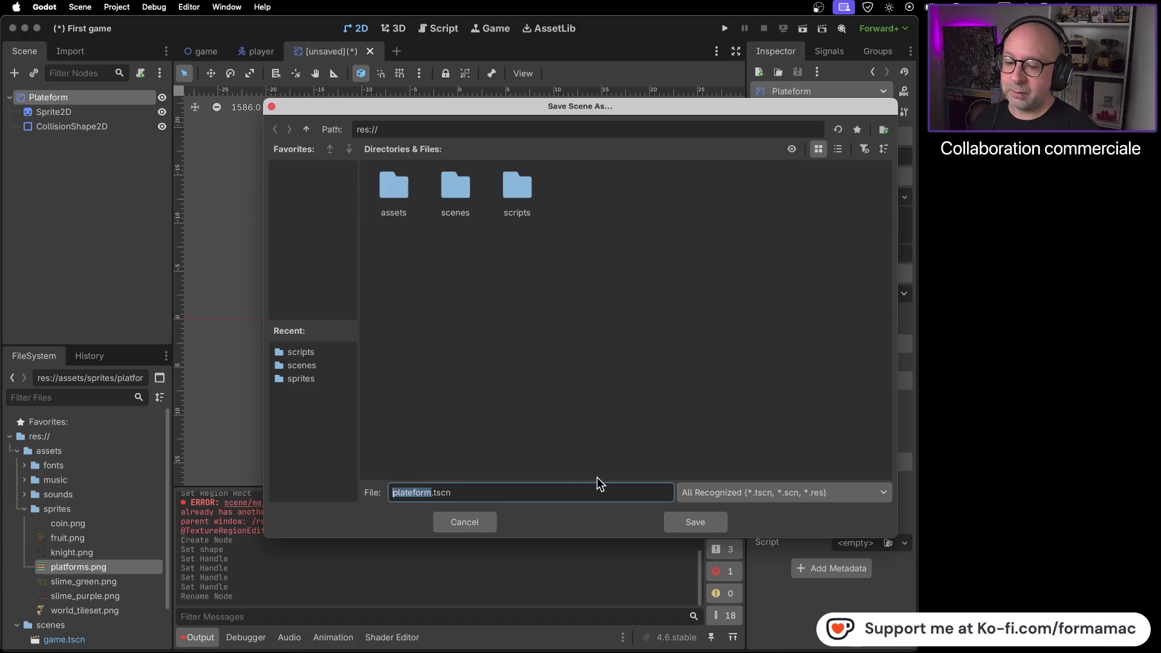
left_click(687, 525)
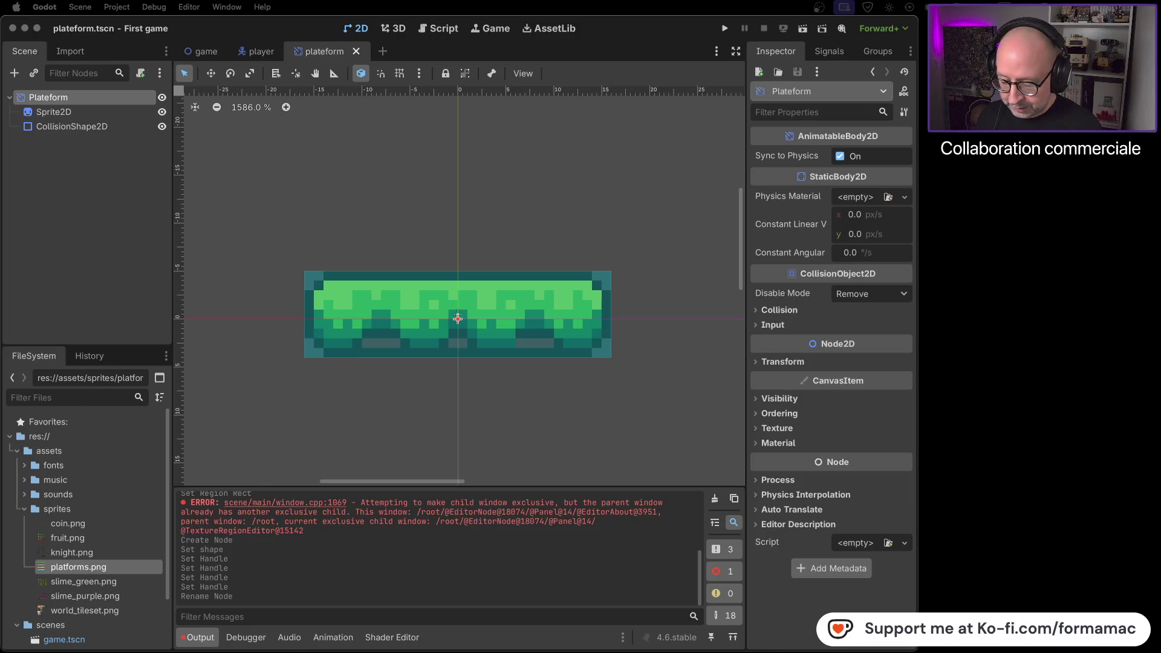
Step: Play the tutorial until the platform is placed in the level, pause, and return to Godot
key("super+Tab")
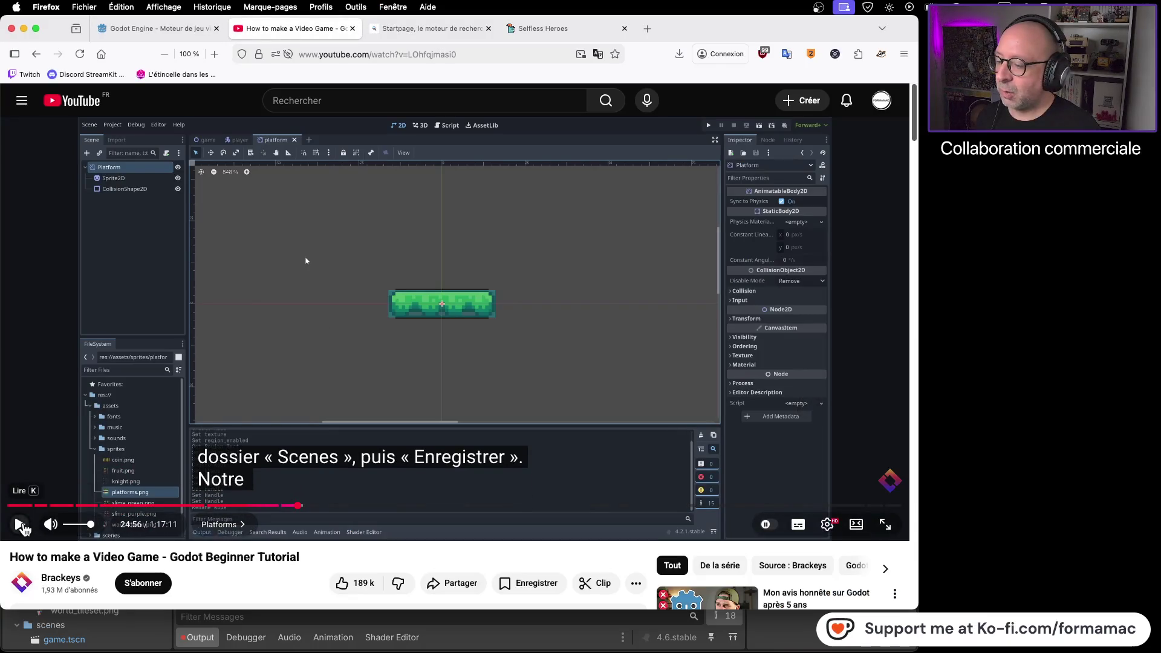
left_click(22, 526)
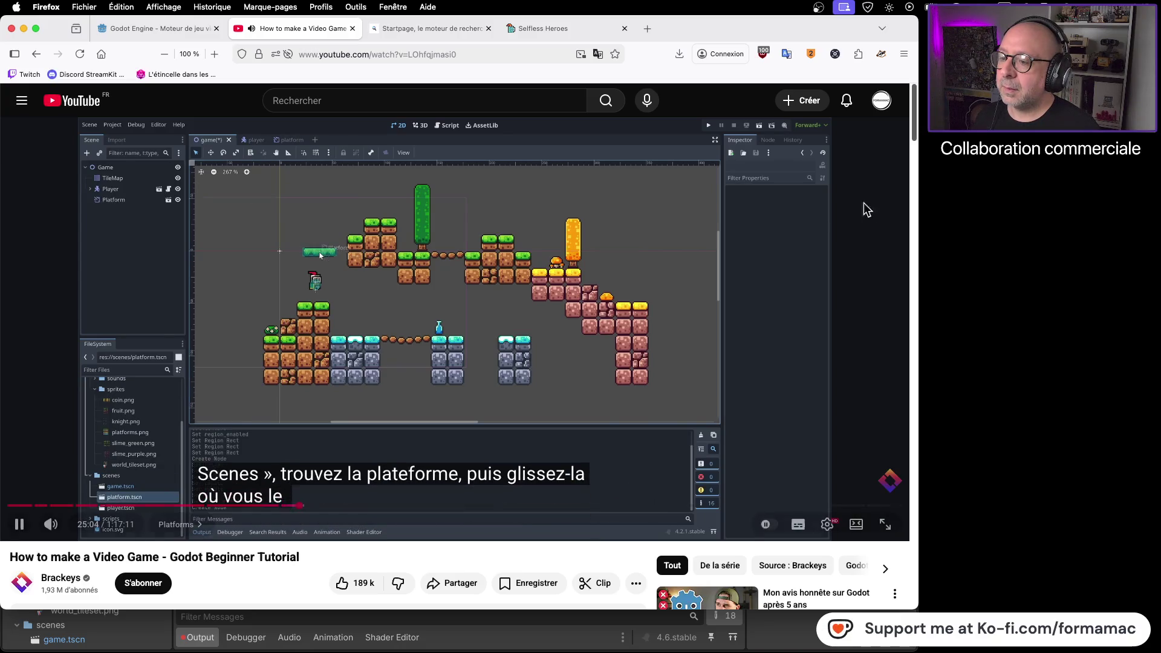
left_click(615, 248)
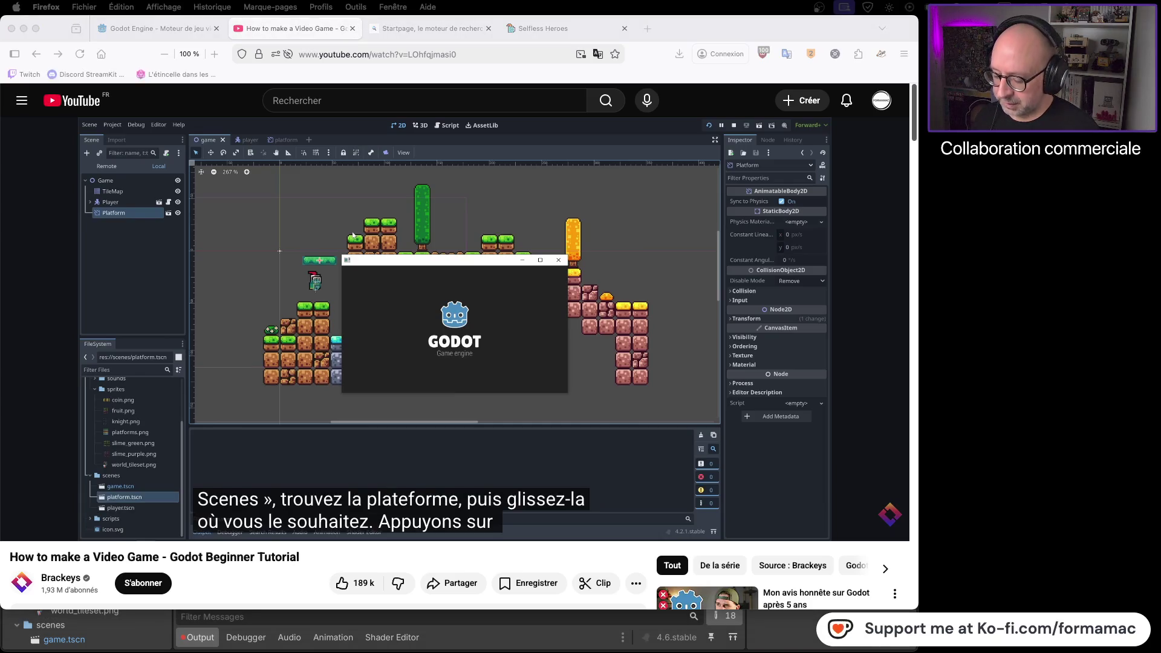
key("super+Tab")
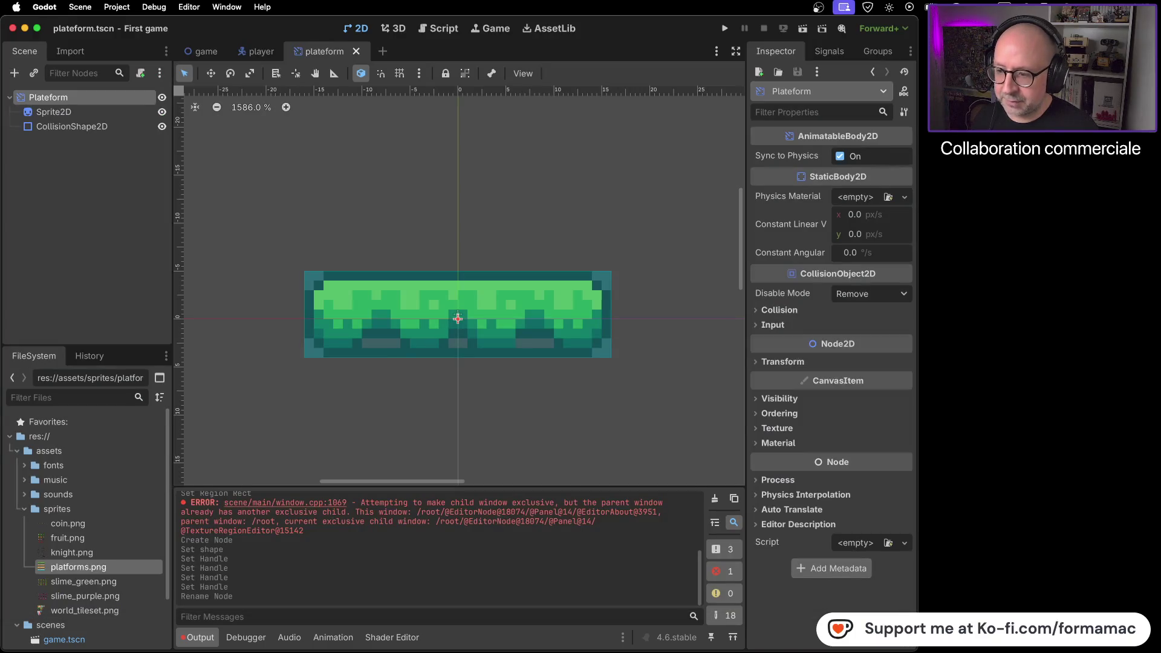
Step: Open the game level scene and glance back at the tutorial
left_click(205, 50)
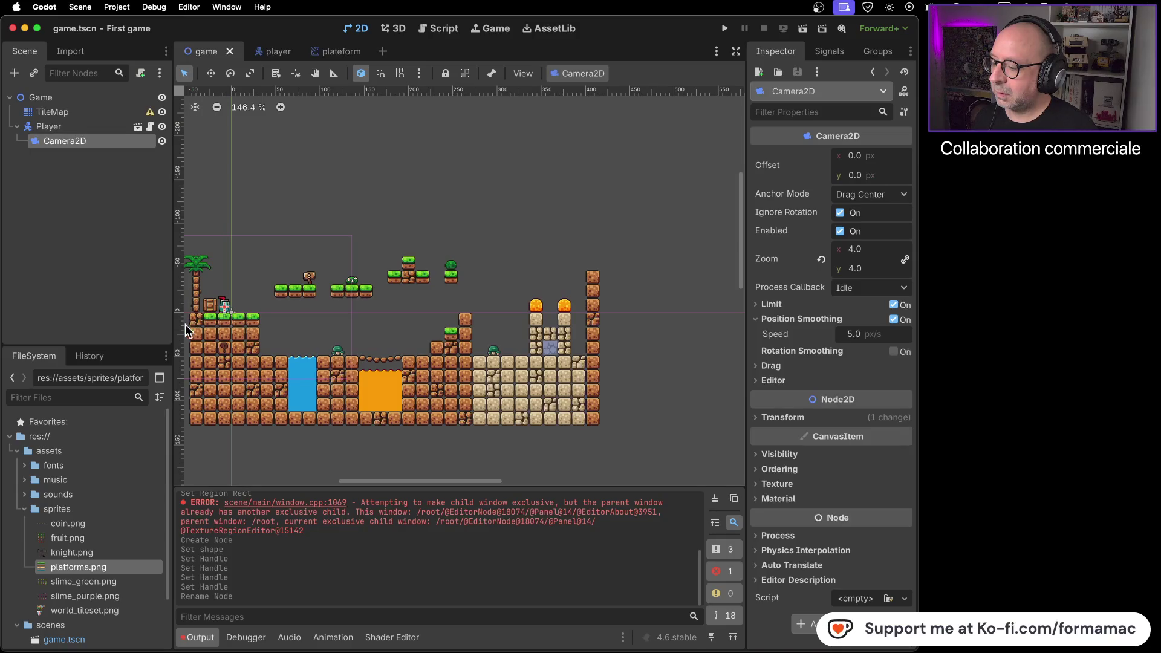
scroll(91, 545, "down", 3)
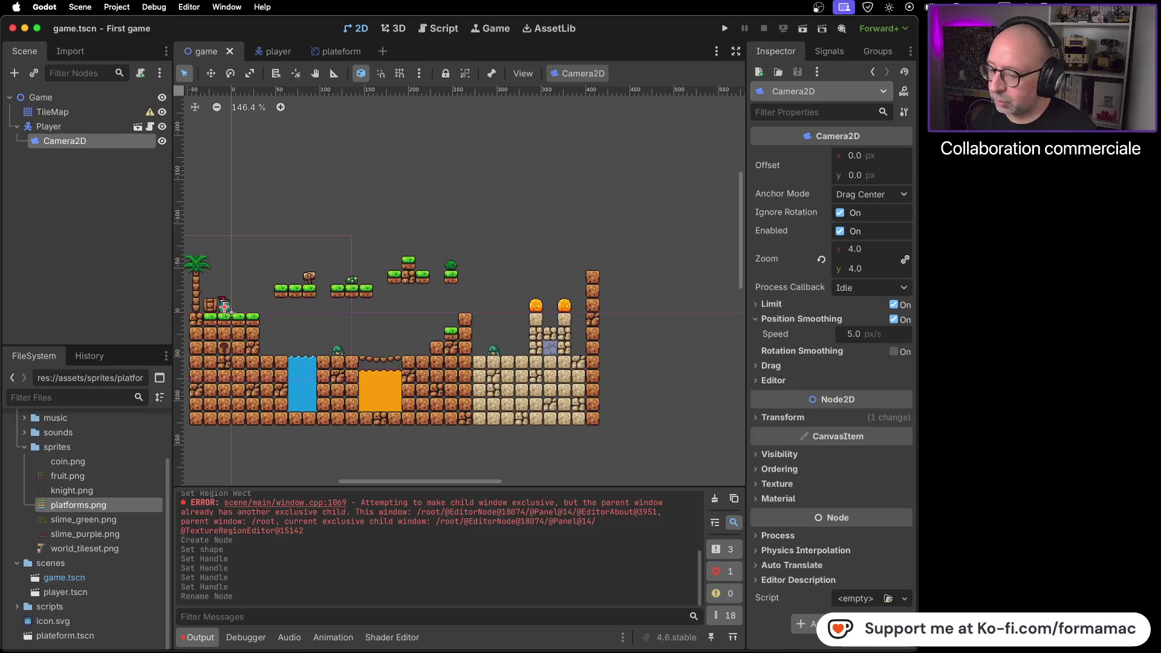
key("super+Tab")
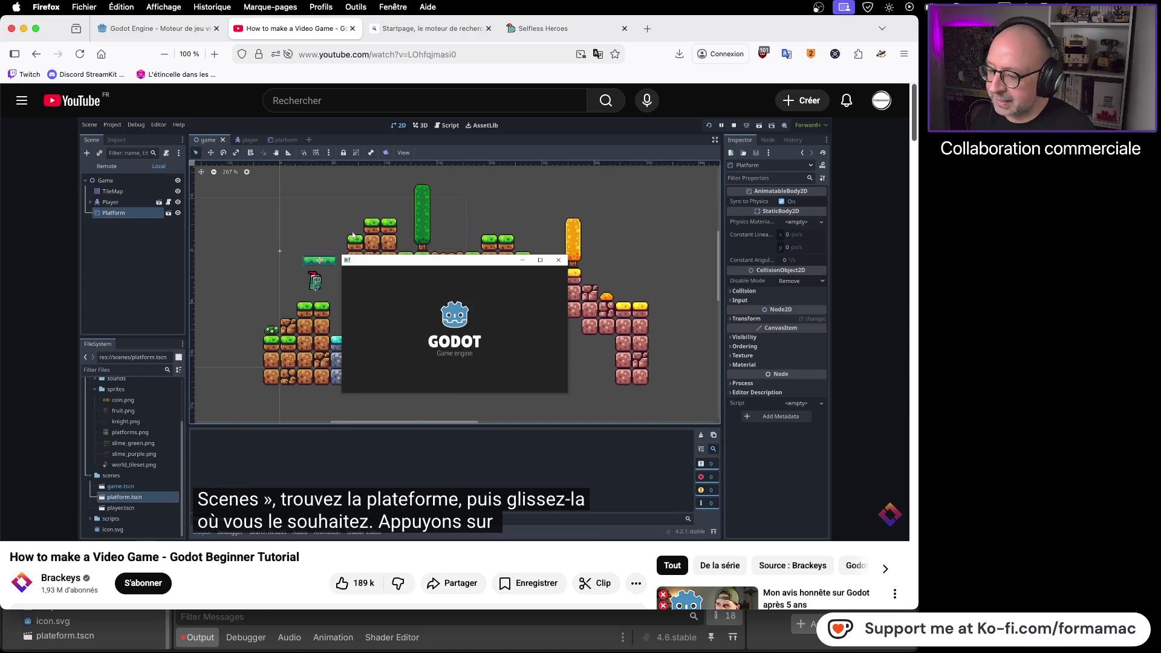
key("super+Tab")
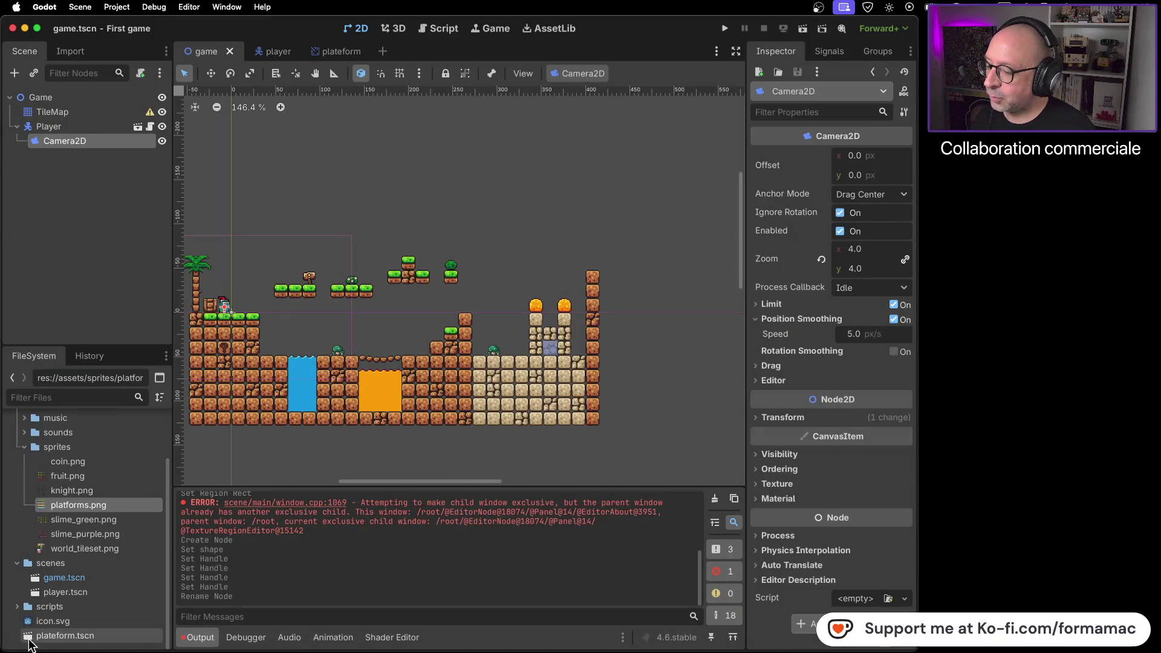
Step: Move plateform.tscn into the scenes folder in the FileSystem dock
left_click(30, 636)
mouse_move(30, 641)
left_mouse_down()
mouse_move(67, 608)
mouse_move(75, 562)
left_mouse_up()
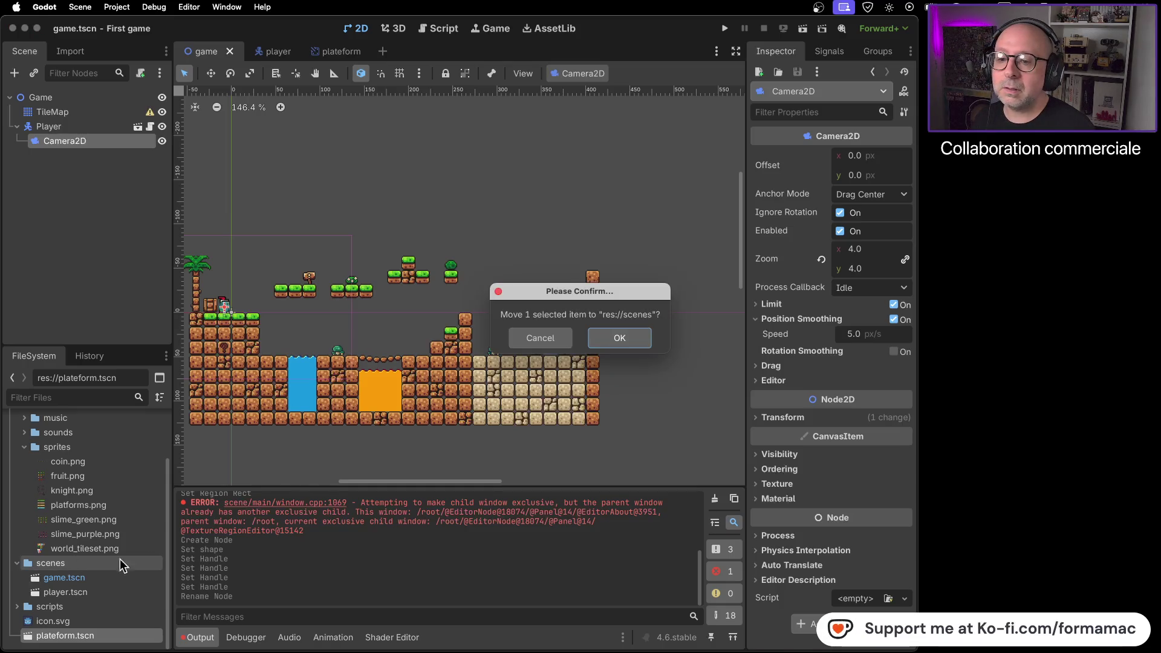
left_click(634, 346)
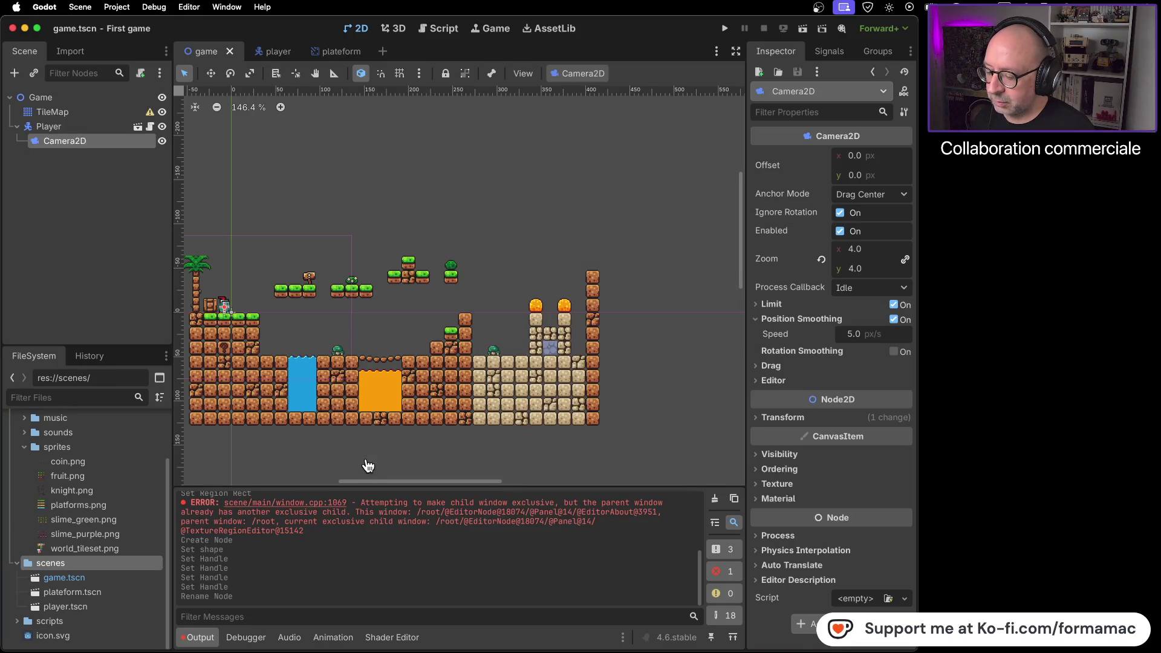
key("super+Tab")
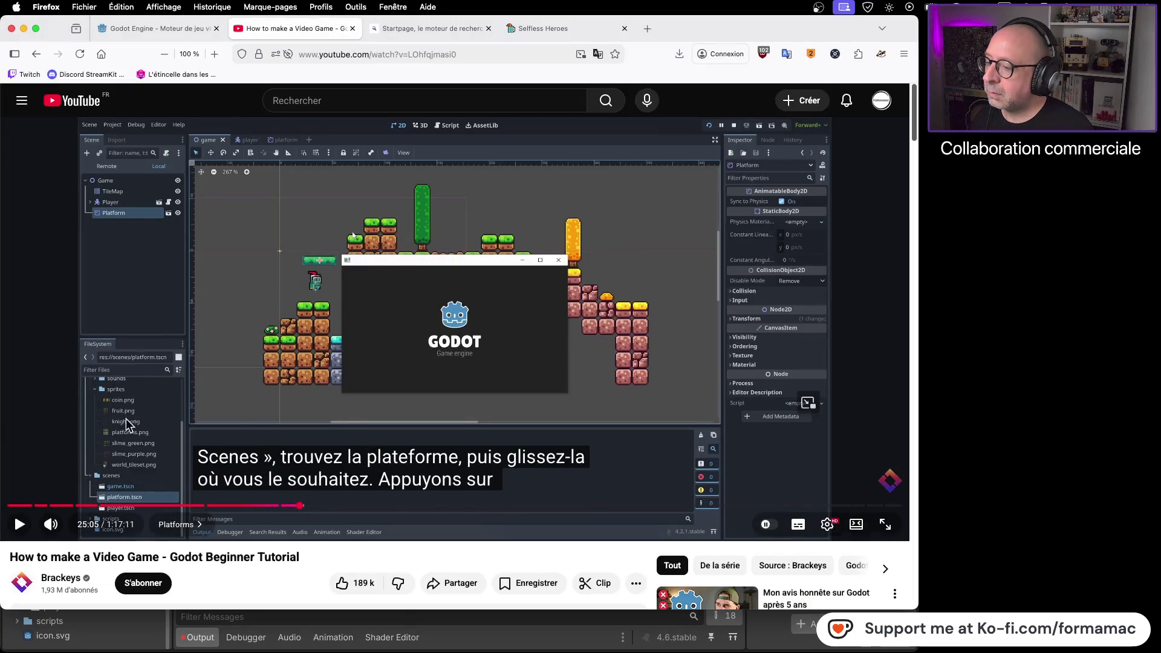
Step: Bring the Godot editor back in front of the paused tutorial
key("super+Tab")
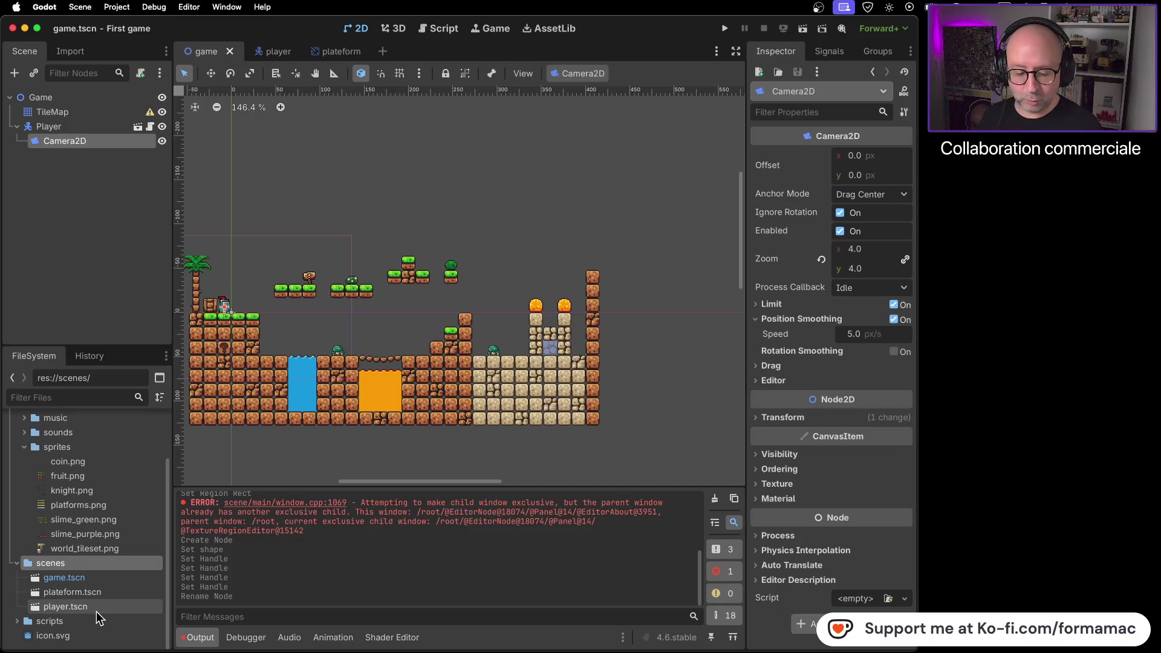
Step: Pan the level and zoom to about 345% on the floating grass platforms
mouse_move(76, 640)
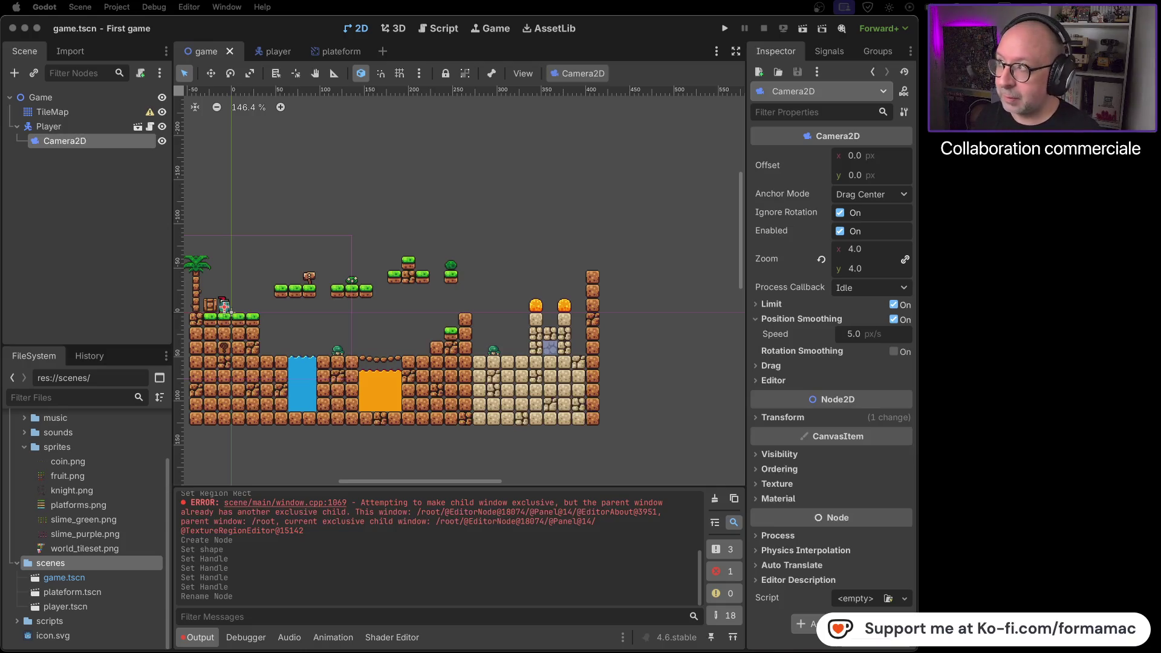
mouse_move(316, 228)
left_mouse_down()
mouse_move(596, 227)
mouse_move(400, 215)
left_mouse_up()
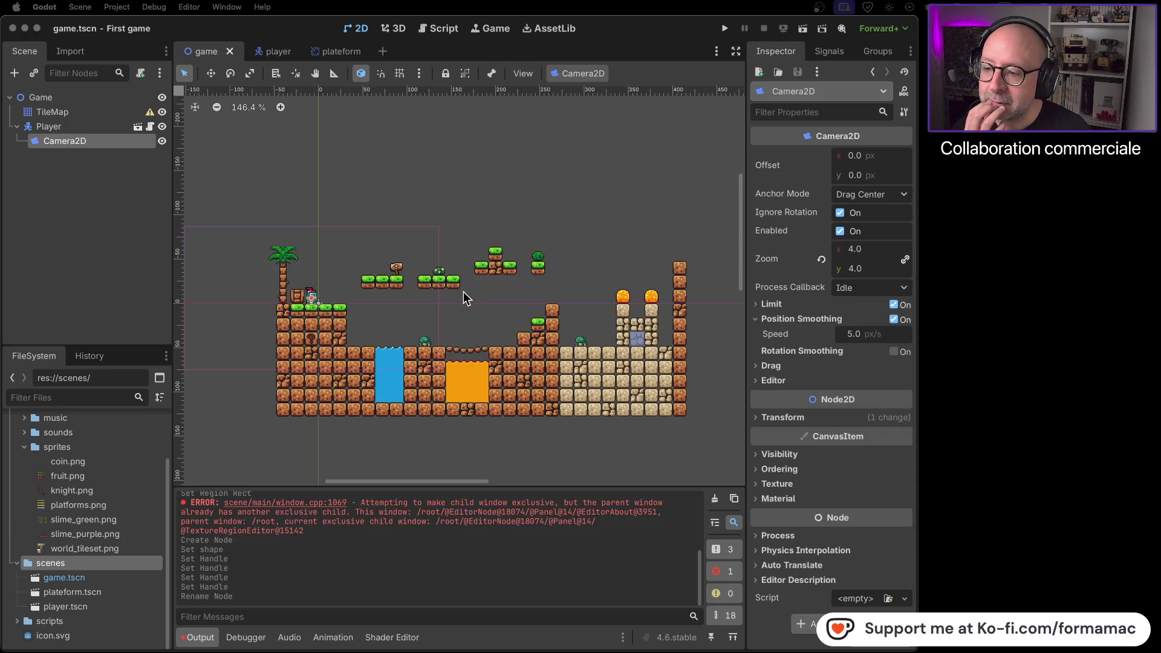
scroll(456, 279, "up", 2)
scroll(456, 279, "up", 7)
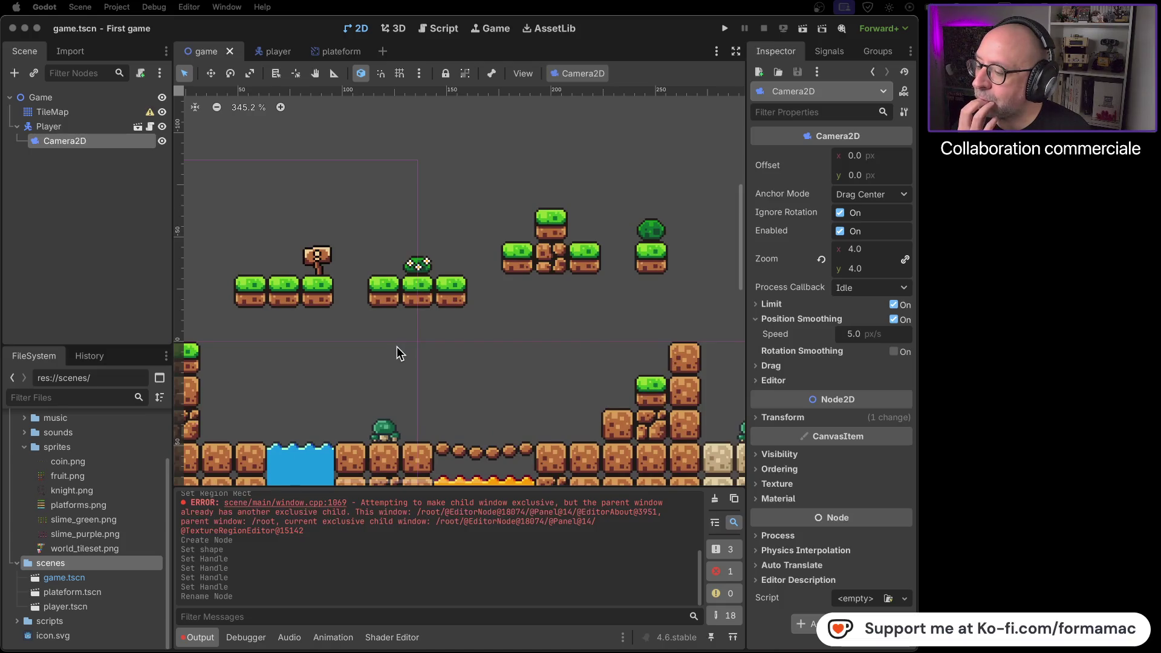
Step: Erase the stray grass tile and green slime between the upper platforms with the TileMap tool
left_click(53, 112)
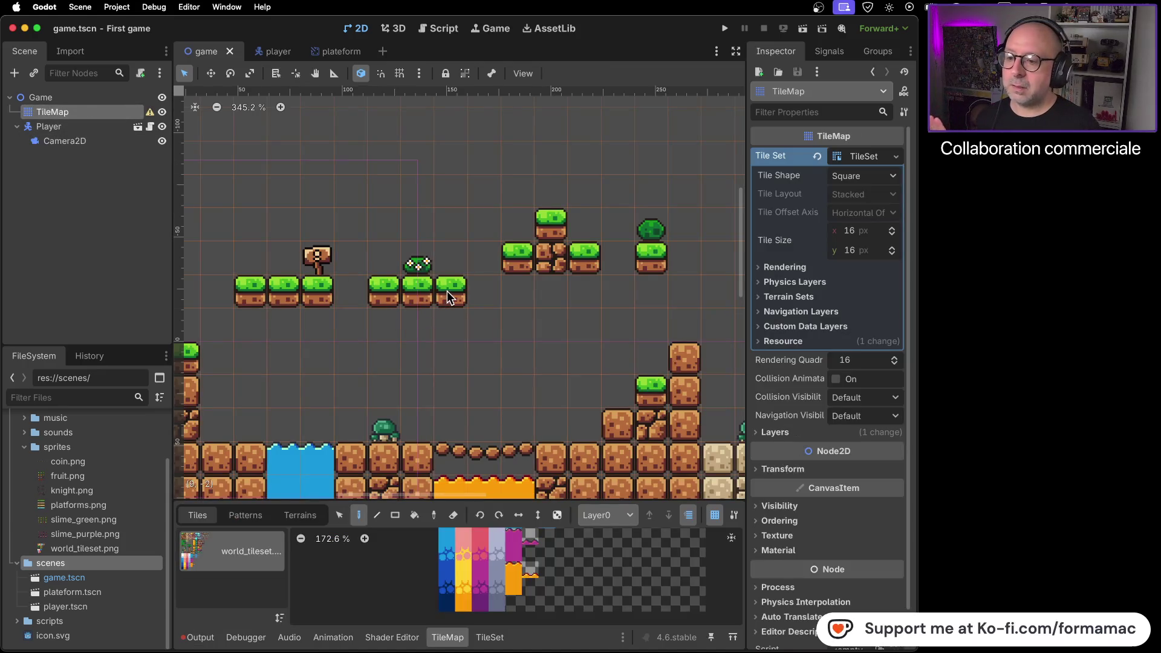
left_click(415, 292)
right_click(386, 291)
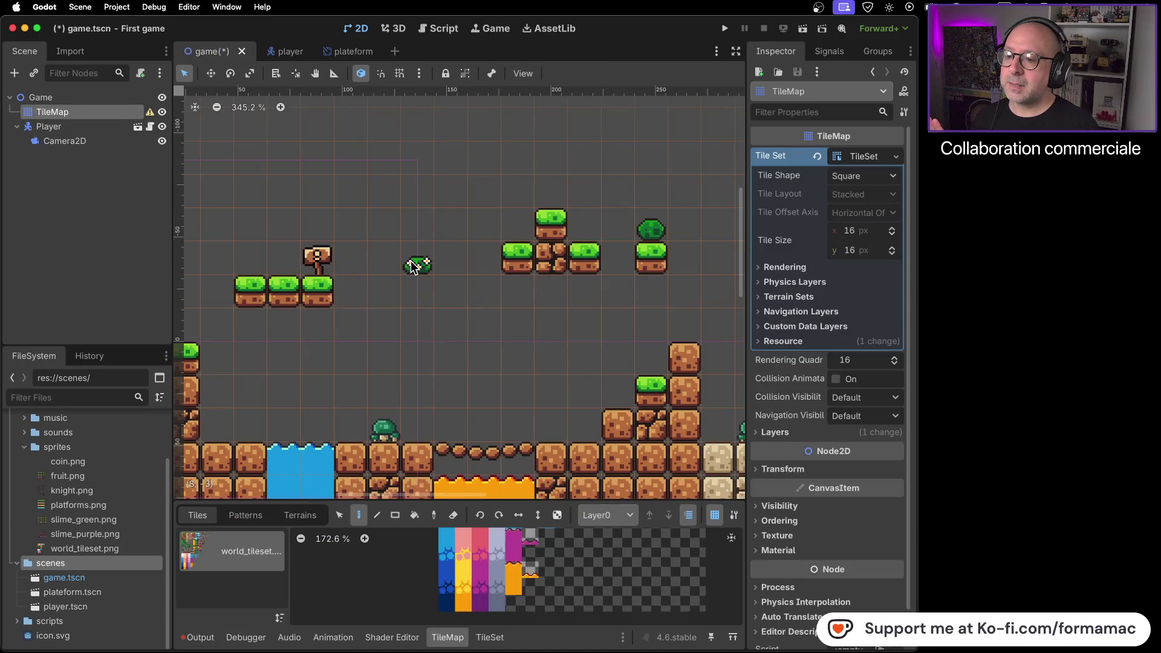
right_click(418, 266)
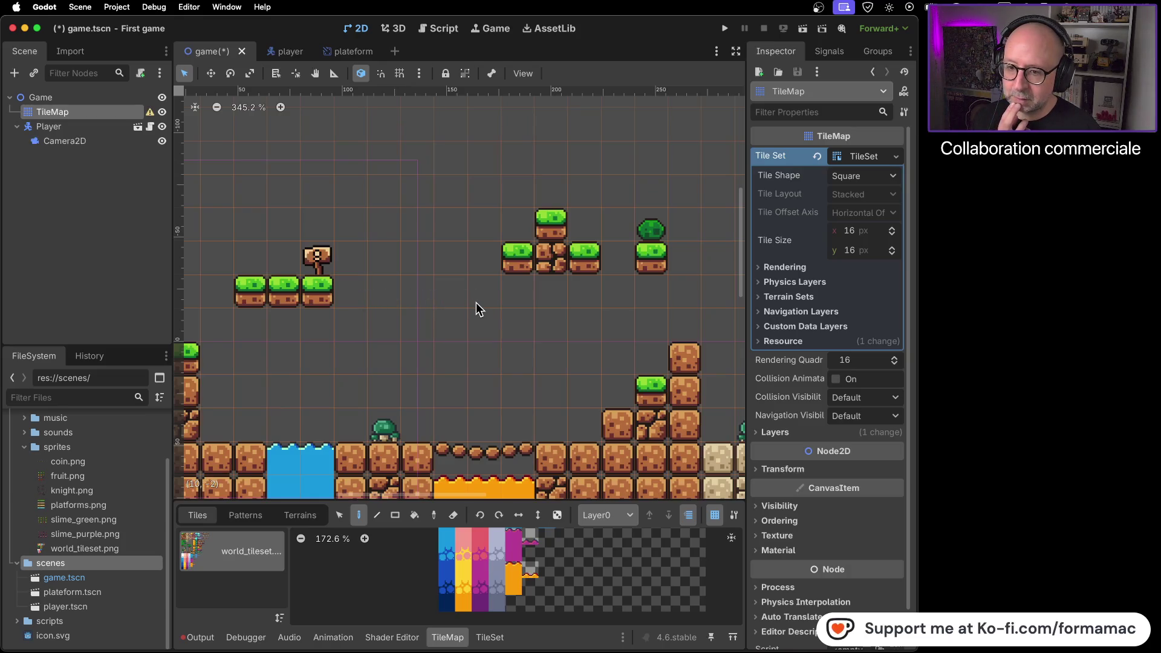
Step: Pan to the level's lower ground and make the editor window slightly shorter
left_click_drag(527, 408, 465, 306)
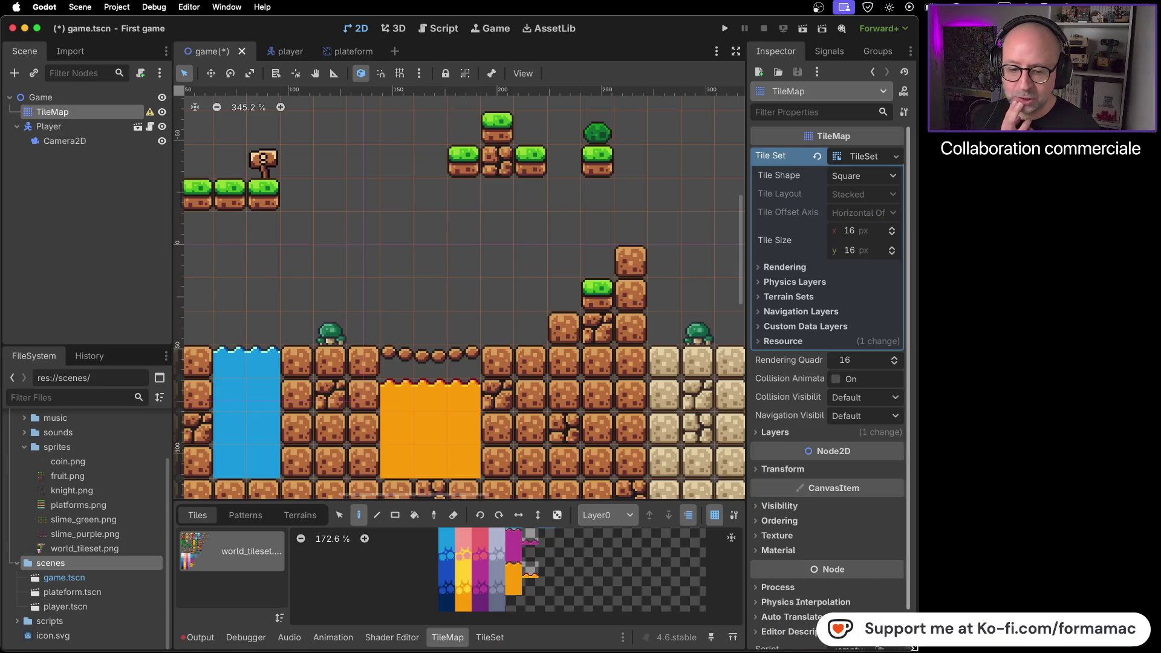
left_click_drag(912, 649, 914, 599)
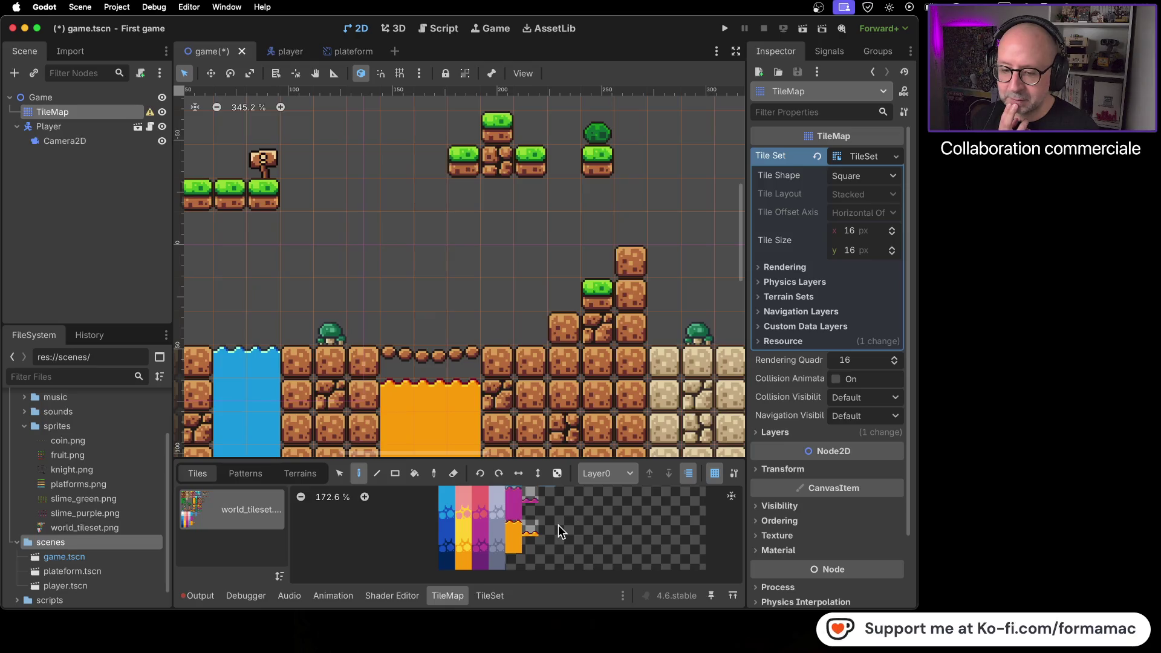
scroll(558, 525, "down", 3)
Step: Zoom out the TileMap atlas to show the whole tileset, briefly checking the TileSet tab
scroll(558, 528, "down", 3)
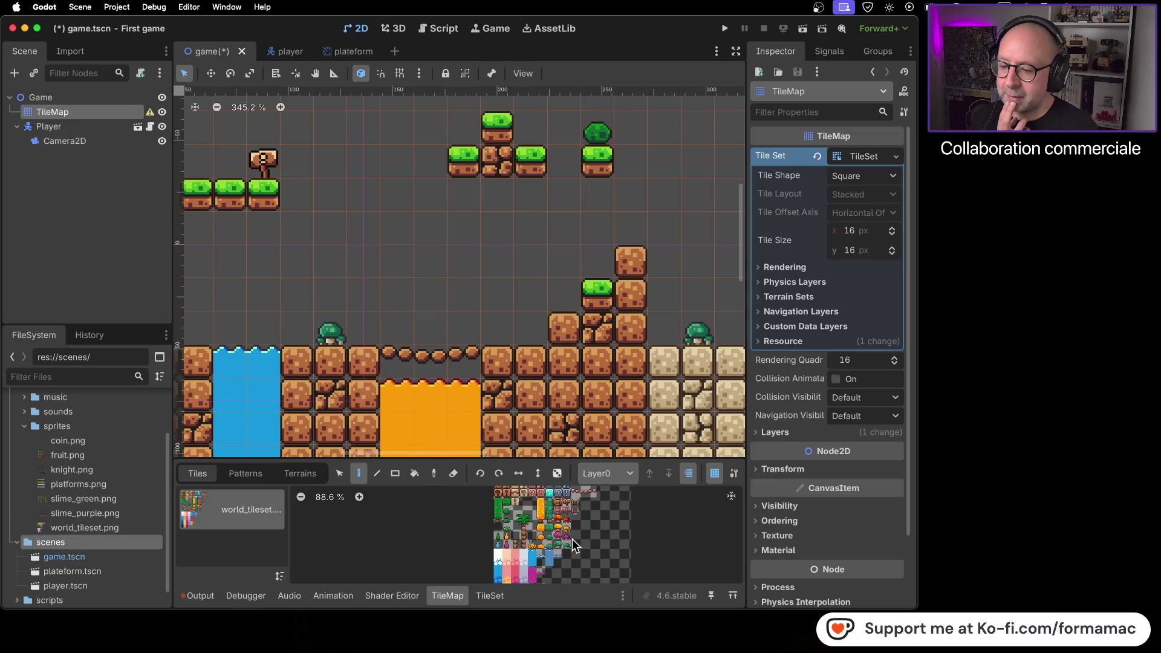
left_click(491, 597)
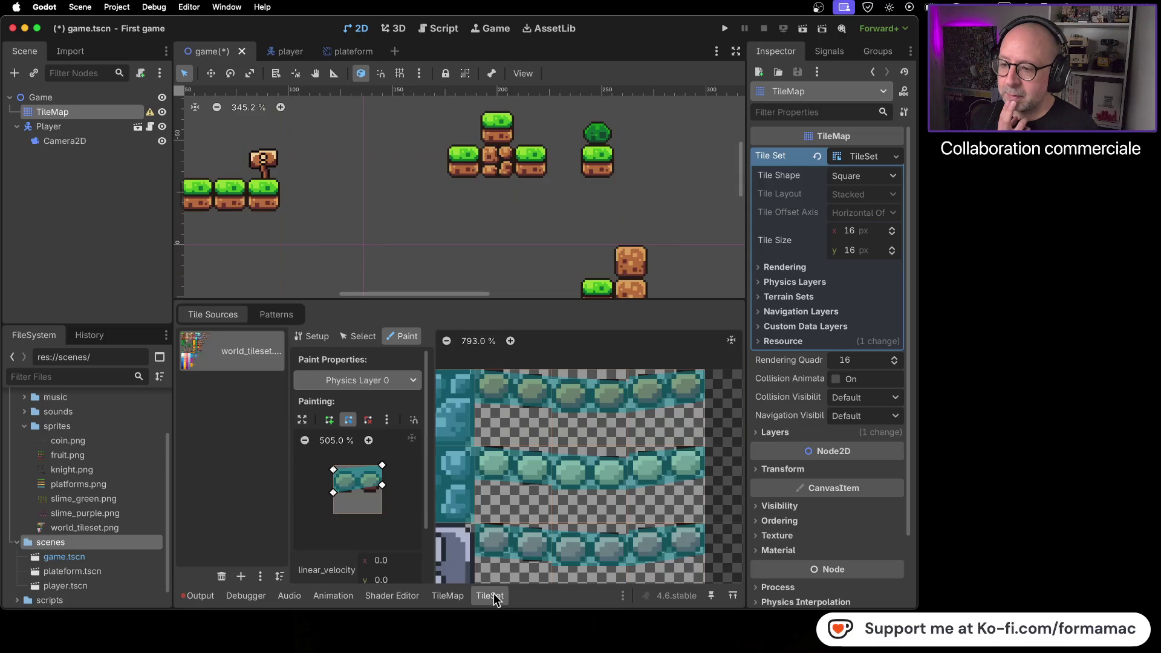
left_click(471, 597)
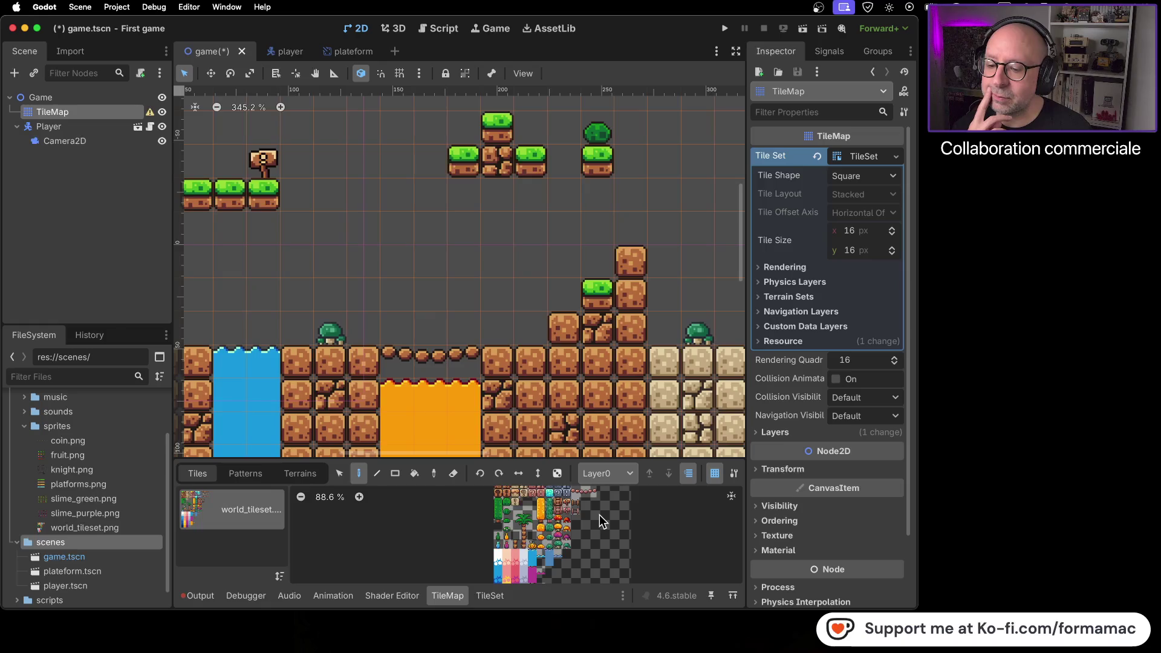
Step: Bring the left palm tree into view and select plateform.tscn in the FileSystem dock
scroll(434, 332, "down", 5)
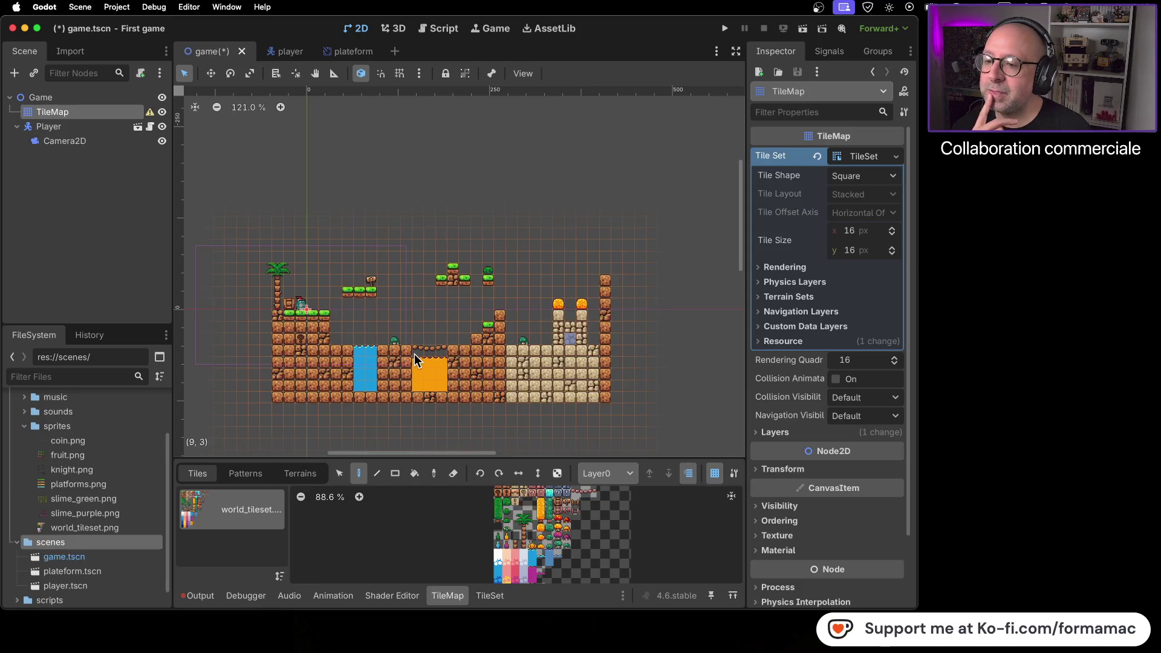
scroll(438, 307, "up", 1)
scroll(438, 307, "up", 1)
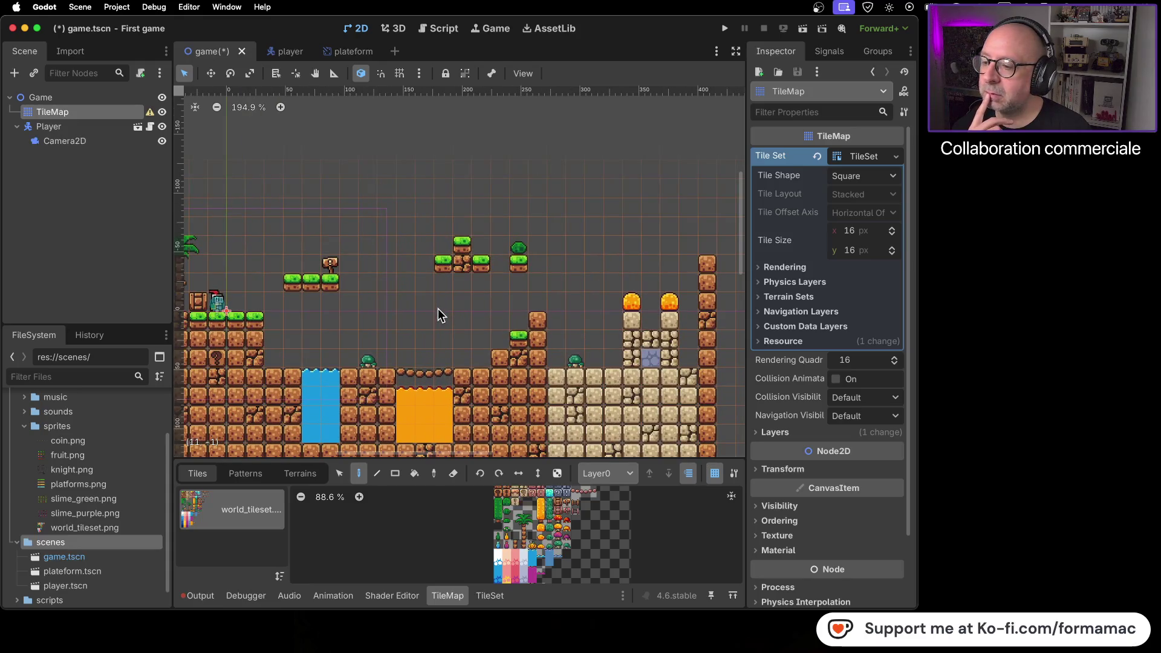
mouse_move(423, 332)
left_mouse_down()
mouse_move(511, 332)
mouse_move(437, 344)
left_mouse_up()
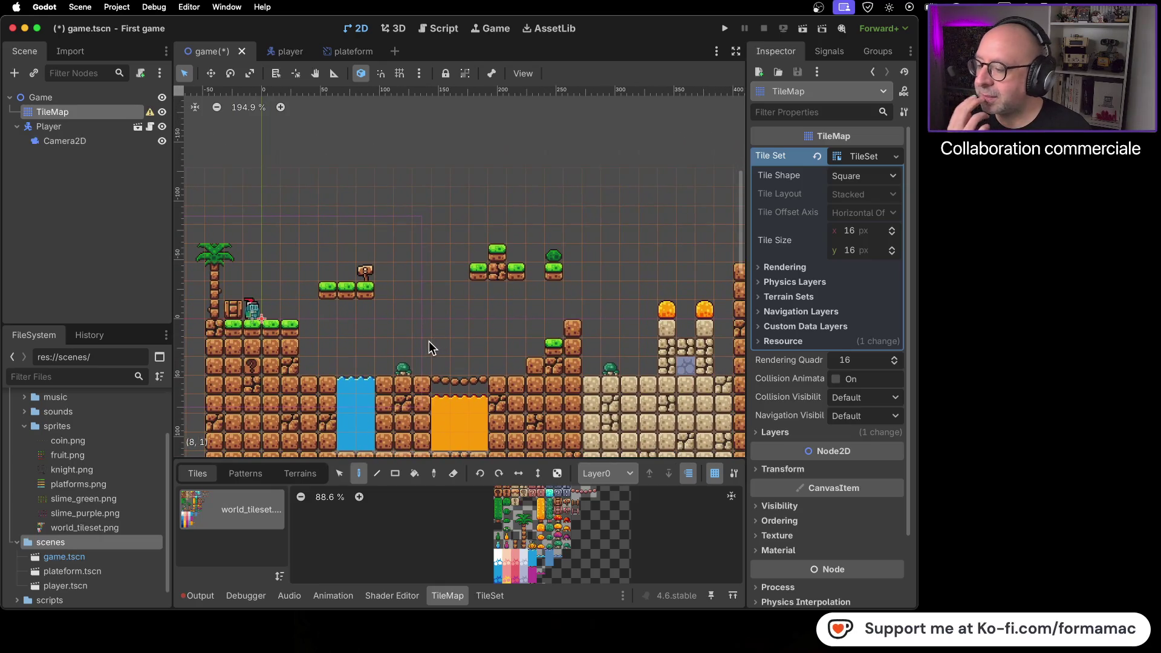
left_click(58, 572)
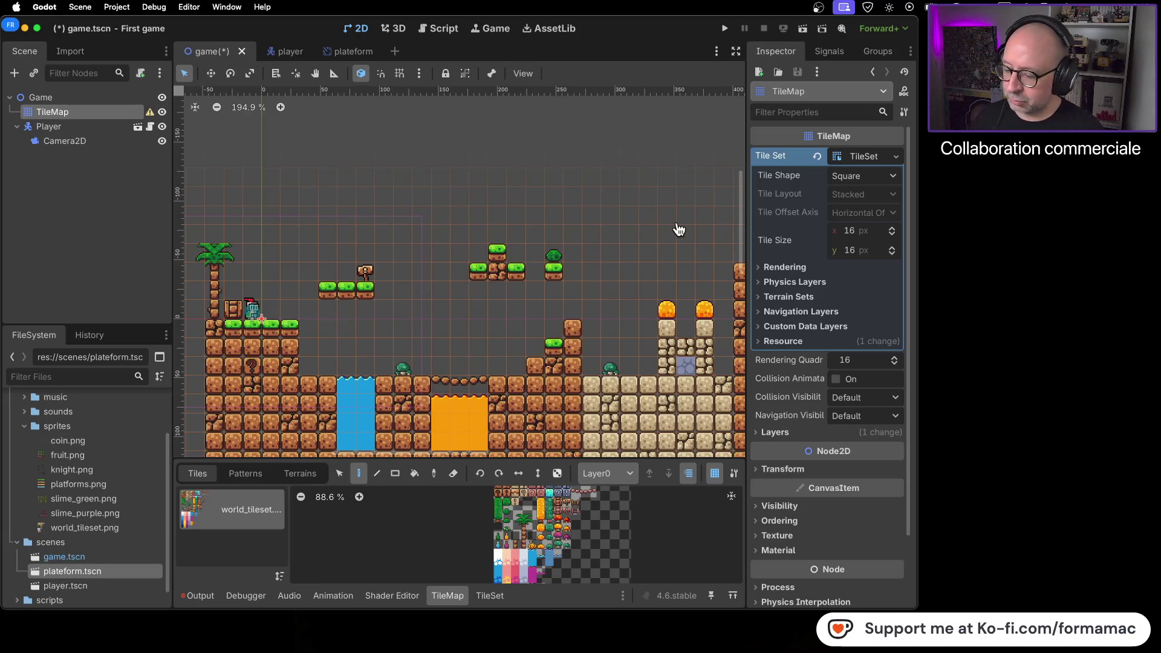
Step: Drop a plateform.tscn instance between the left grass ledge and the middle block cluster
key("super+Tab")
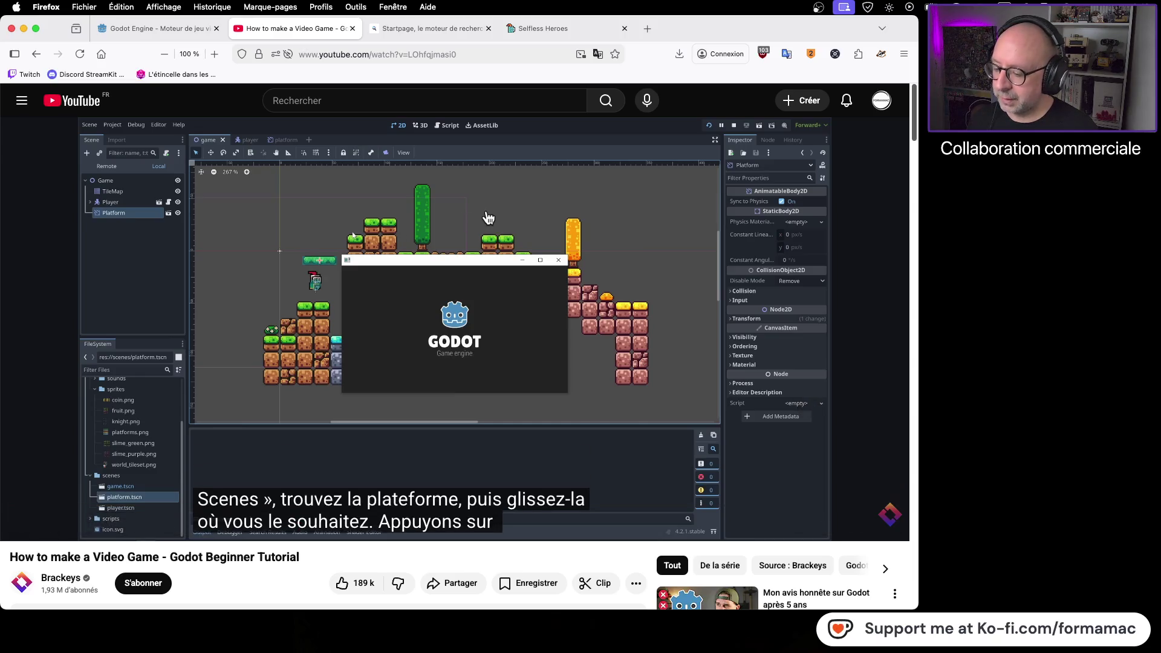
key("super+Tab")
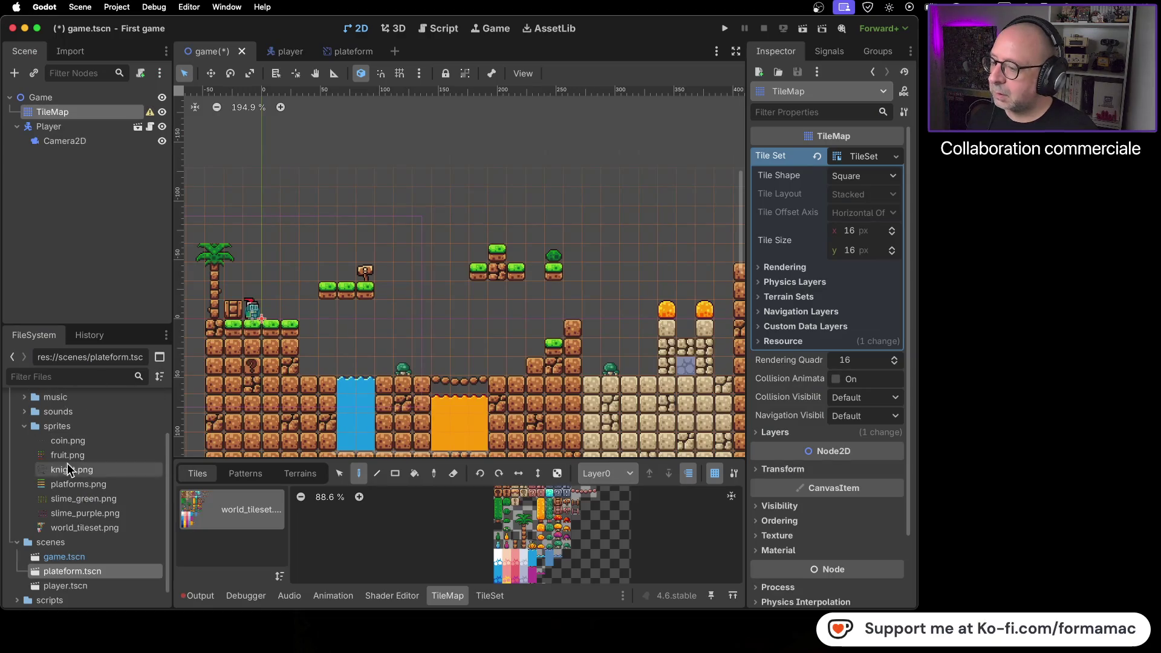
mouse_move(36, 571)
left_mouse_down()
mouse_move(383, 368)
mouse_move(425, 287)
left_mouse_up()
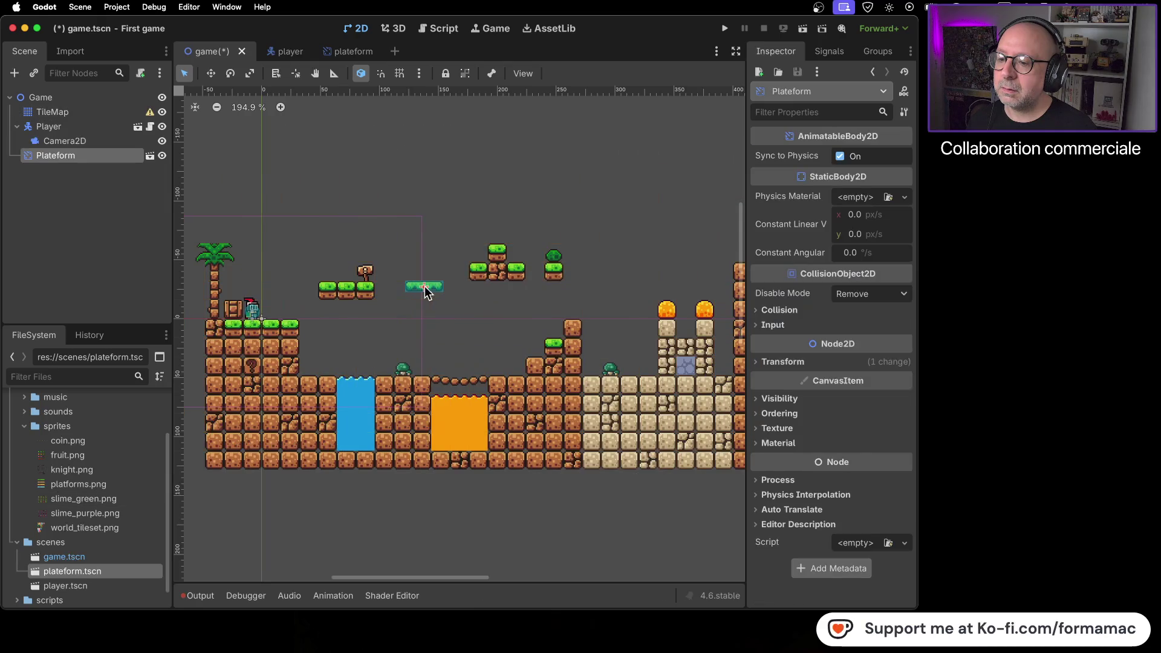
left_click(492, 316)
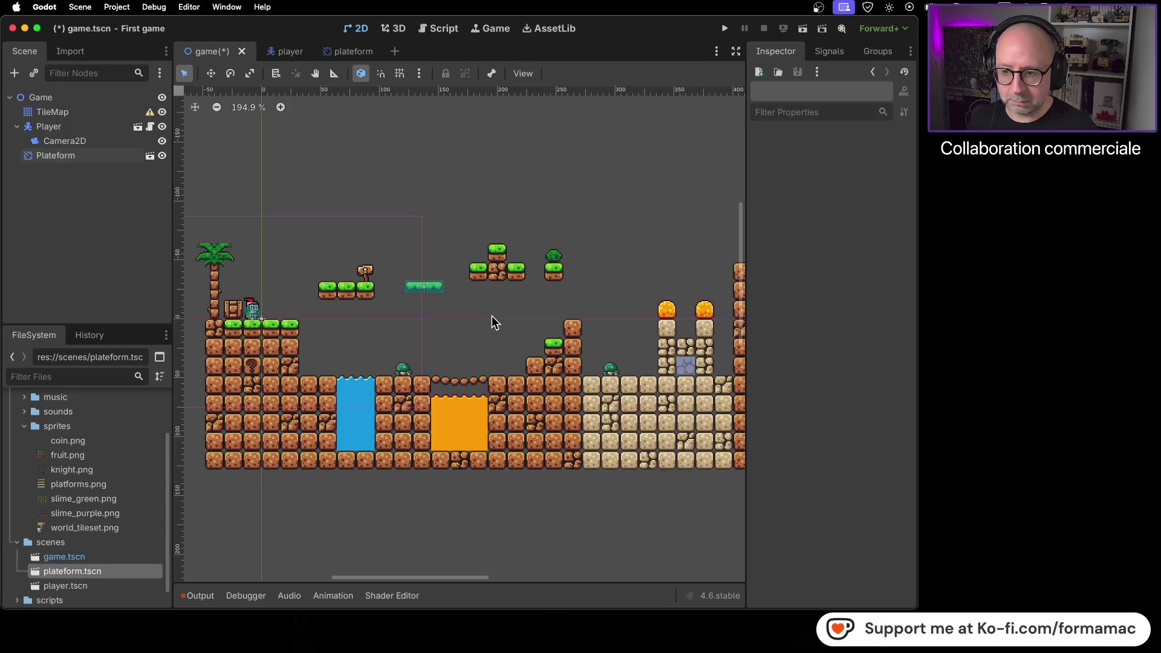
left_click(431, 288)
left_click(456, 319)
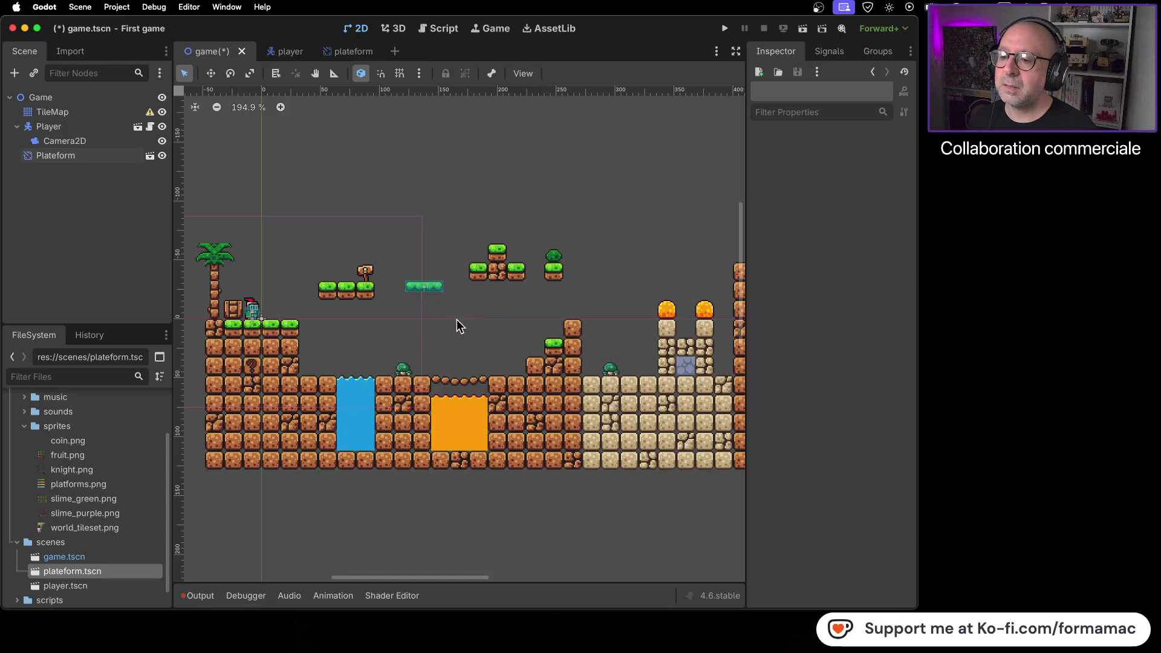
Step: Zoom in and out to check the placed platform, then switch to the tutorial video
scroll(426, 288, "up", 10)
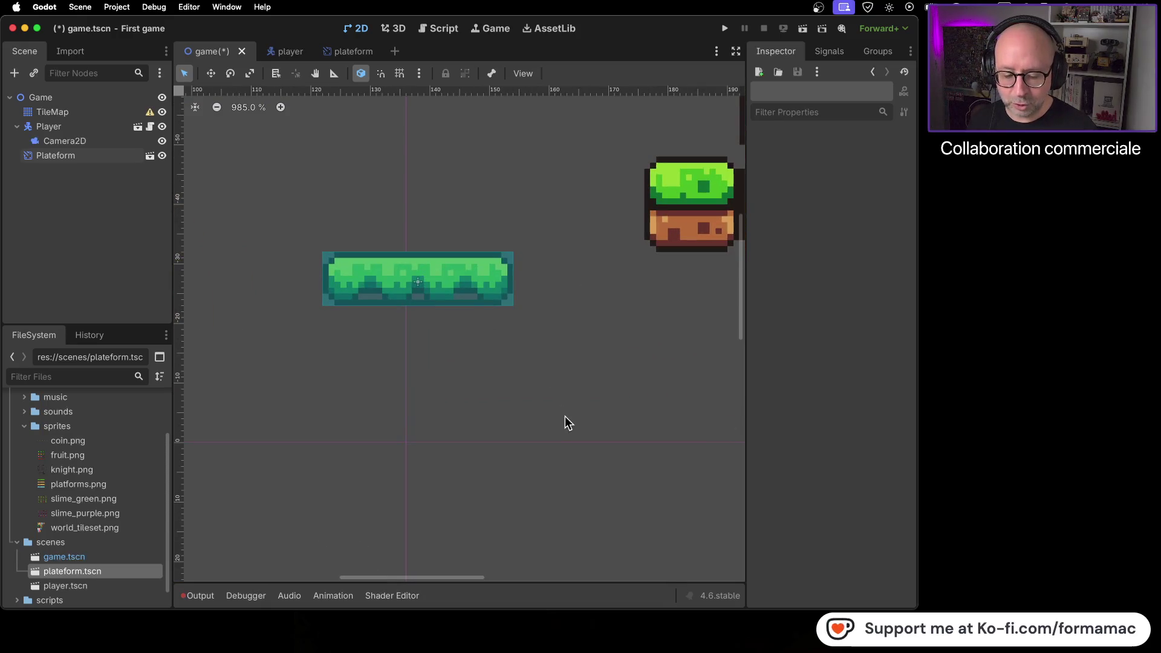
scroll(546, 404, "down", 7)
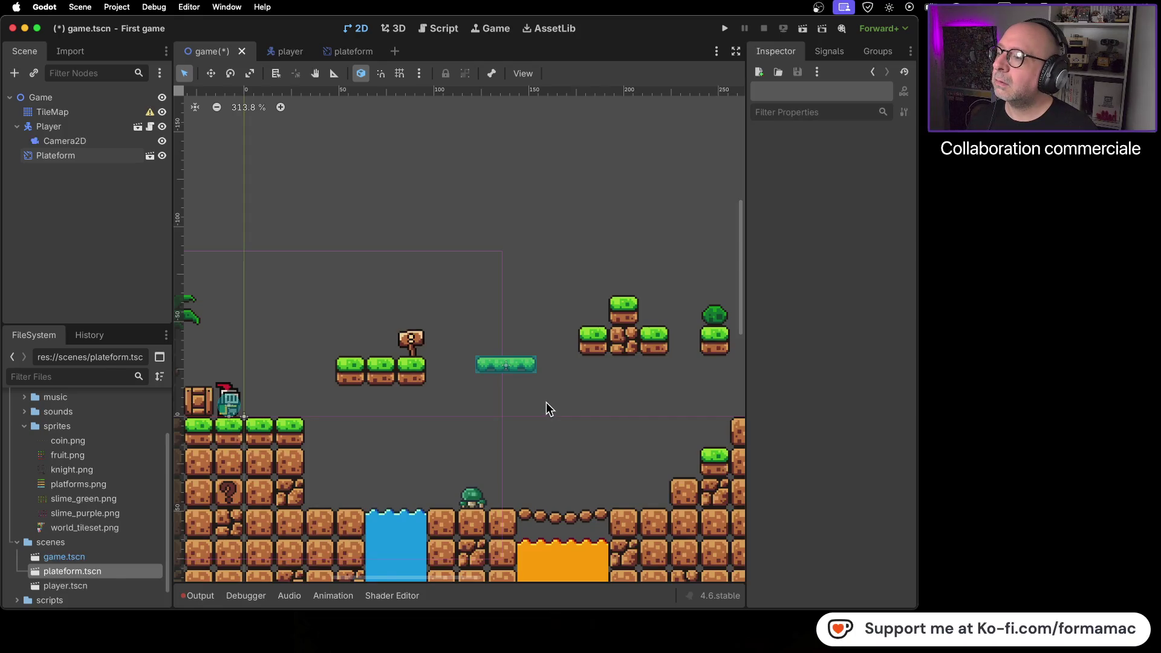
key("super+Tab")
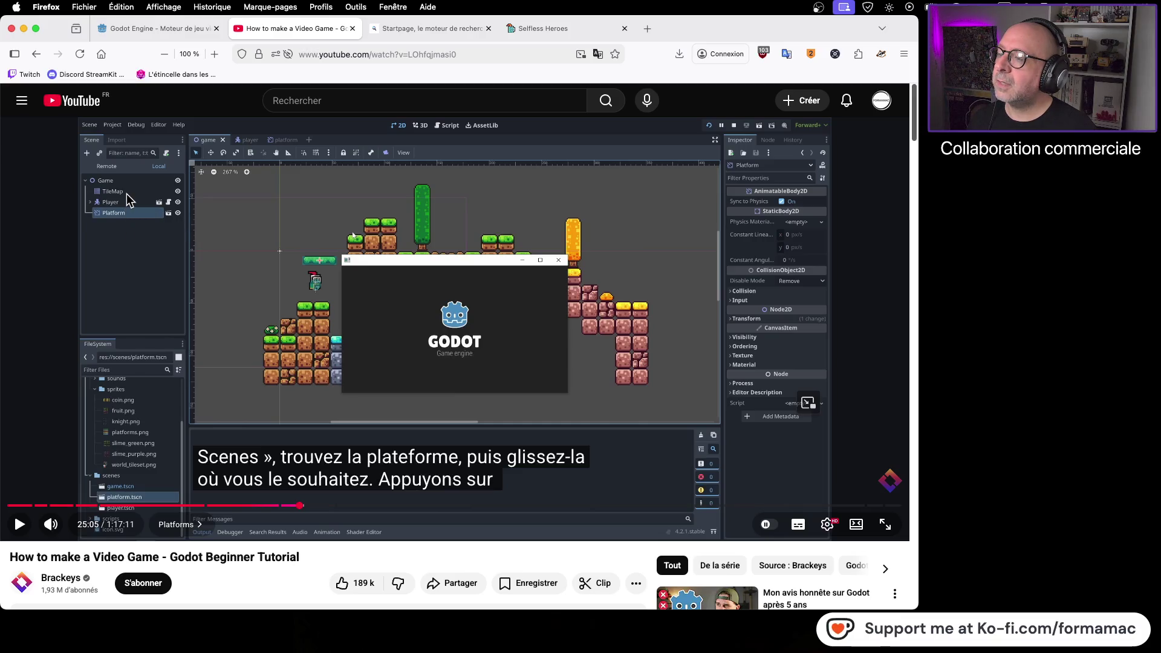
Step: Collapse the Player node's children in the Godot scene tree
key("super+Tab")
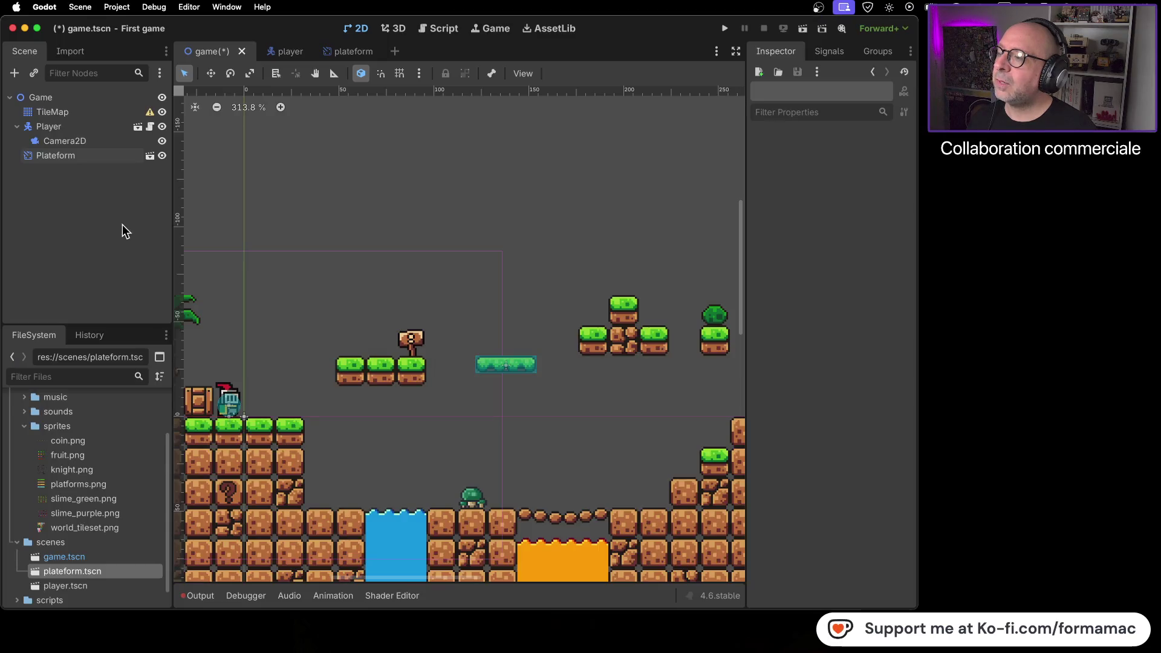
key("super+Tab")
key("super+Tab")
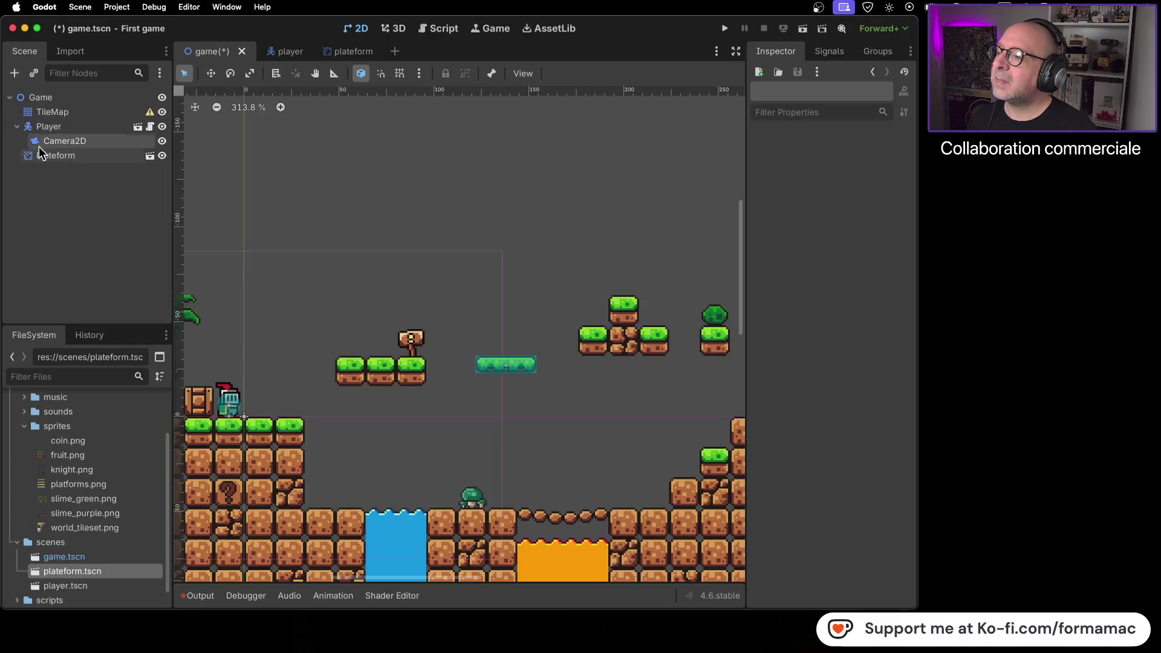
left_click(17, 127)
key("super+Tab")
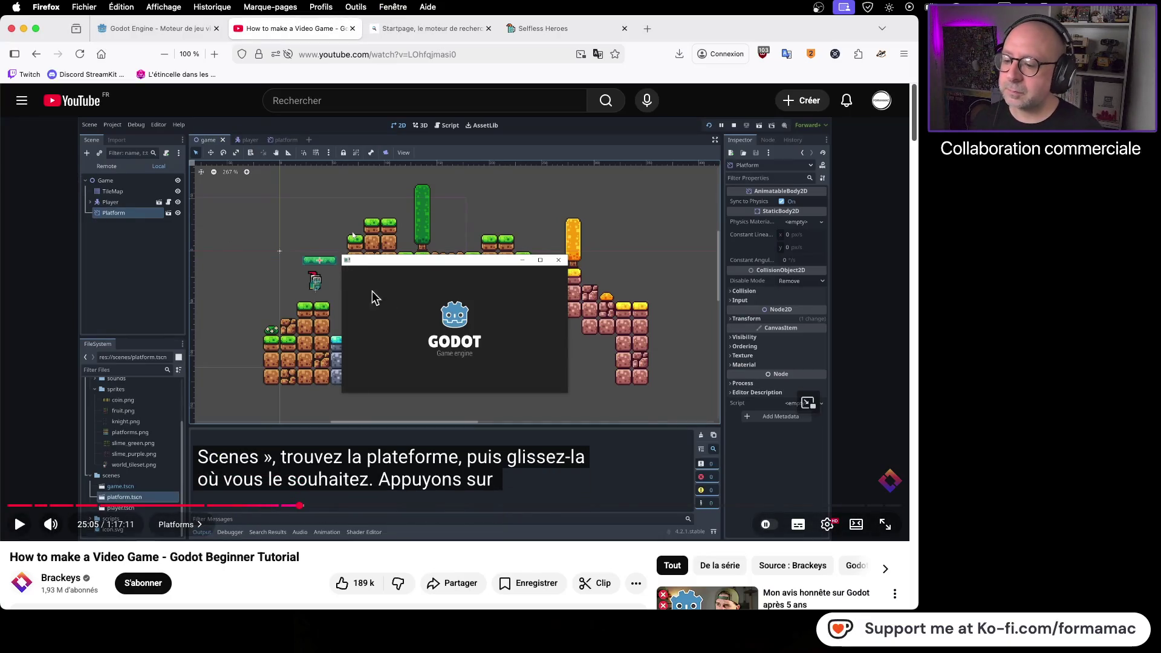
Step: Play the tutorial up to jumping onto the platform from below, pause it, and return to Godot
left_click(502, 334)
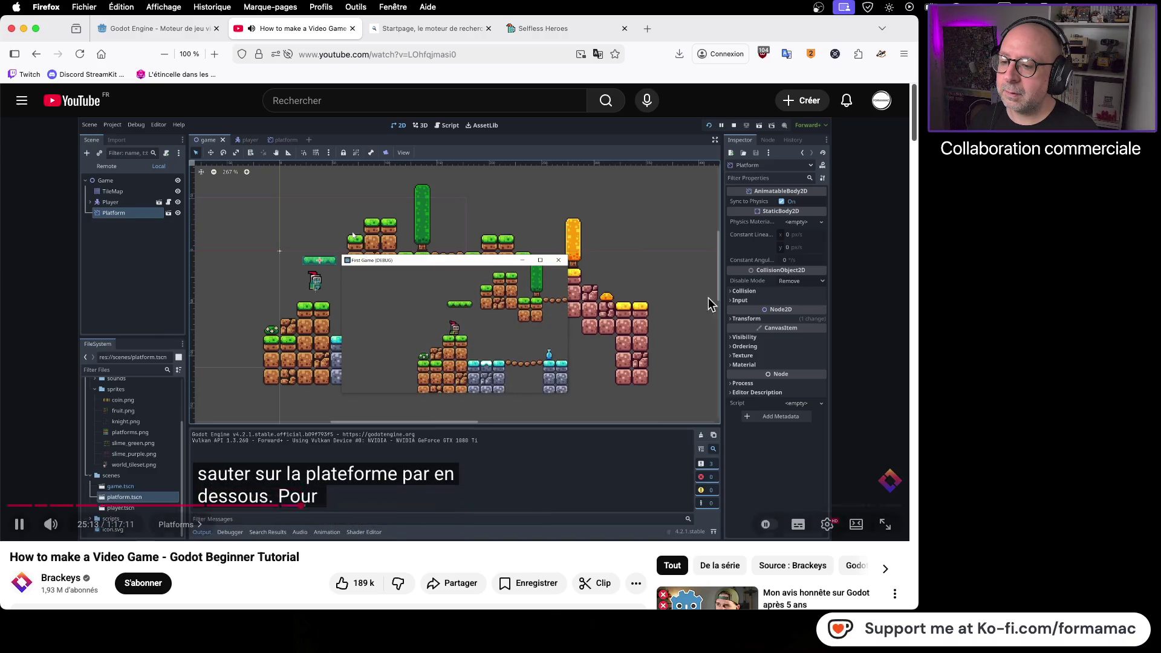
left_click(600, 313)
key("super+Tab")
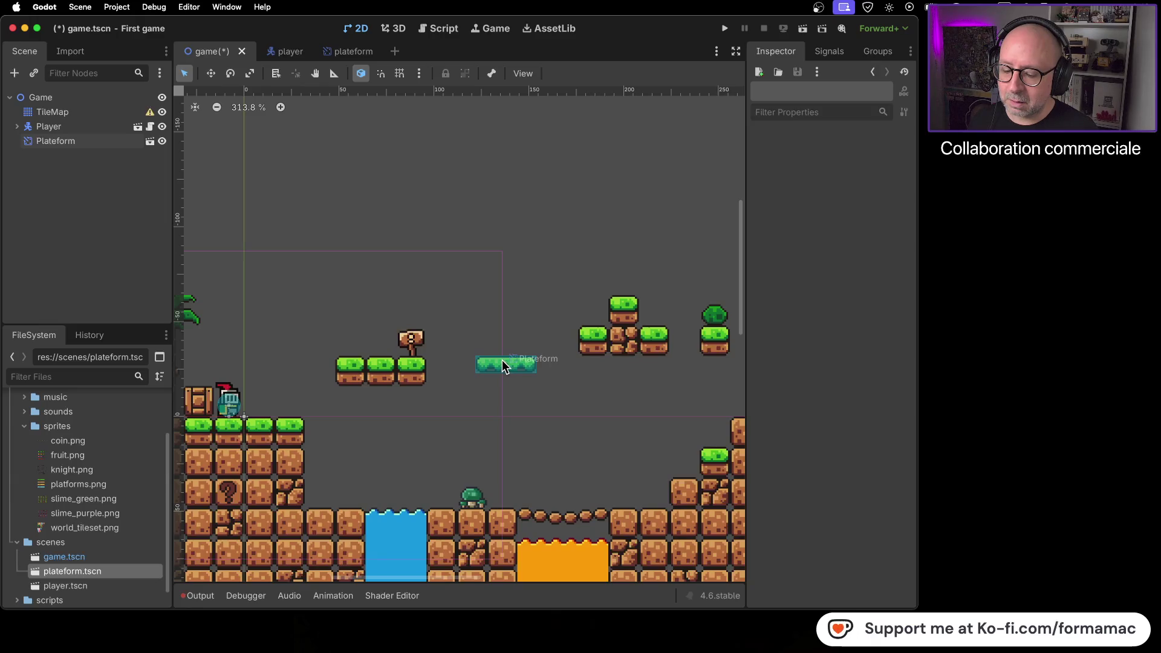
Step: Run the game, jump the knight onto the floating platform and walk across, then close it
left_click(725, 28)
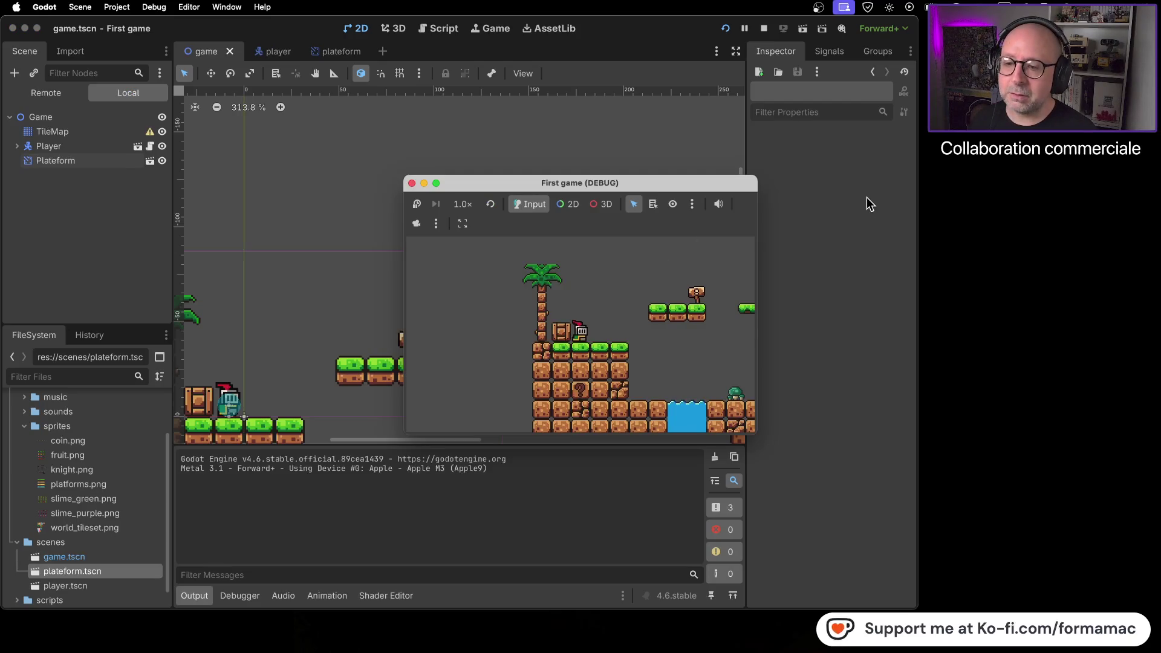
key("Right")
key("space")
key("space")
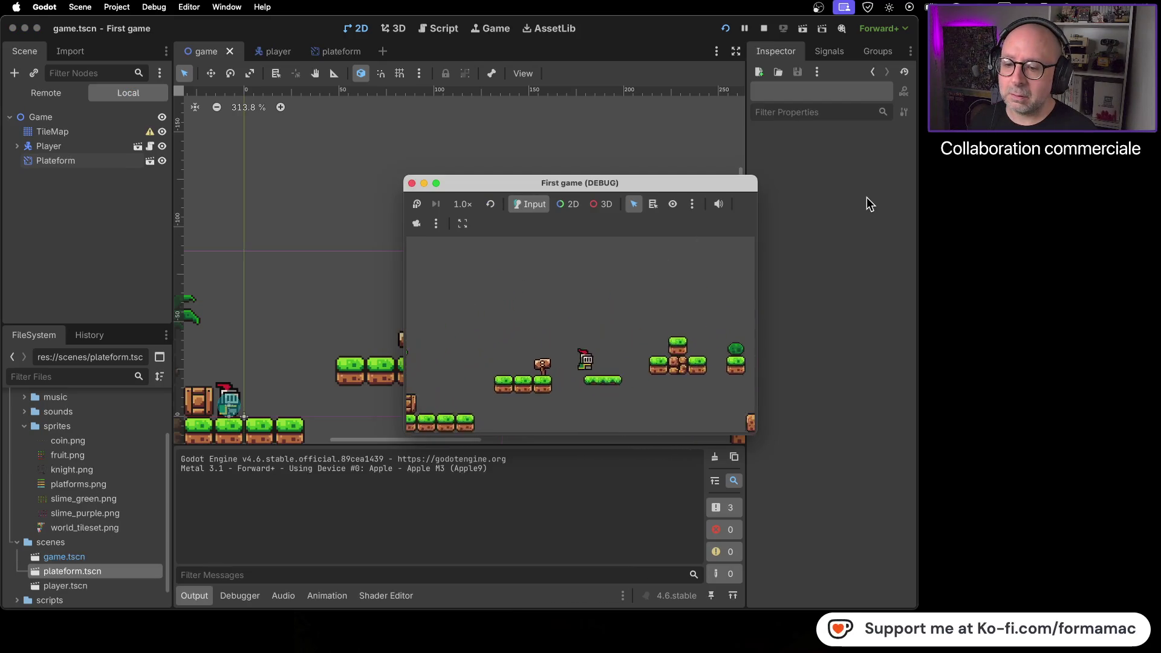
key("Right")
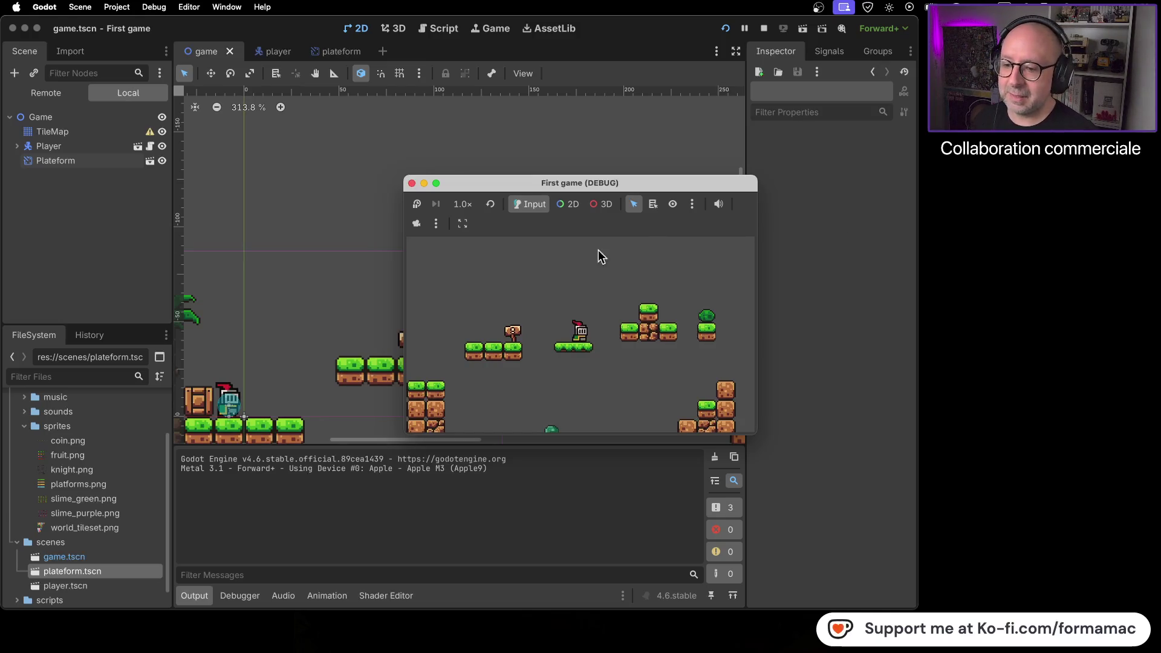
left_click(412, 183)
left_click_drag(520, 409, 500, 202)
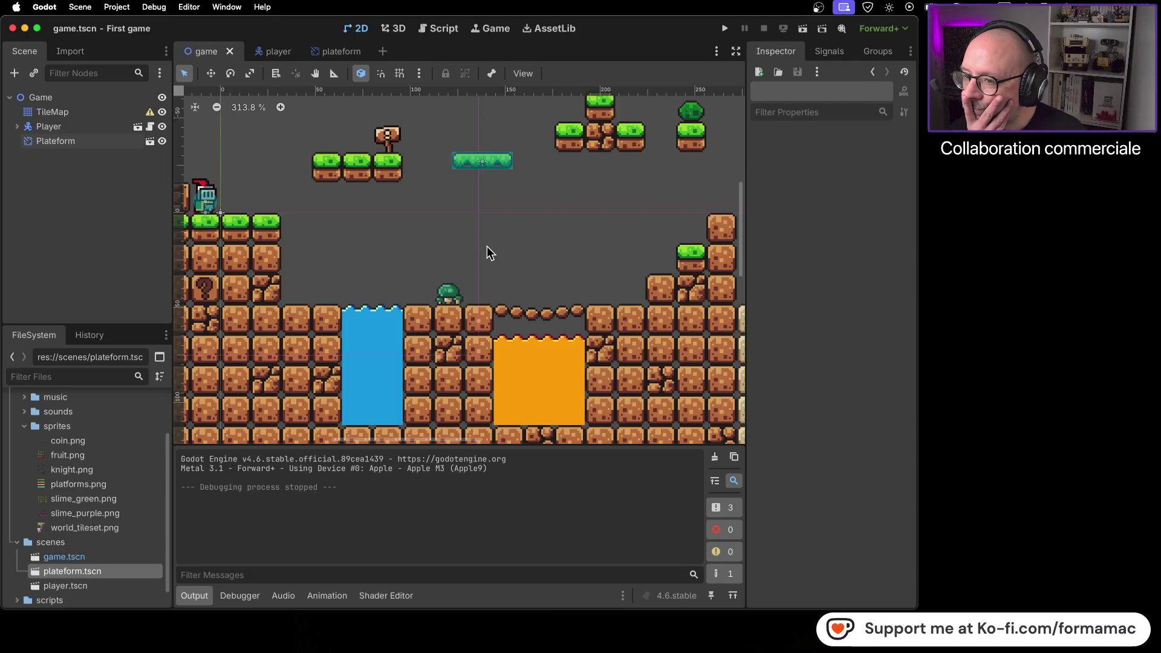
Step: Select the Plateform instance and nudge it slightly up and left
scroll(487, 246, "up", 2)
scroll(487, 246, "right", 2)
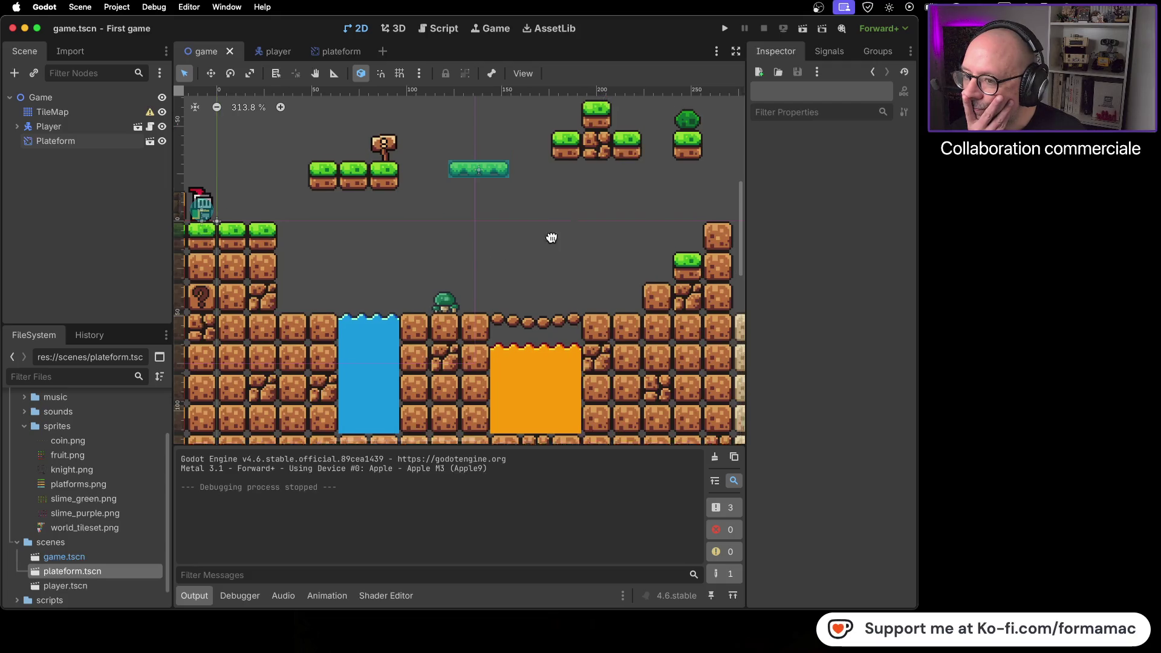
left_click(444, 211)
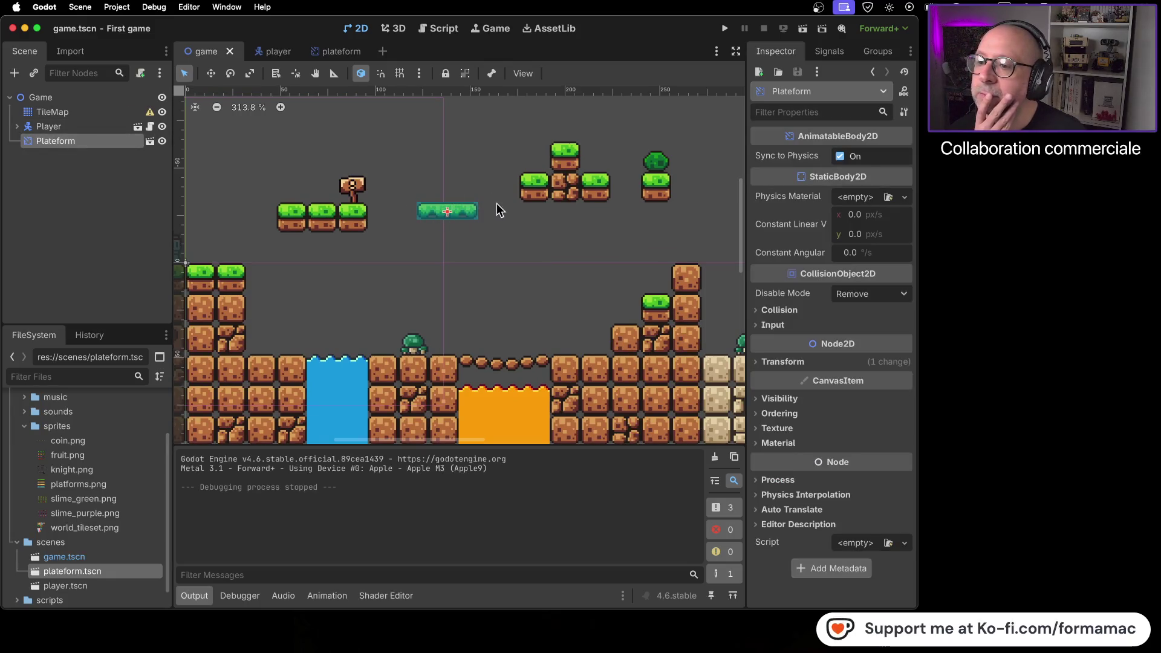
left_click_drag(469, 209, 465, 192)
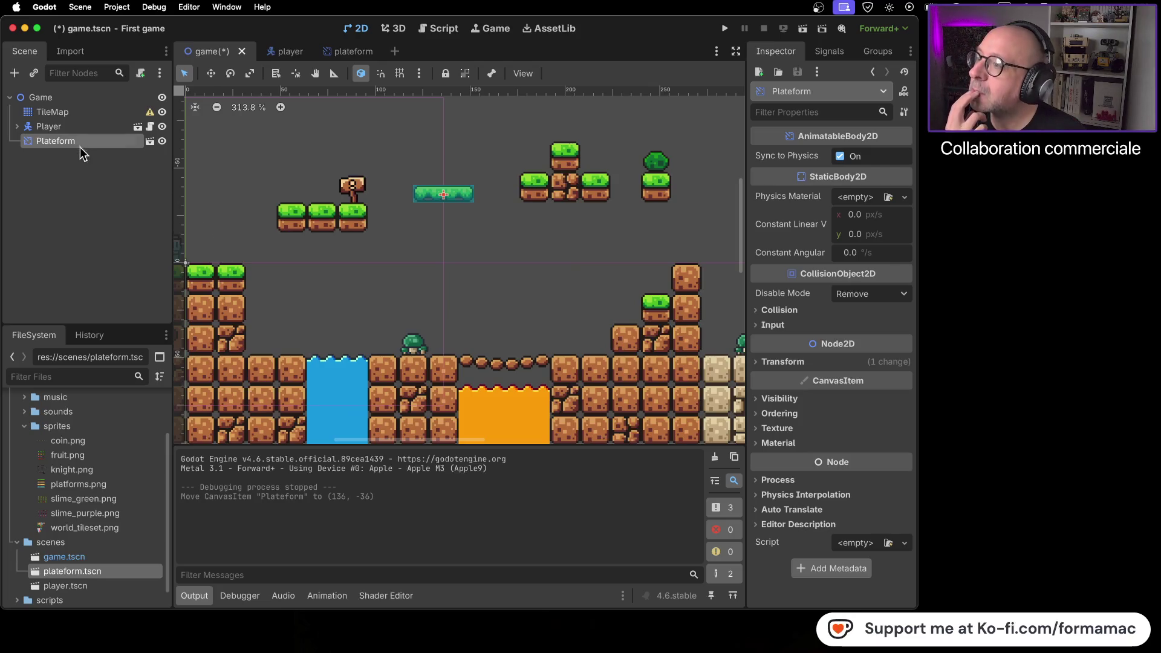
Step: Pick the top-left grass tile to paint a three-tile ledge, then save and run the game
left_click(76, 111)
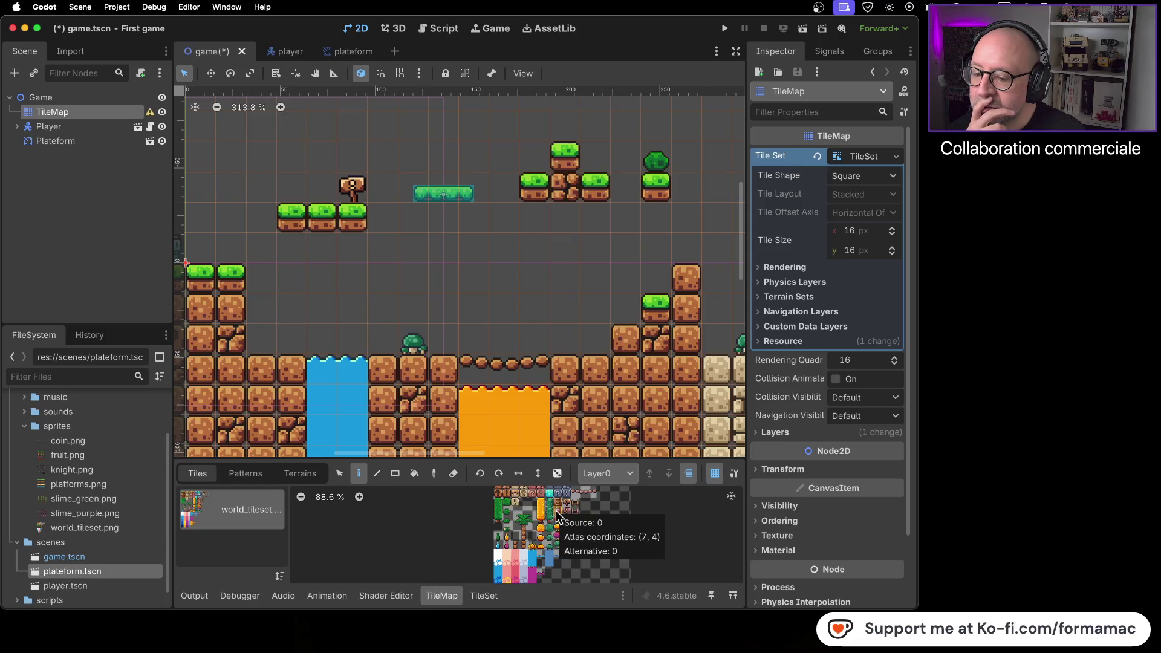
left_click(483, 596)
left_click(442, 596)
scroll(568, 563, "up", 3)
scroll(568, 563, "down", 2)
left_click(499, 514)
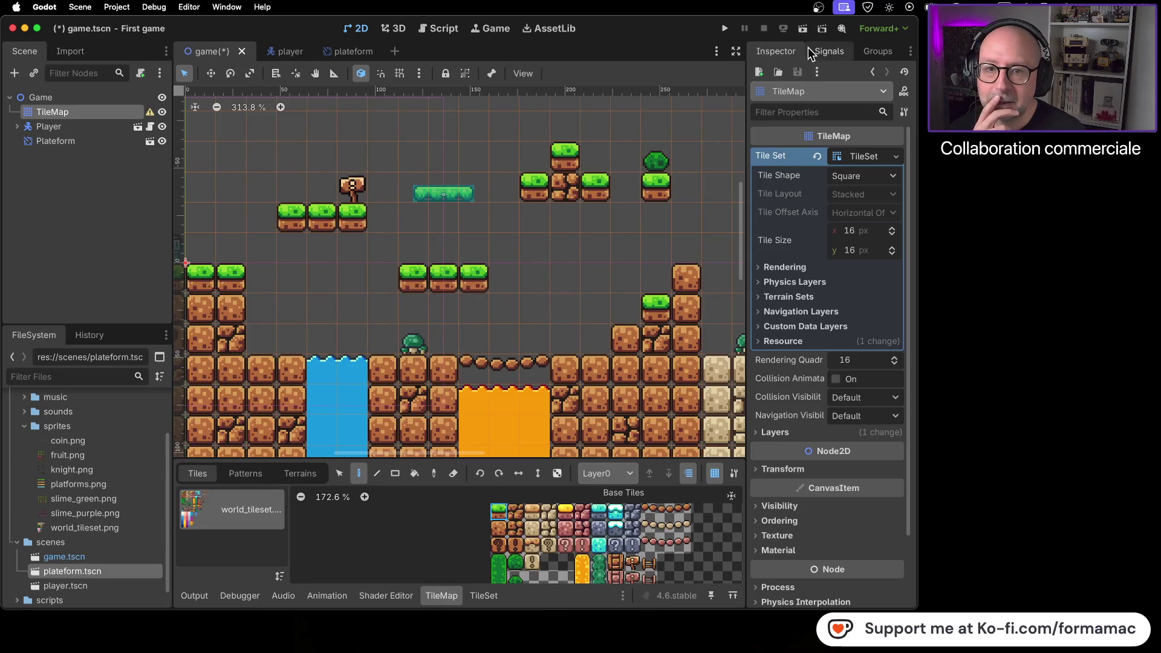
left_click(725, 30)
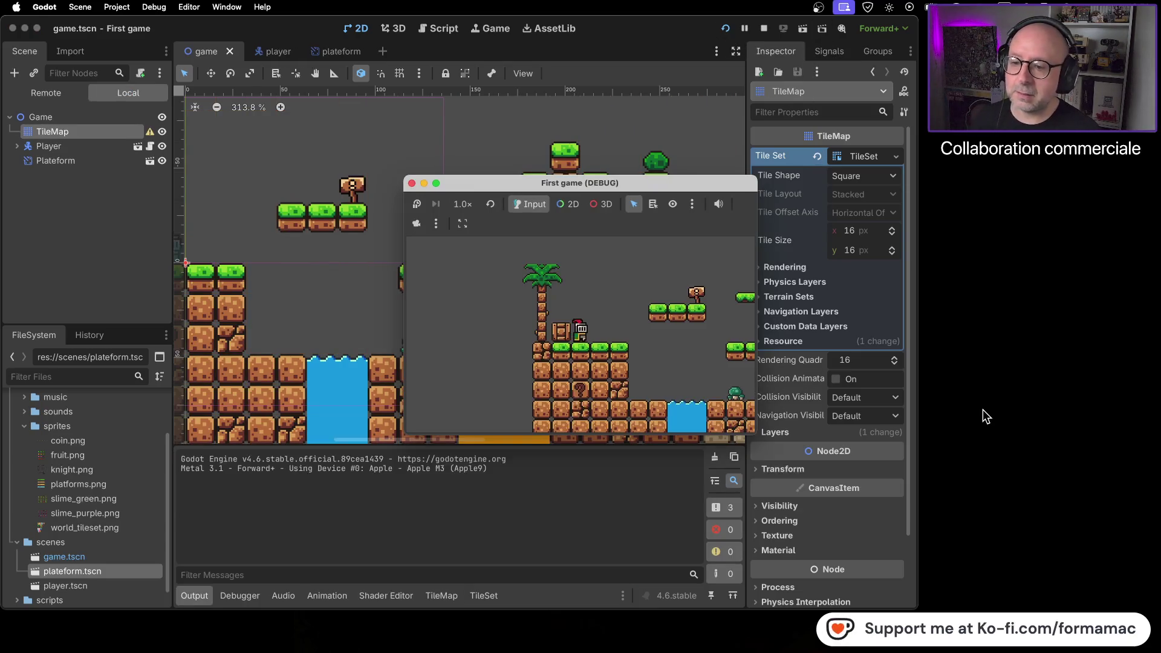
Step: Walk the knight right and jump onto the new ledge and upper platforms, then close the game
key("Right")
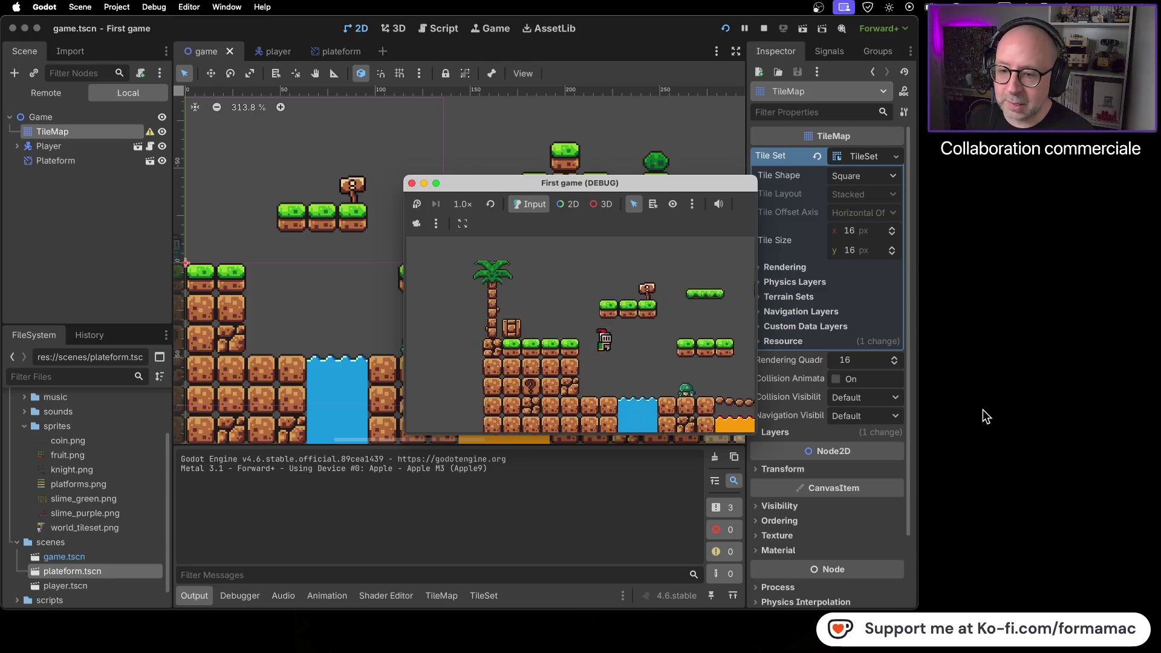
key("space")
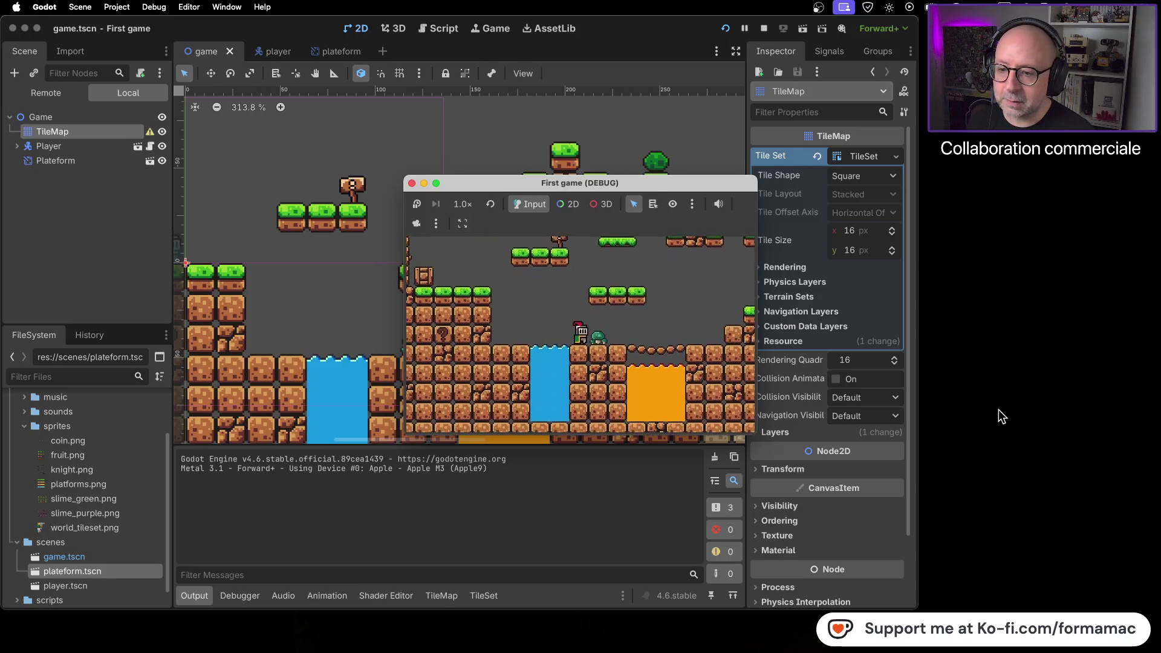
key("space")
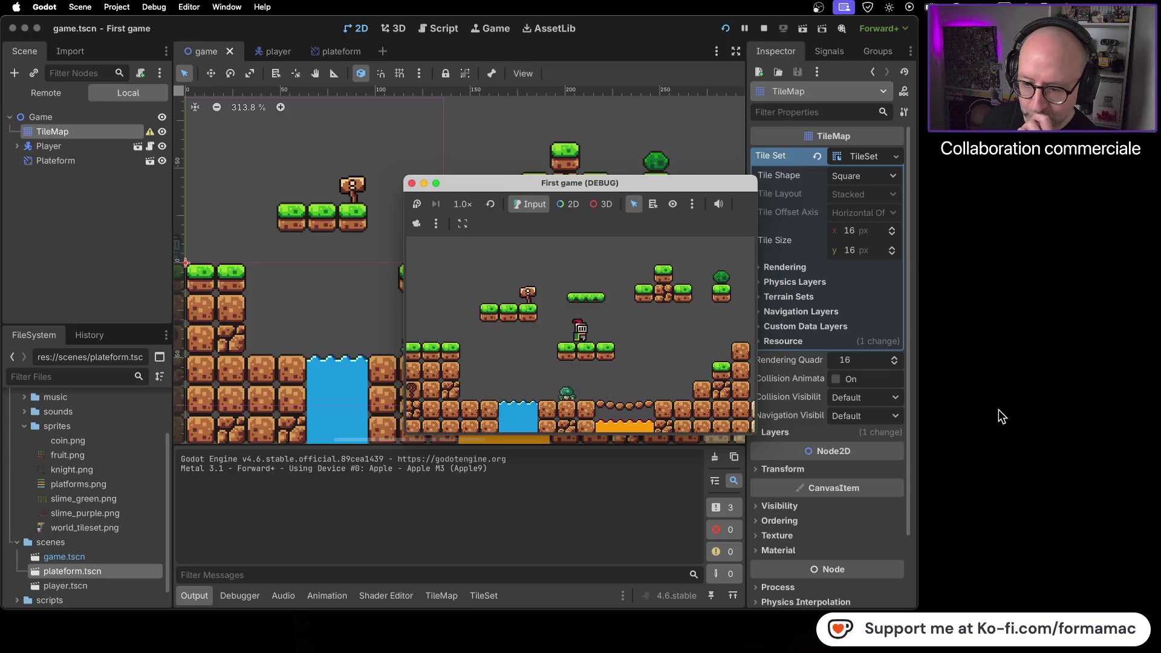
key("space")
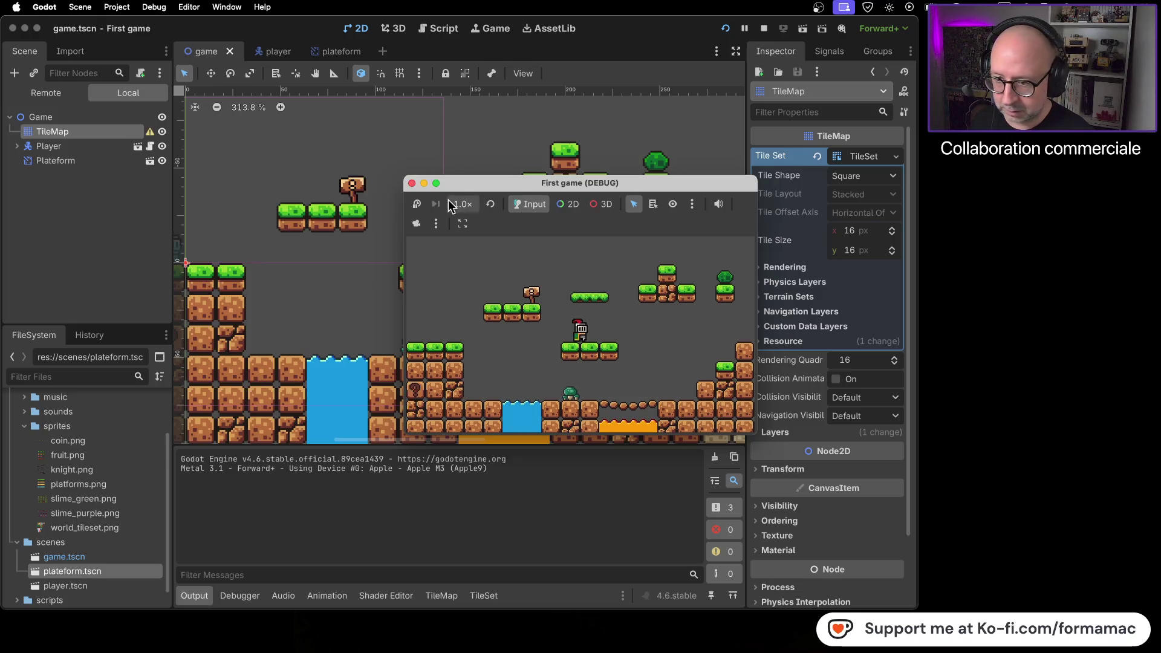
left_click(413, 184)
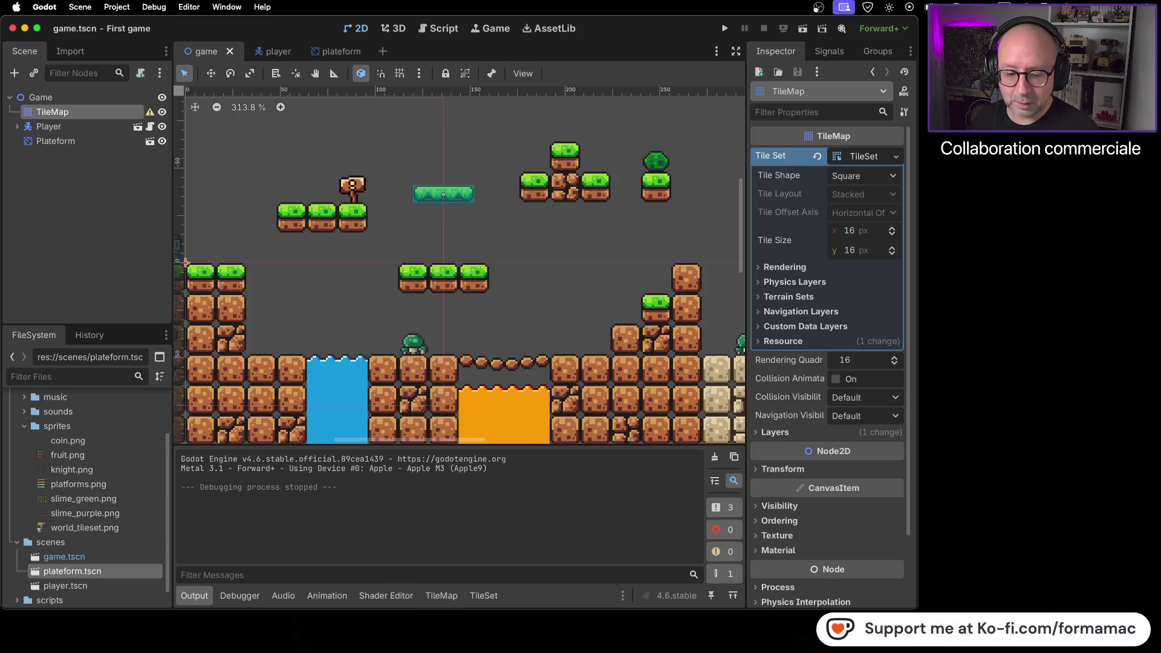
Step: Shorten the editor window slightly and bring up the YouTube tutorial paused at 25:14
mouse_move(914, 606)
left_mouse_down()
mouse_move(914, 592)
mouse_move(915, 601)
left_mouse_up()
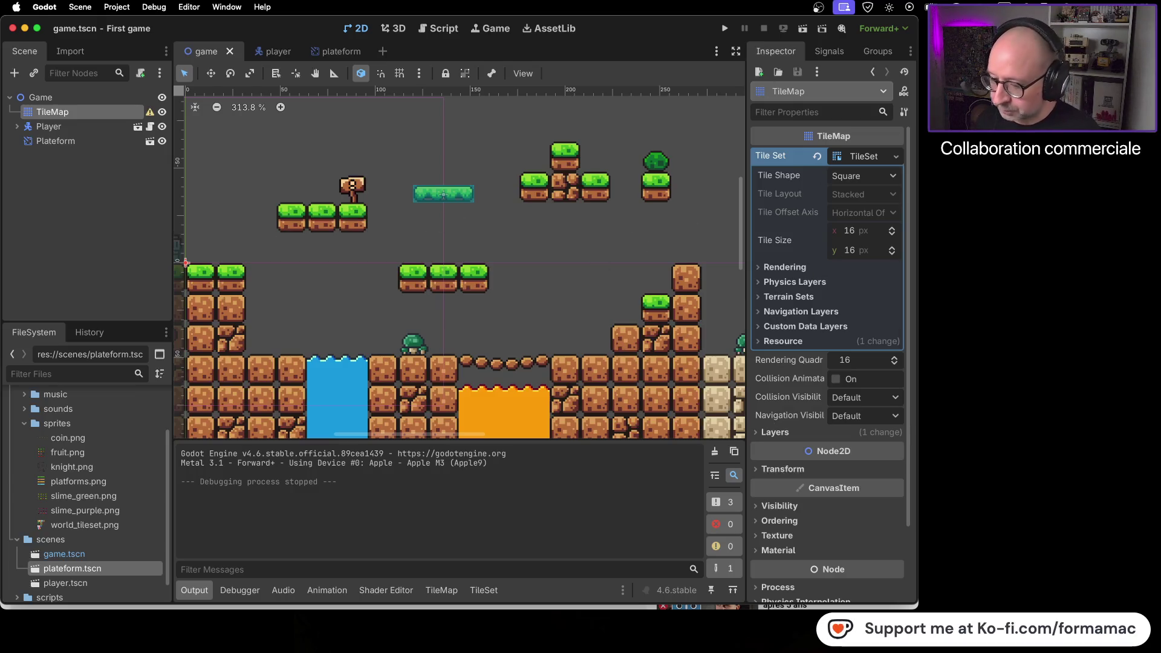
key("super+Tab")
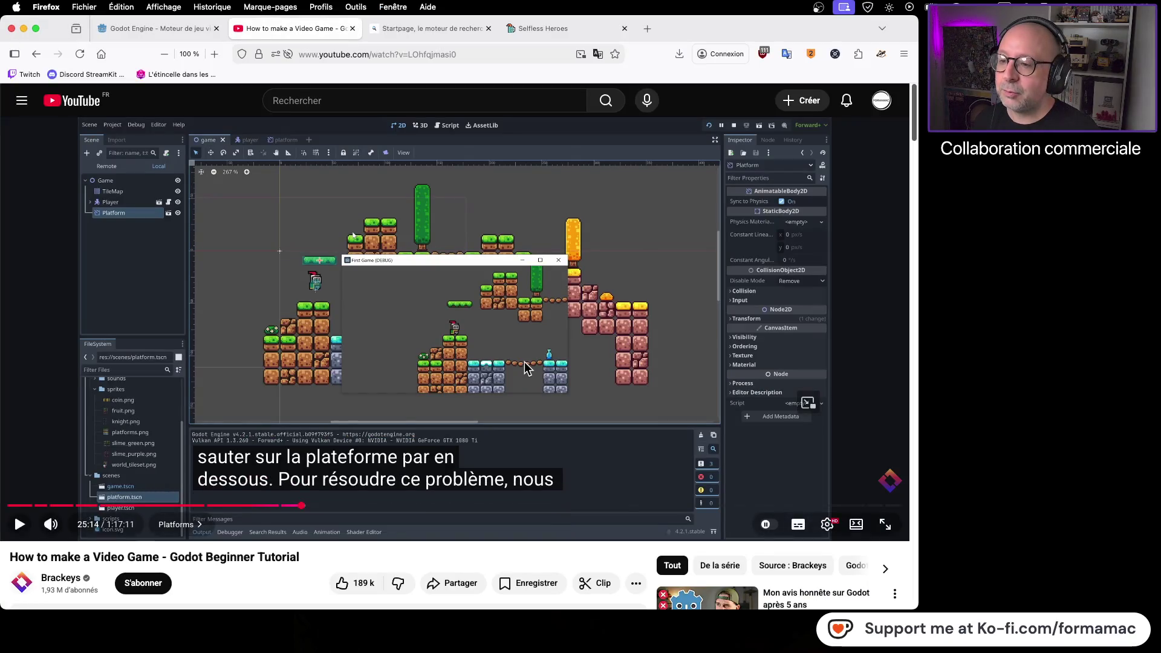
Step: Deselect the TileMap and shift the level view to see more of it
key("super+Tab")
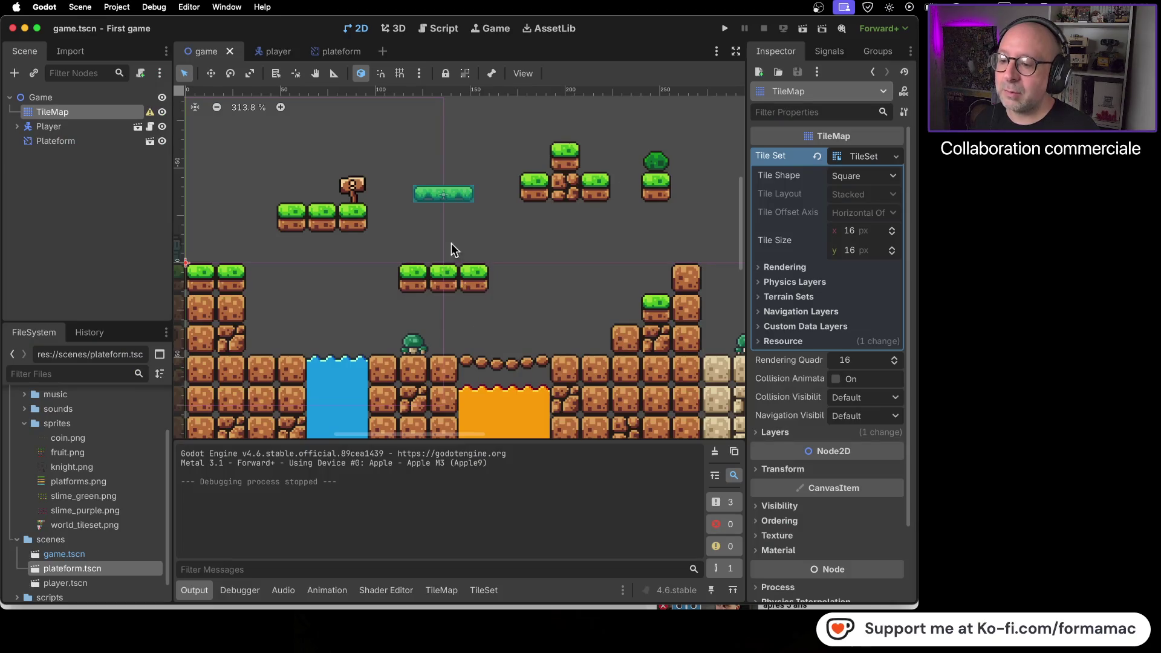
left_click(526, 271)
mouse_move(513, 266)
left_mouse_down()
mouse_move(488, 345)
mouse_move(528, 277)
left_mouse_up()
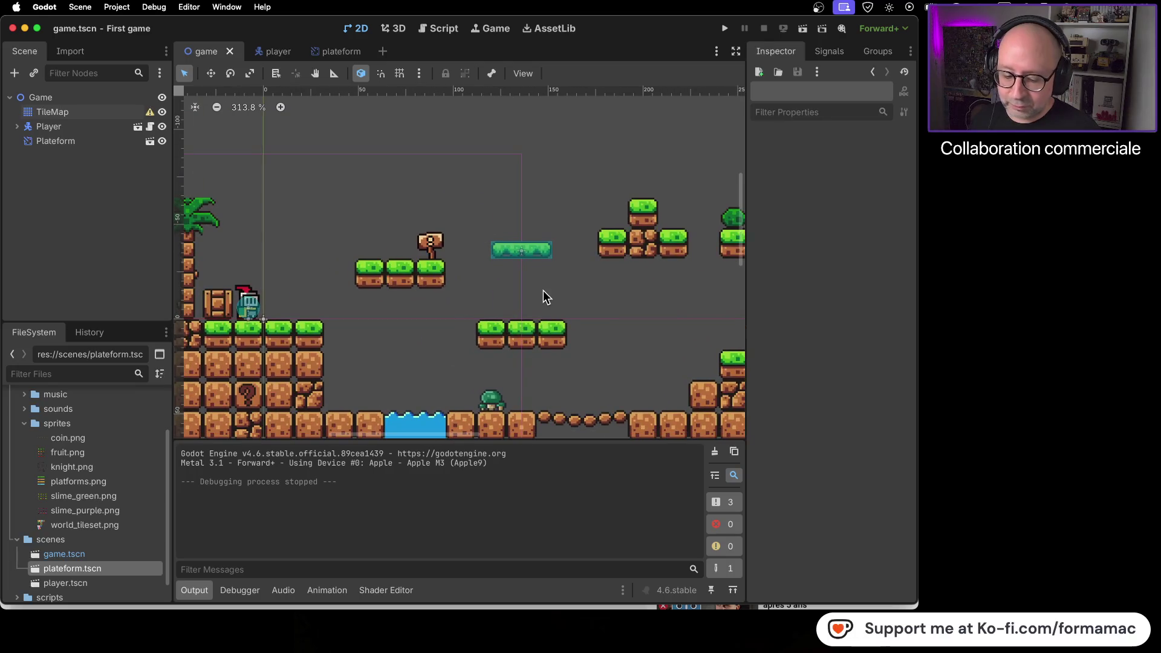
Step: Watch the tutorial's one-way collision explanation, pause it, and open the plateform scene tab
key("super+Tab")
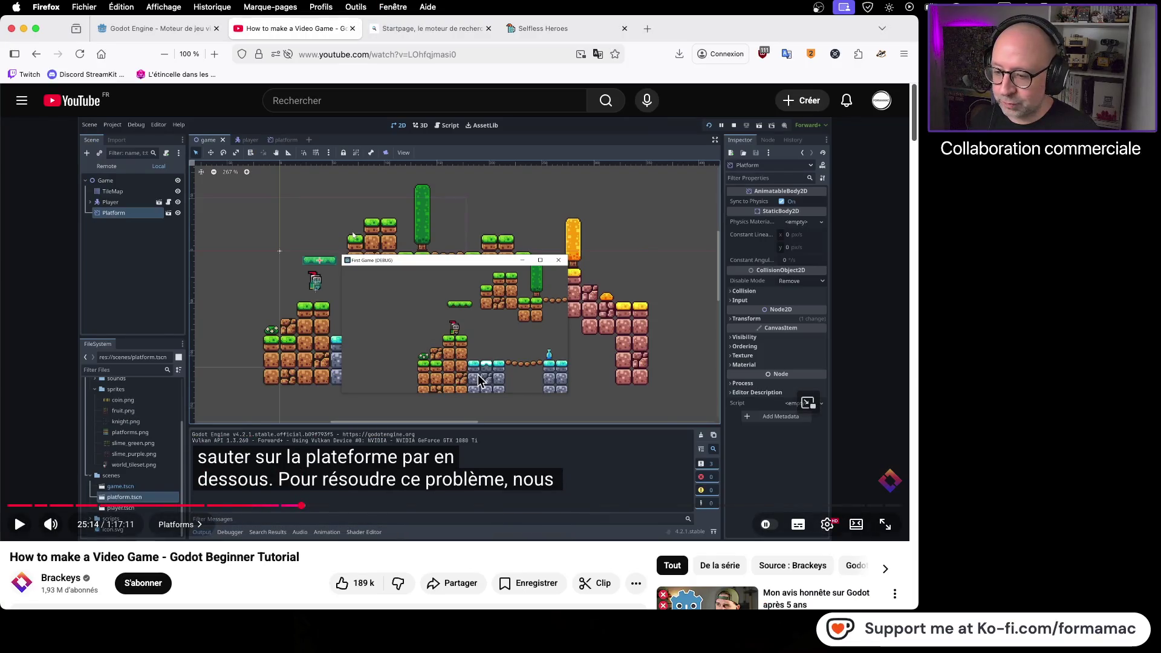
left_click(716, 319)
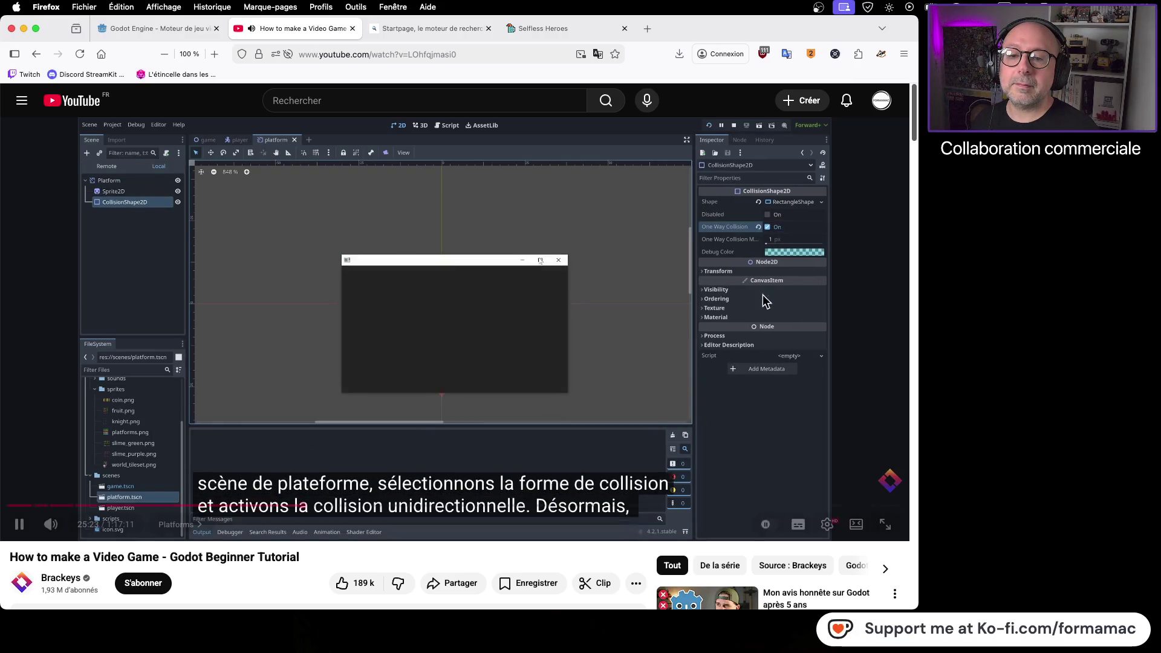
left_click(654, 297)
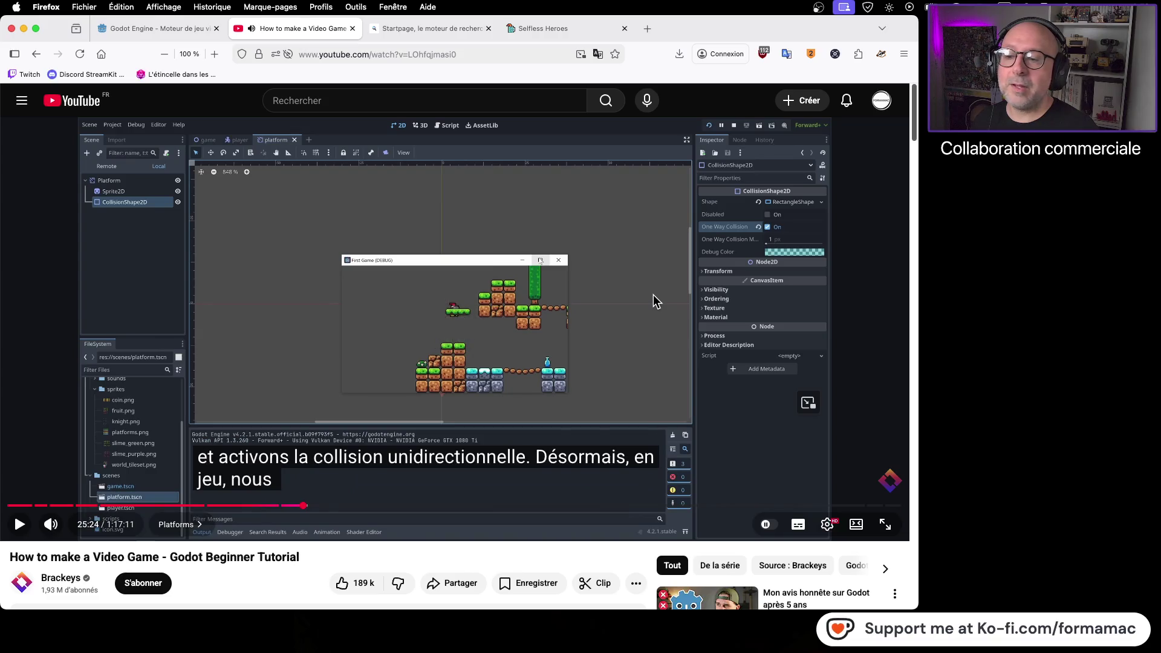
key("super+Tab")
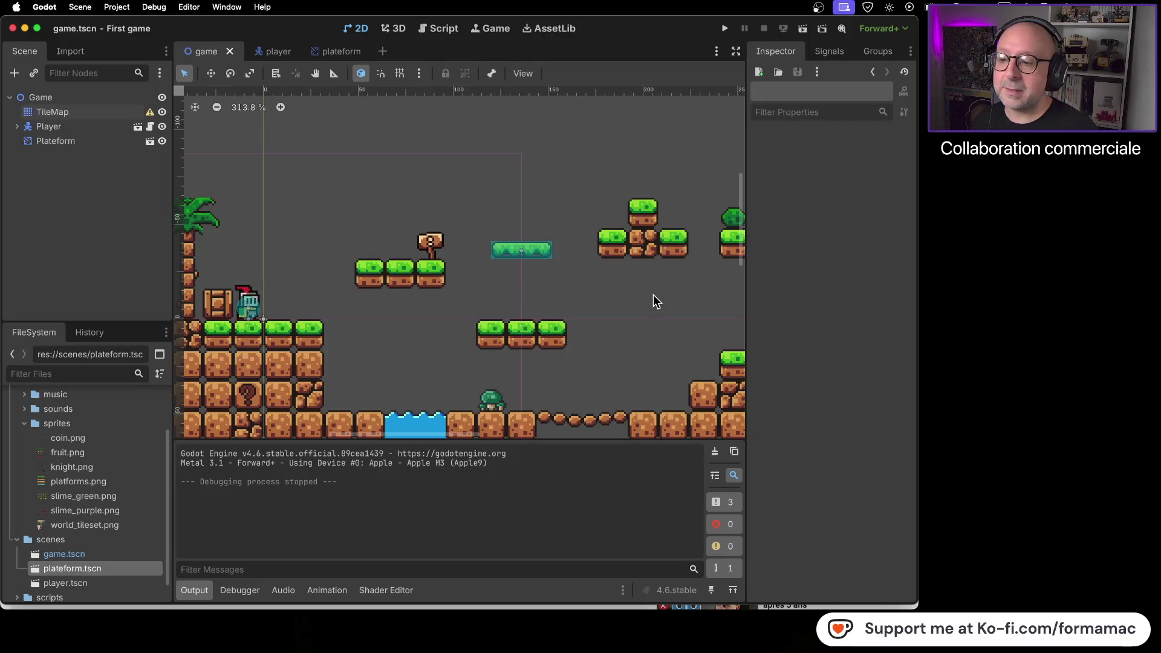
key("super+Tab")
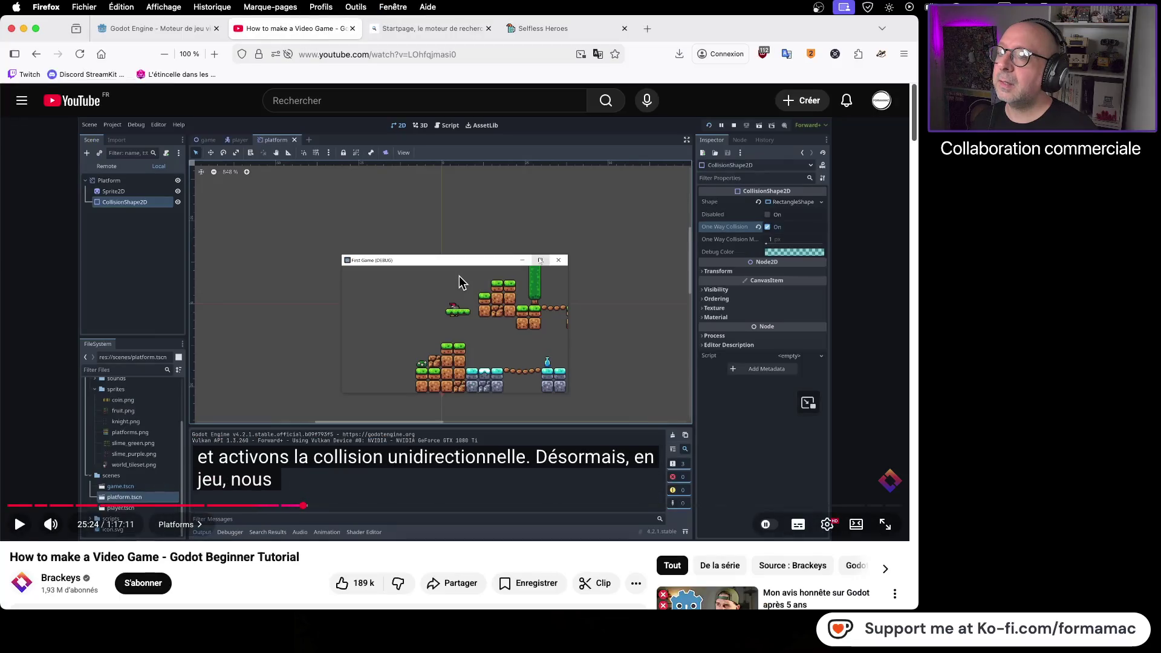
key("super+Tab")
left_click(337, 50)
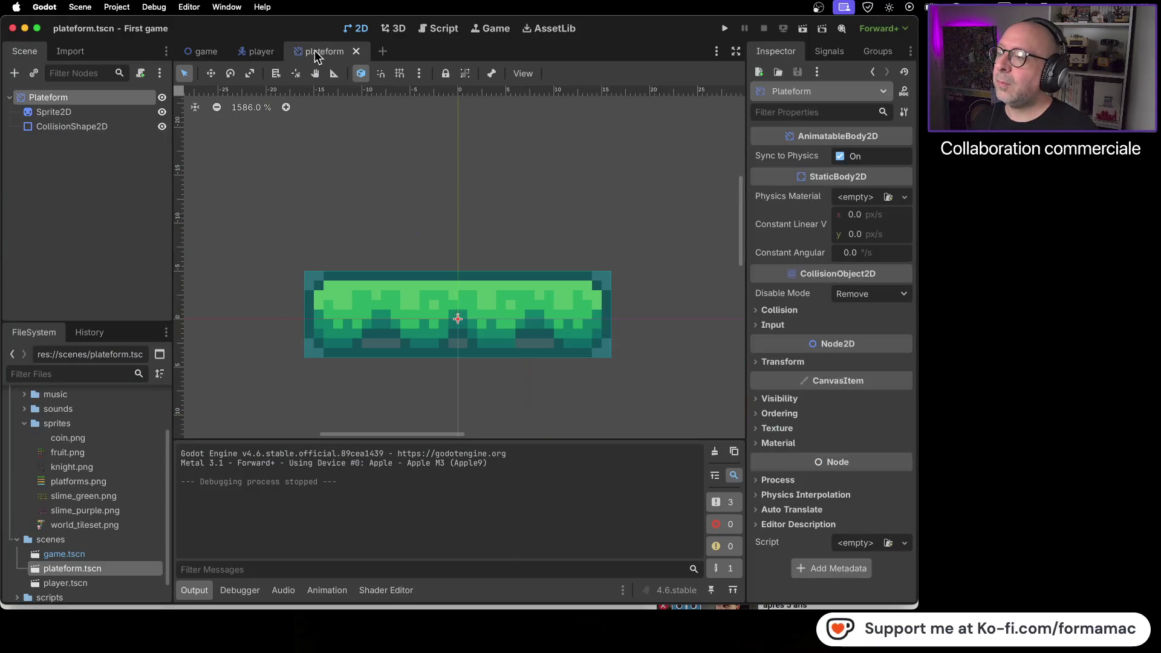
Step: Turn on One Way Collision for the platform's CollisionShape2D, then switch to the game scene
left_click(108, 126)
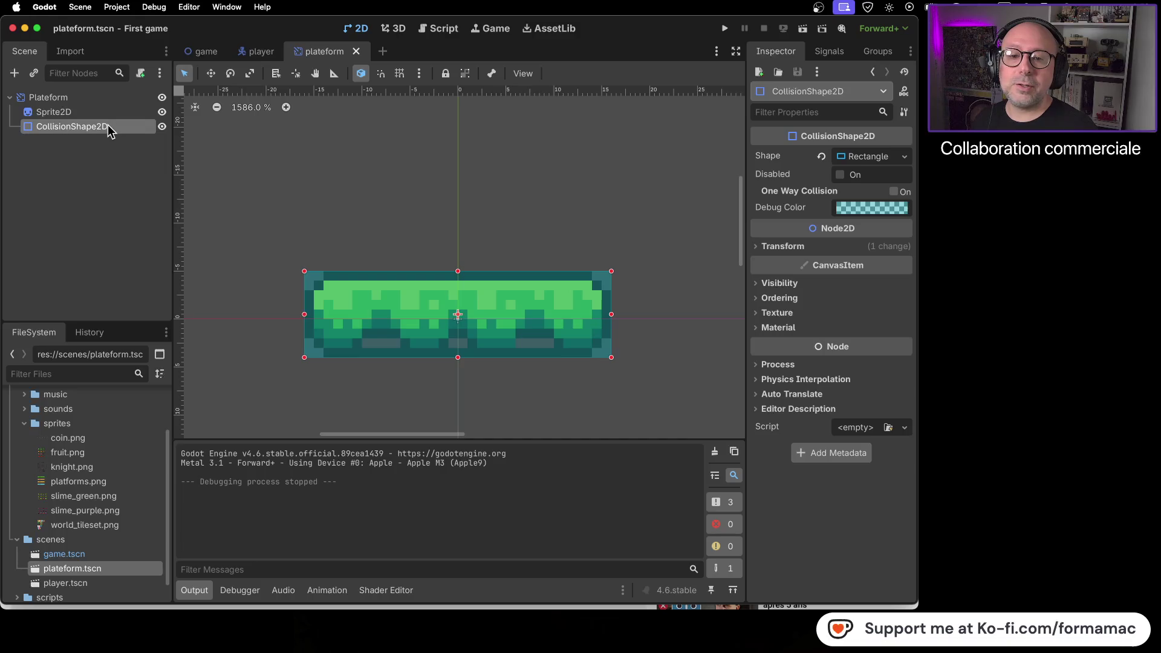
left_click(895, 193)
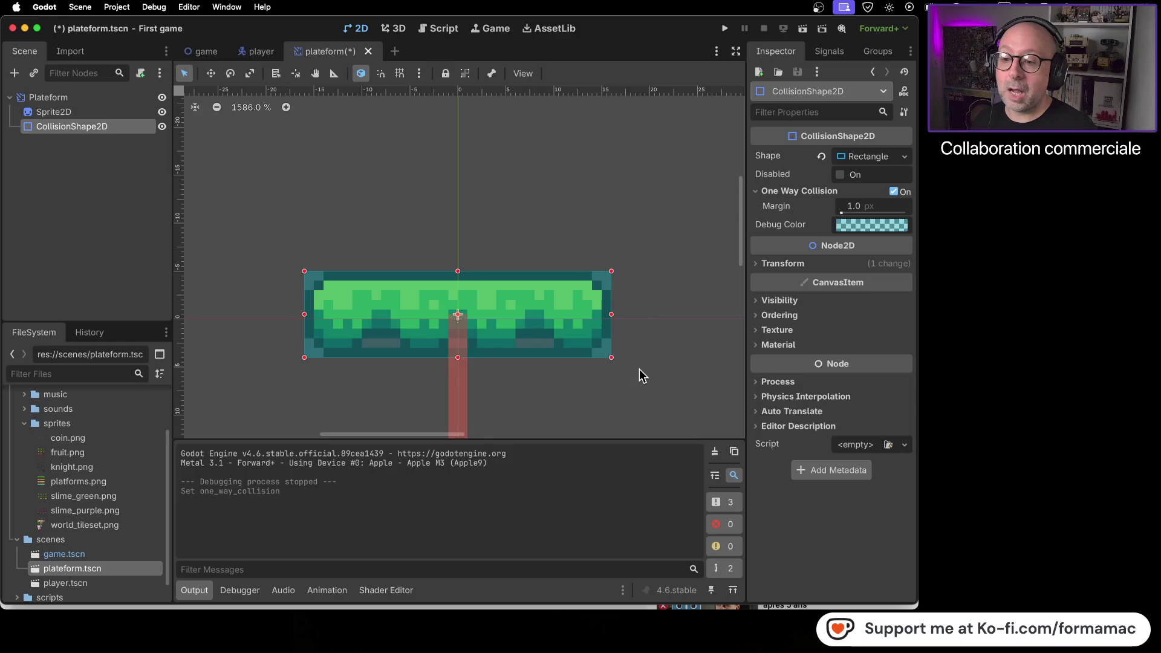
scroll(642, 381, "down", 5)
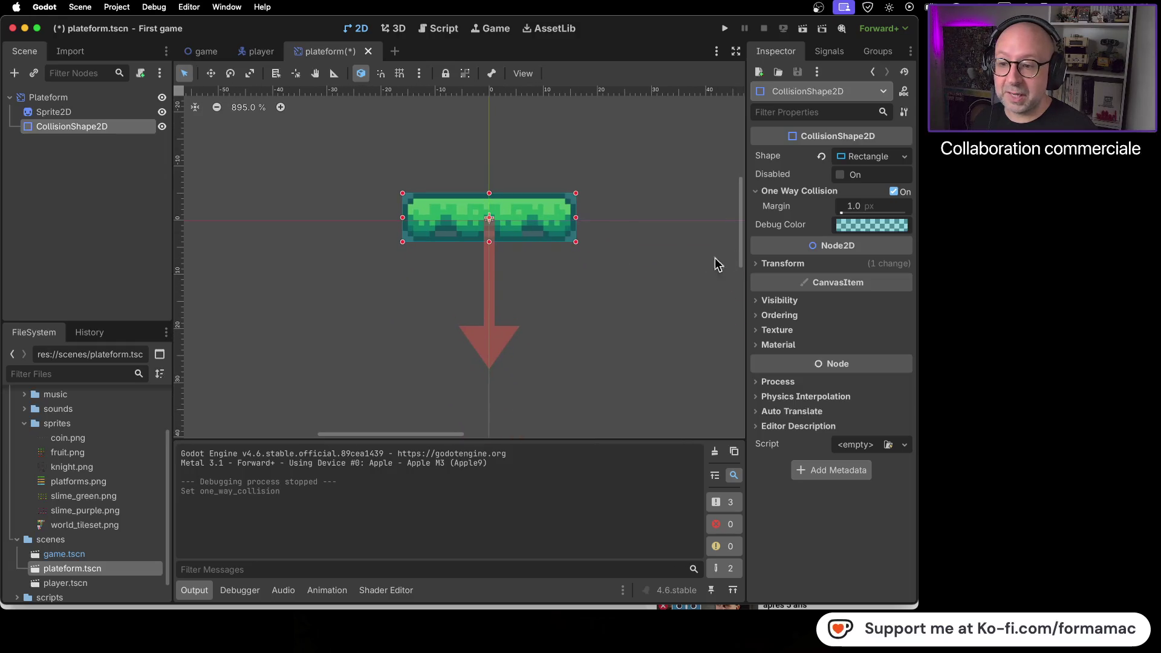
left_click(205, 52)
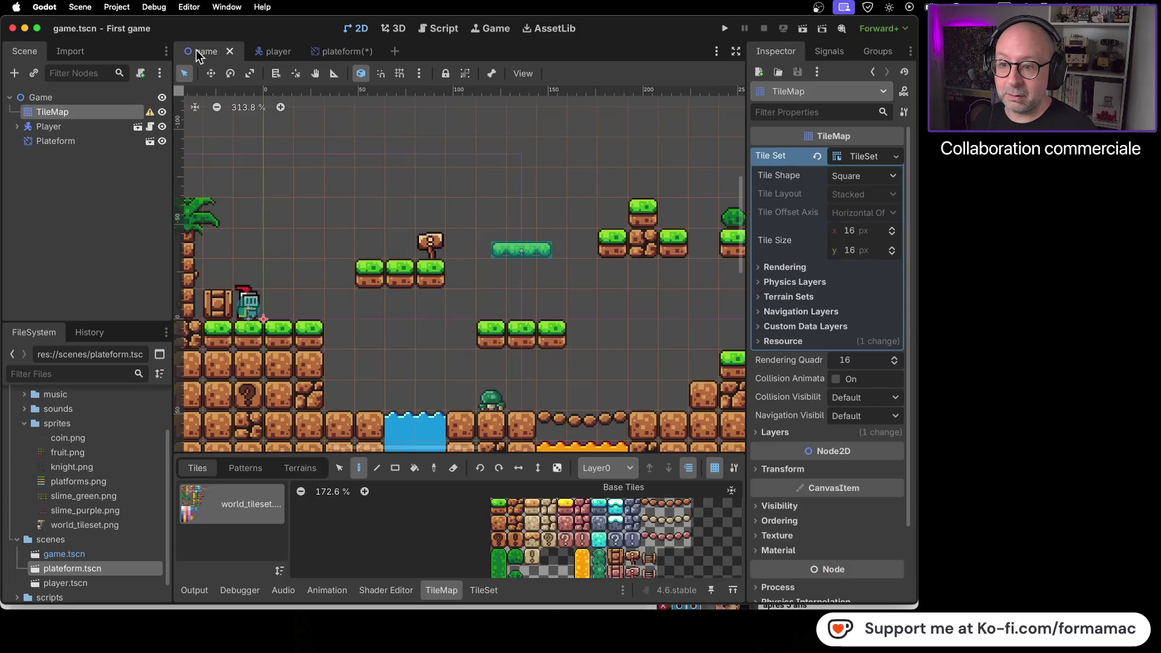
Step: Run the project and walk and jump the knight across the grass platforms
left_click(725, 28)
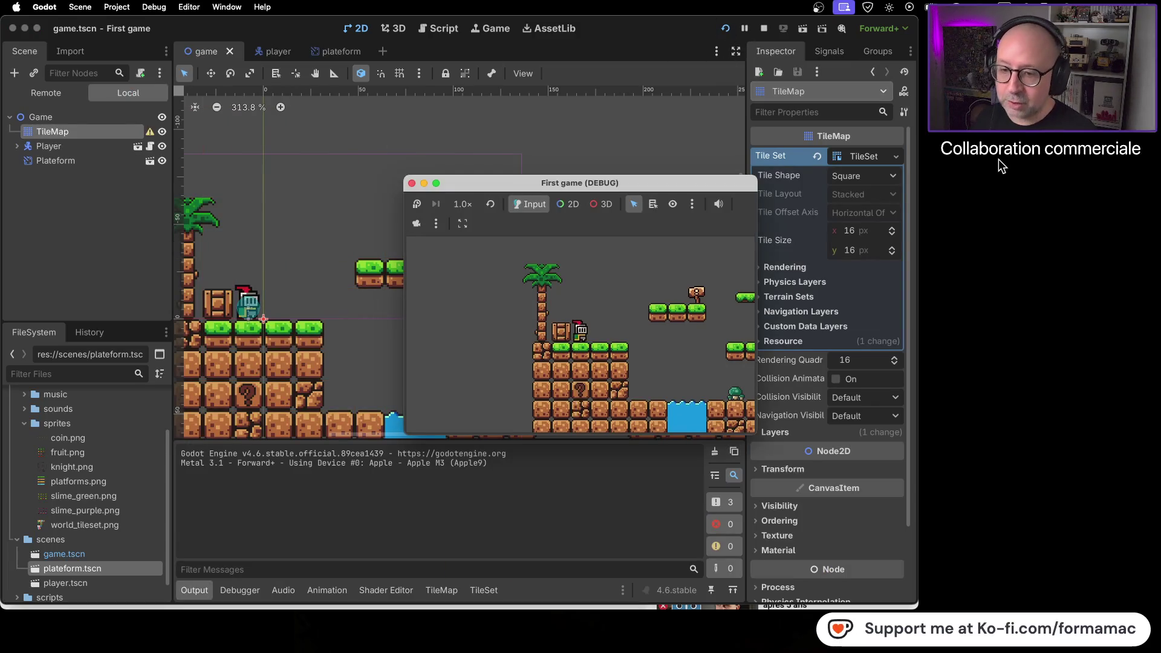
key("Right")
key("space")
key("Right")
key("Right")
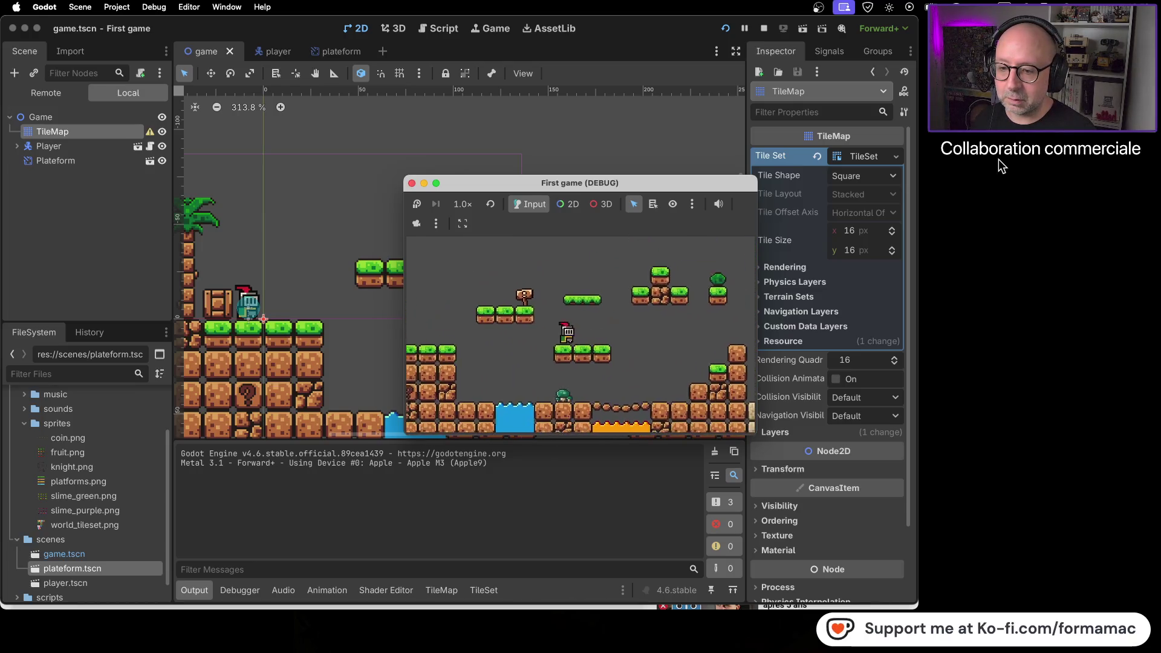
key("Left")
key("Right")
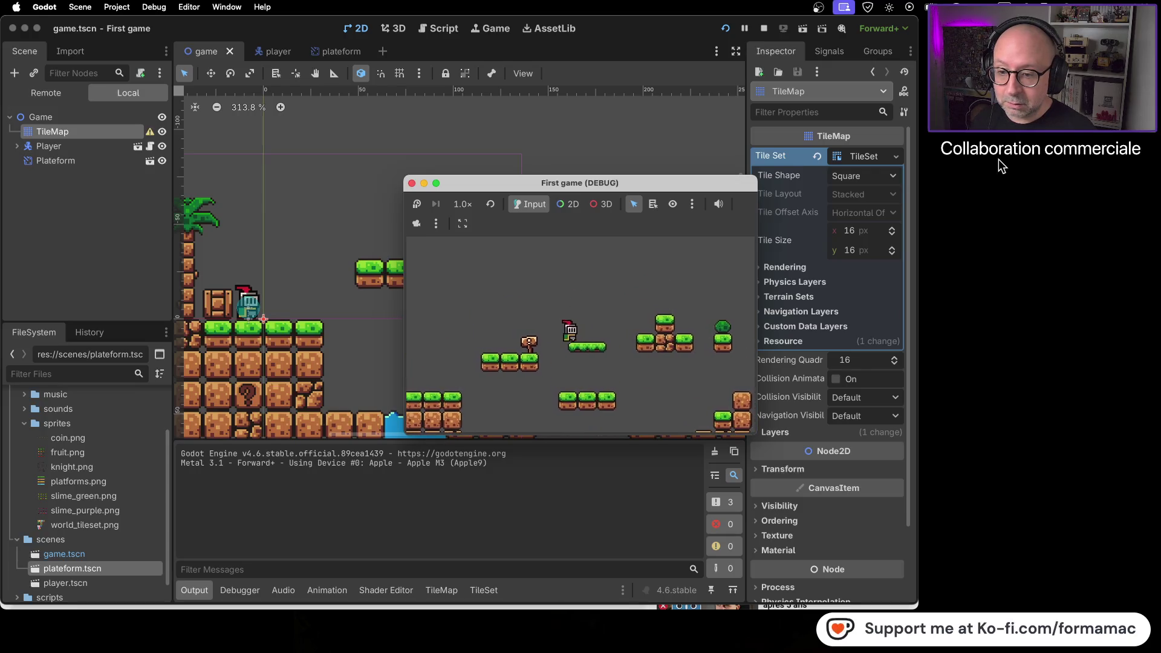
Step: Jump onto the floating Plateform, drop back down through it, and stop the game
key("space")
key("Right")
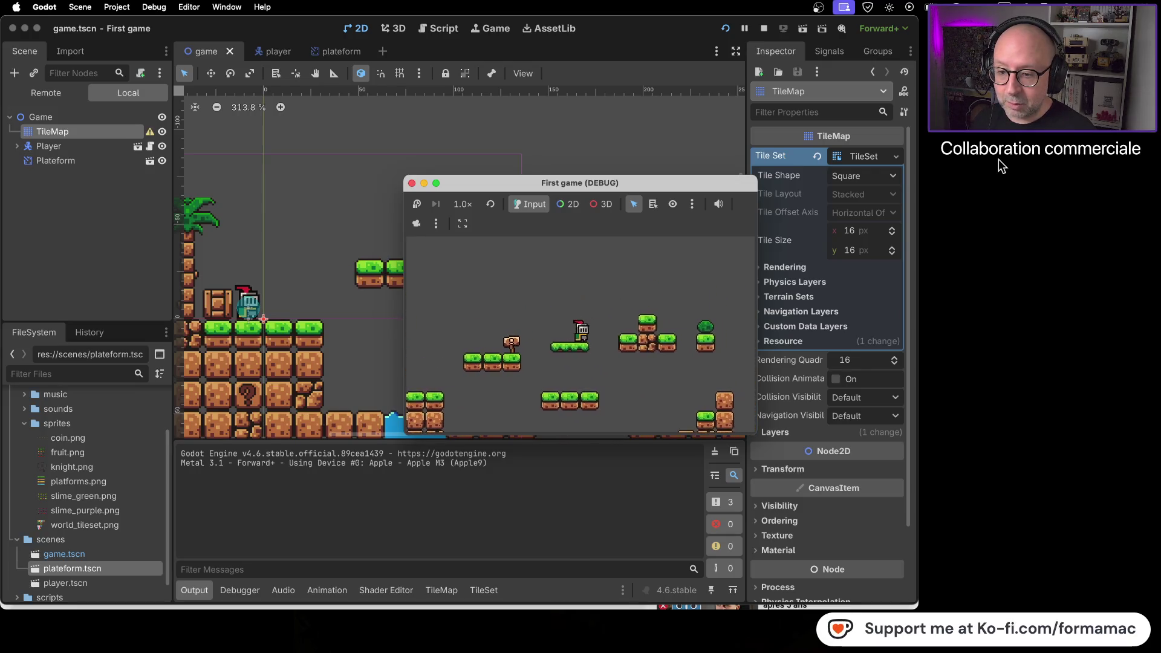
key("Left")
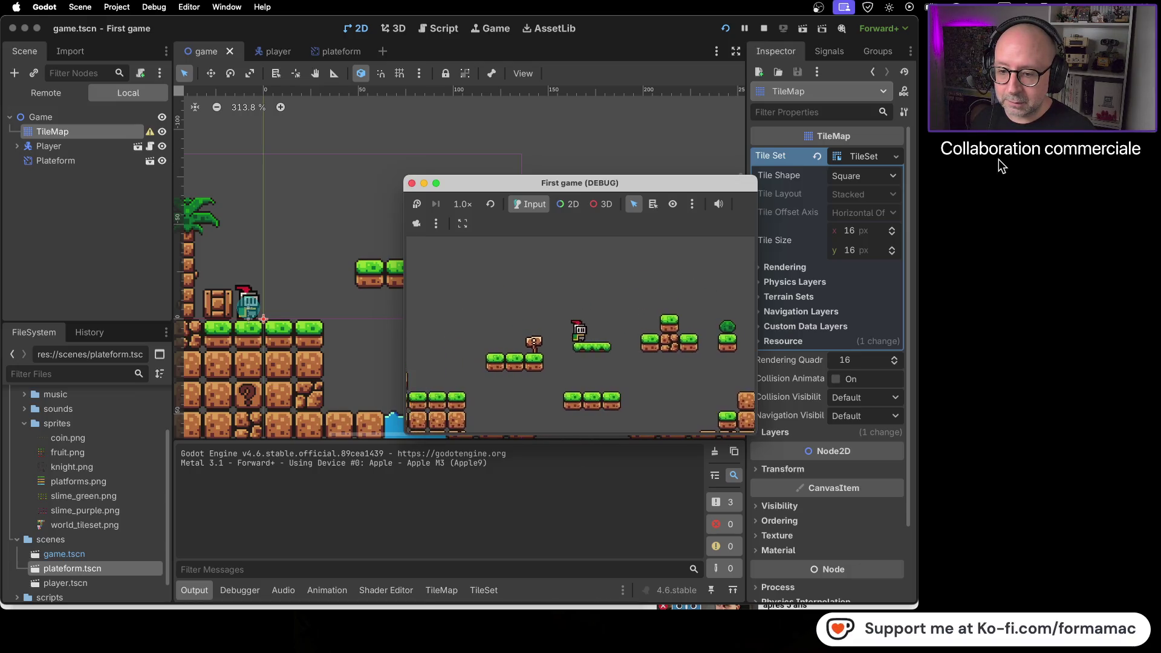
key("space")
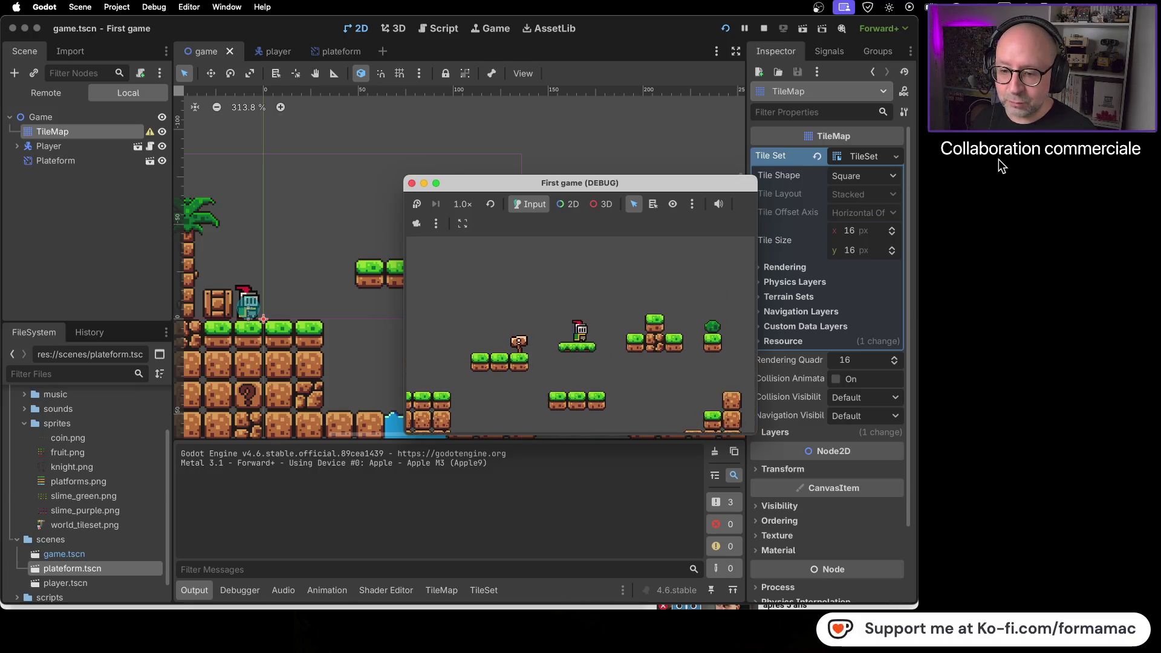
key("Left")
key("Down")
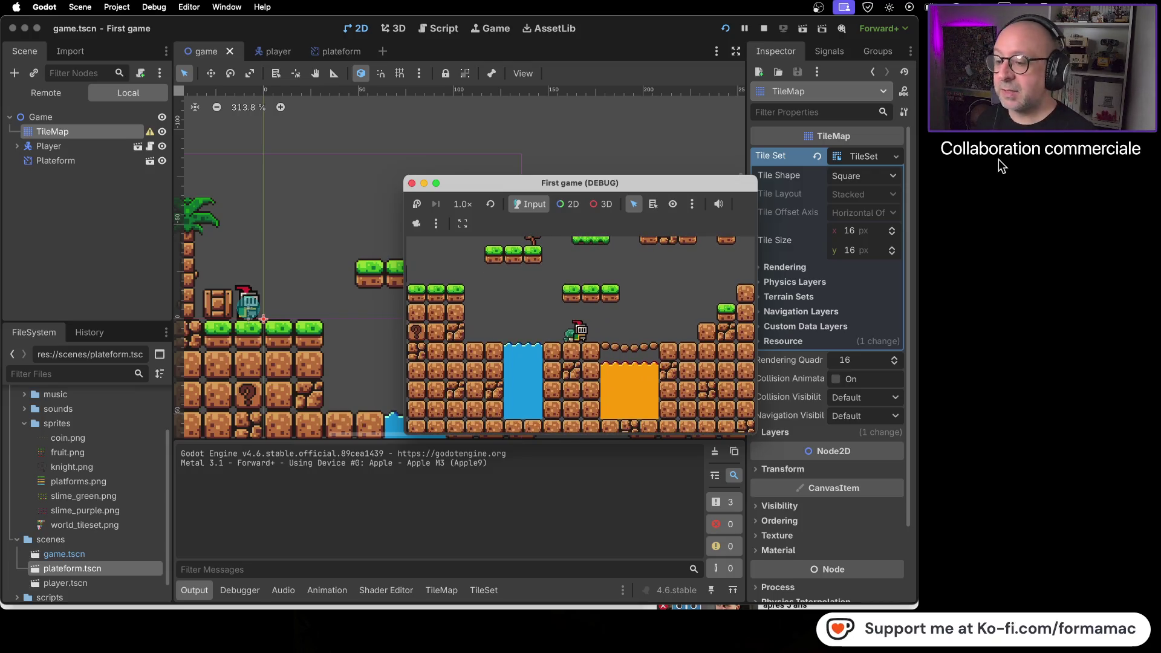
left_click(412, 183)
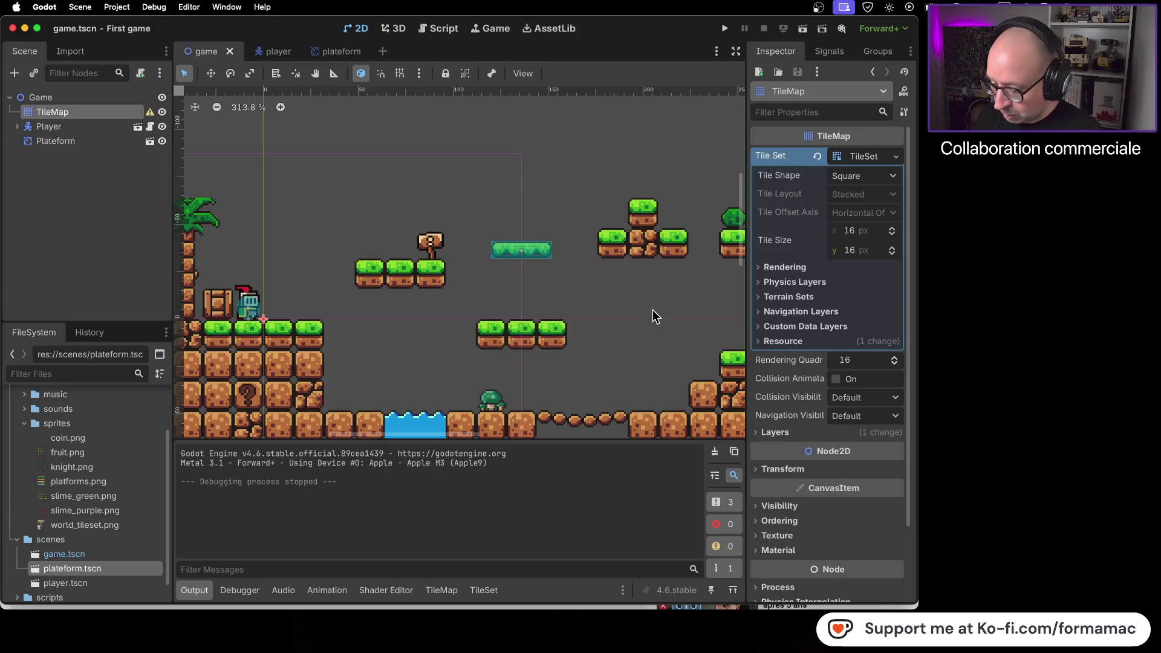
Step: Switch to the YouTube tutorial in the browser
key("super+Tab")
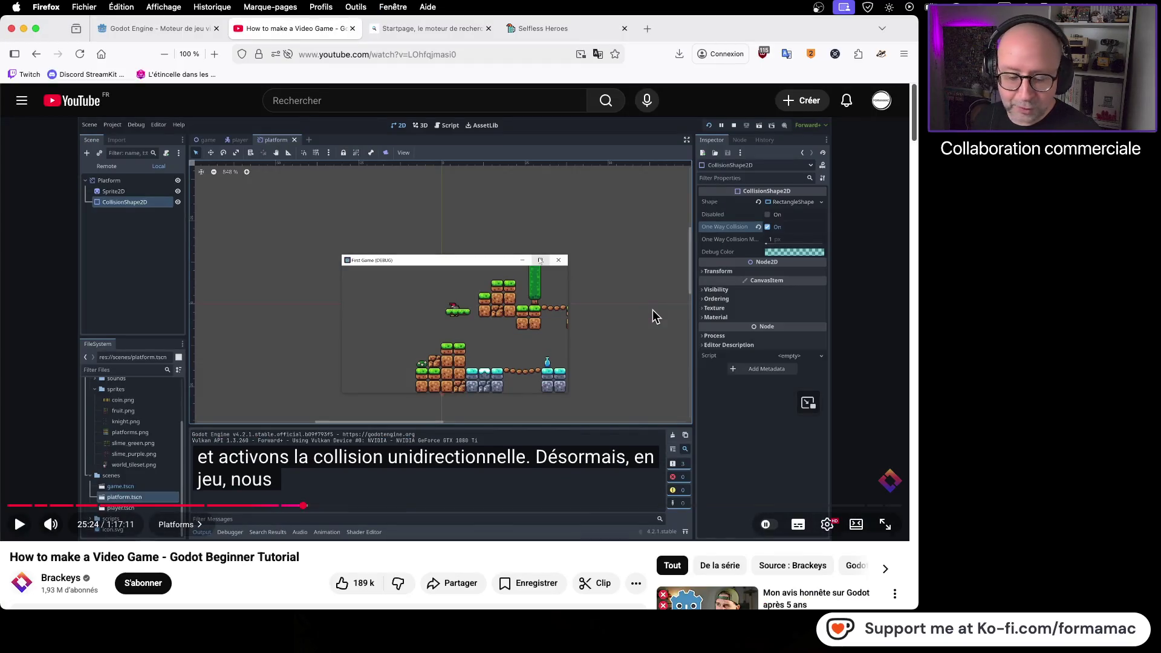
Step: Back in Godot, inspect the Plateform instance and its scene, then return to the game level
key("super+Tab")
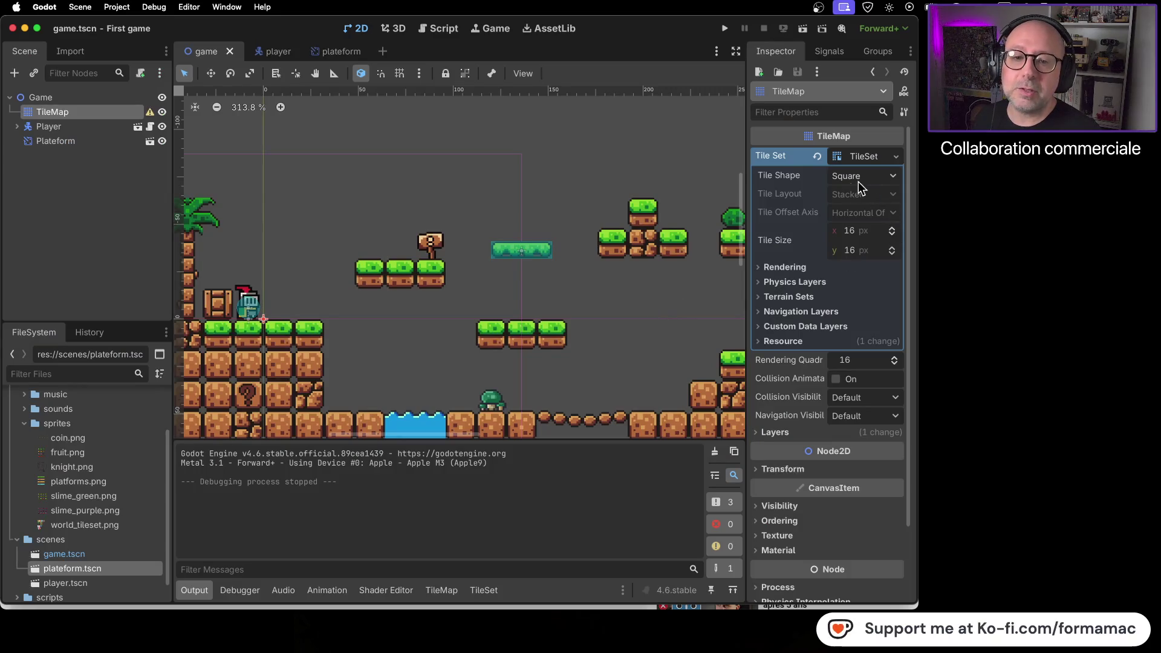
left_click(106, 140)
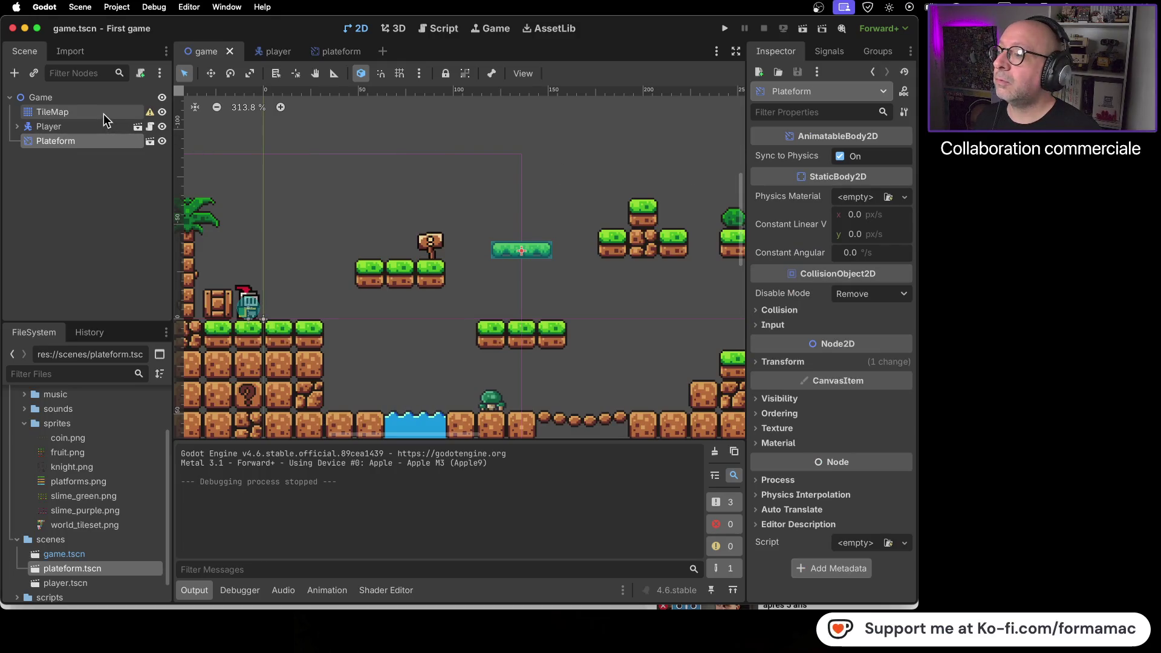
left_click(342, 54)
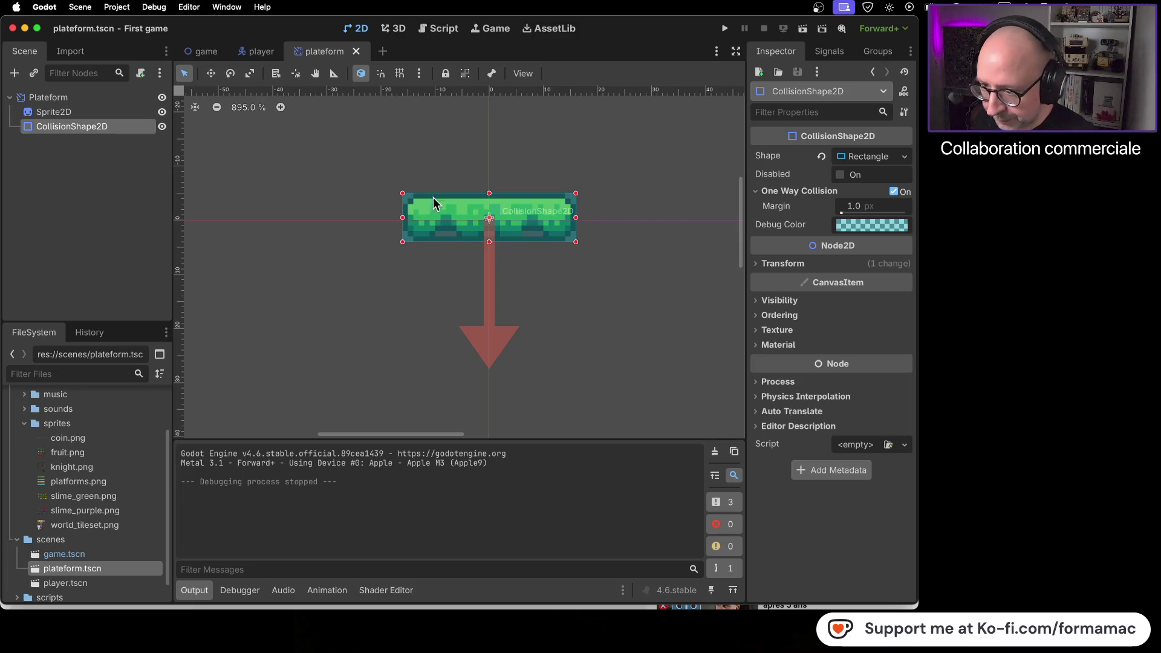
left_click(204, 51)
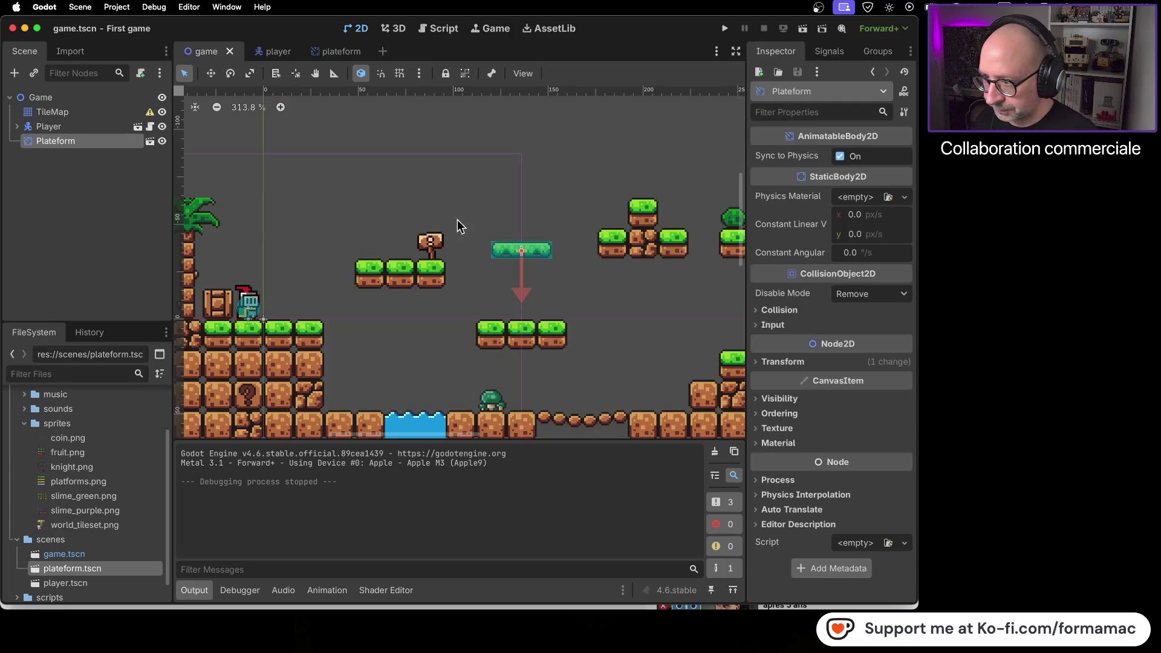
Step: Play the tutorial to 25:33, pause it, and run the Godot project again
key("super+Tab")
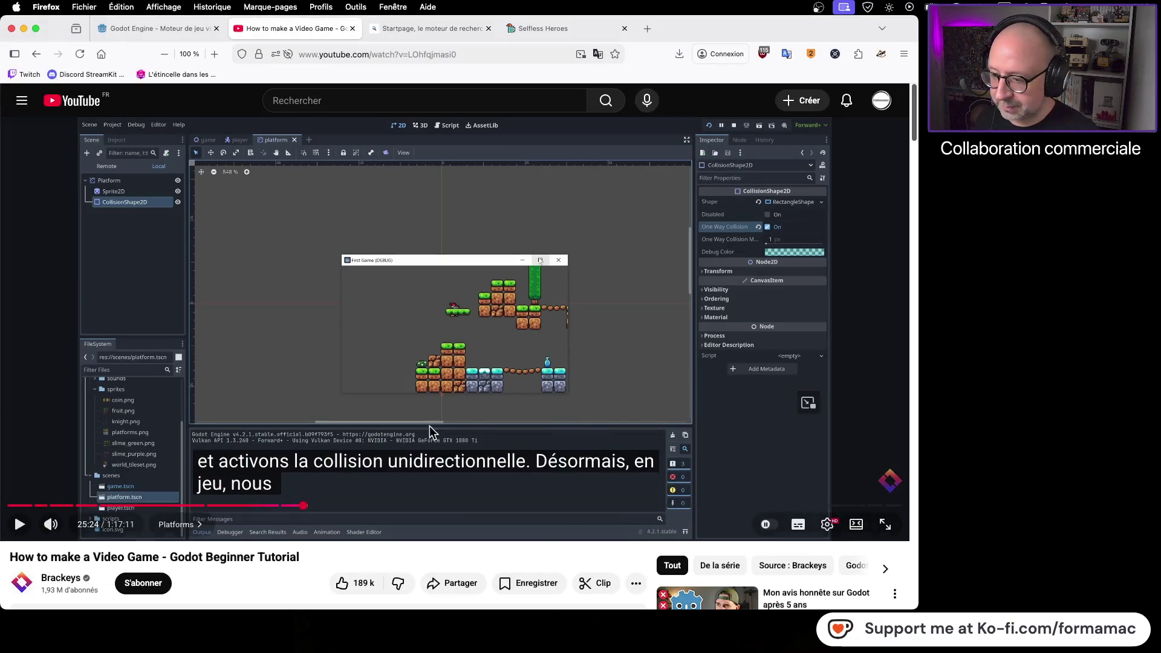
key("space")
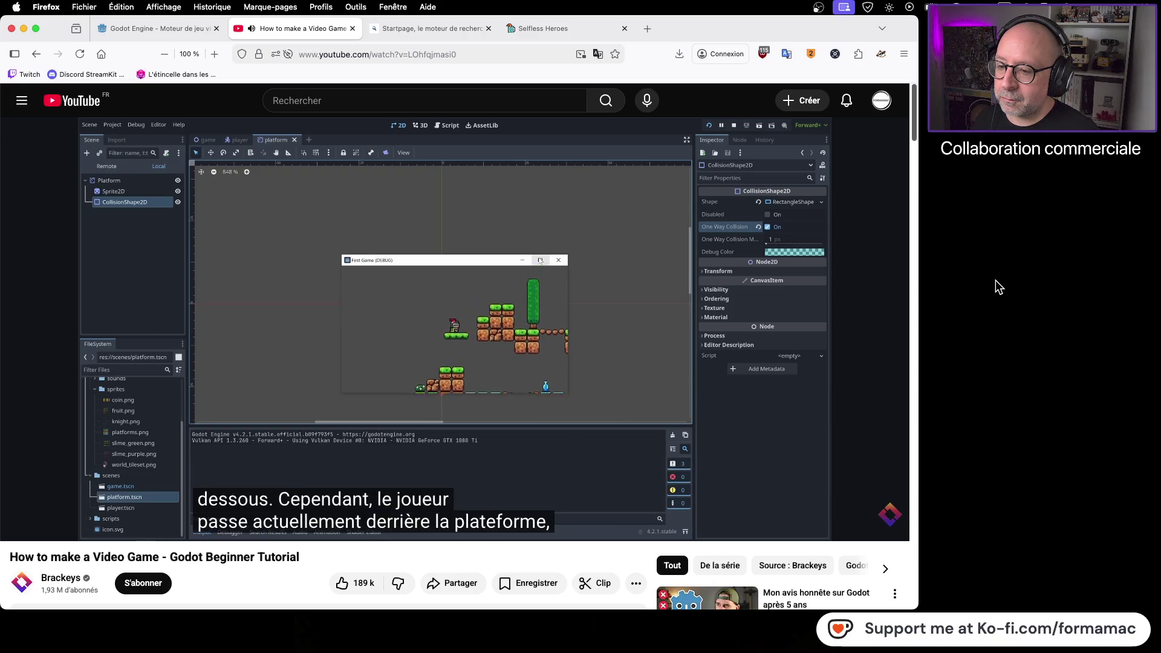
mouse_move(727, 338)
left_click(557, 348)
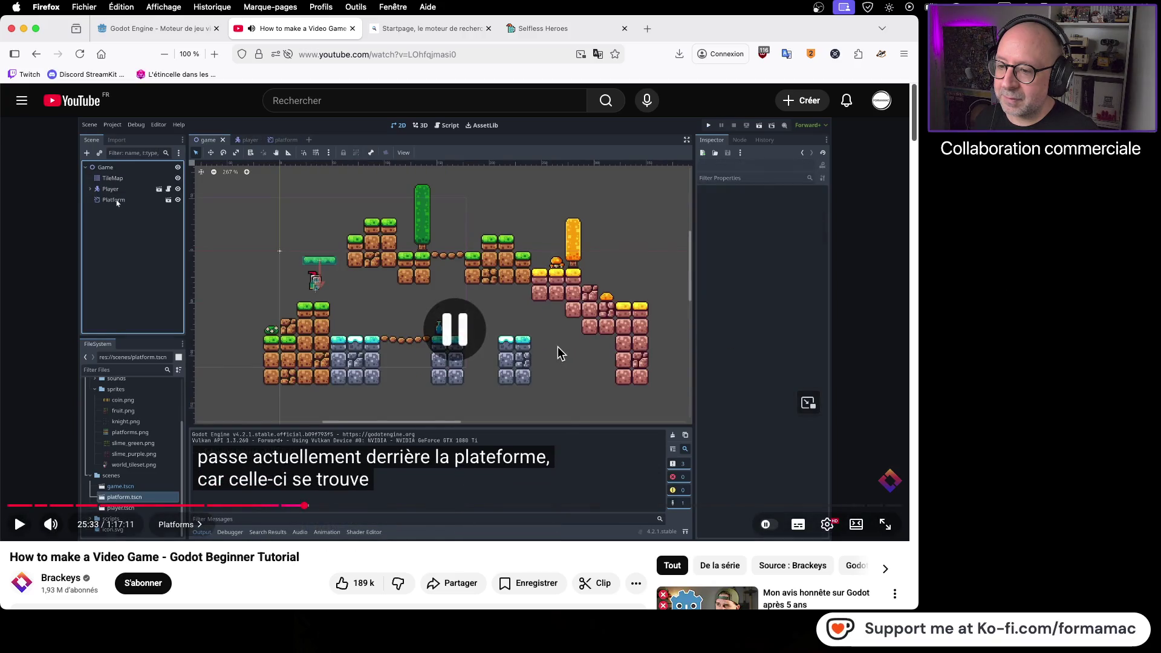
key("super+Tab")
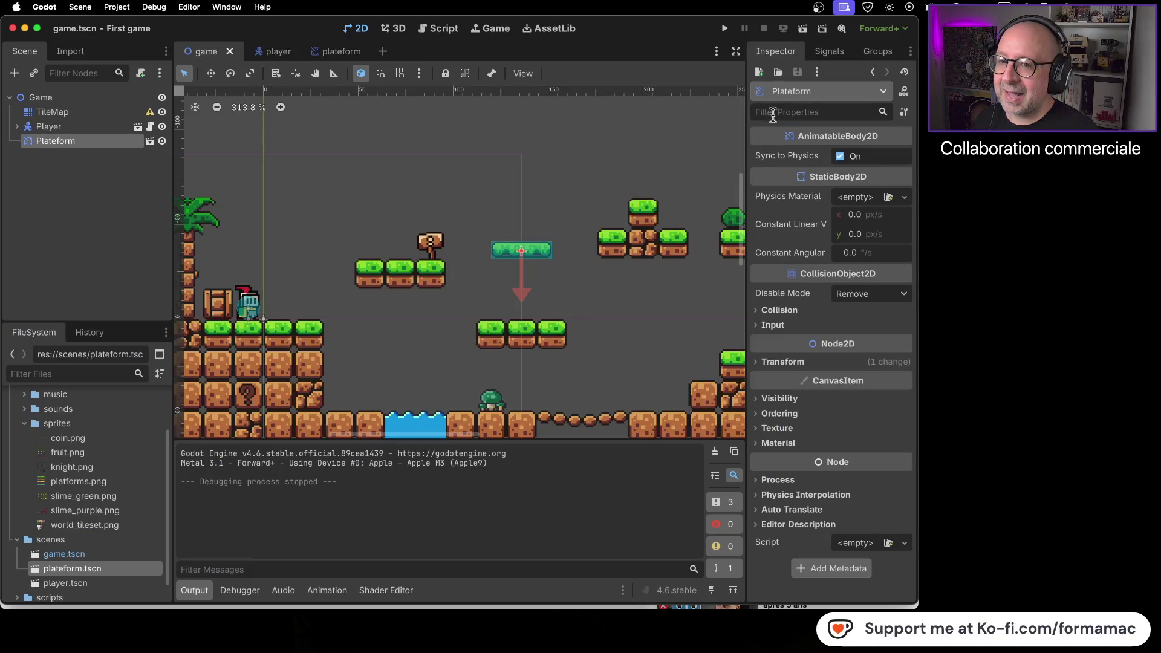
left_click(724, 30)
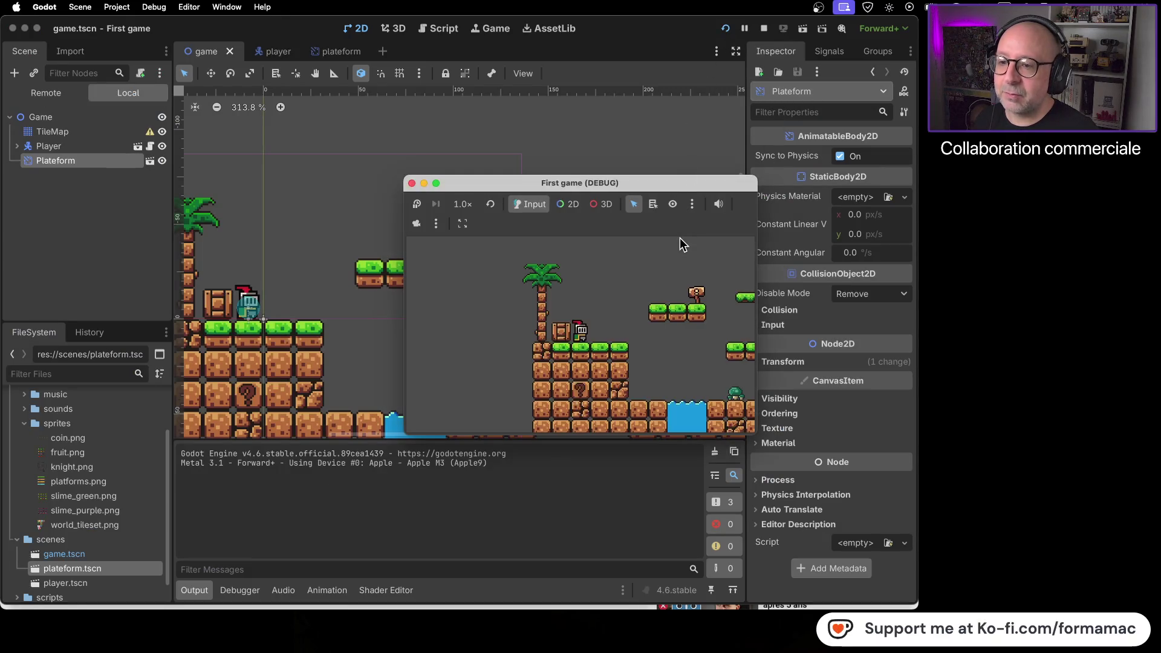
Step: Resize the running game window and check its embedding options
mouse_move(756, 436)
left_mouse_down()
mouse_move(913, 555)
mouse_move(773, 451)
left_mouse_up()
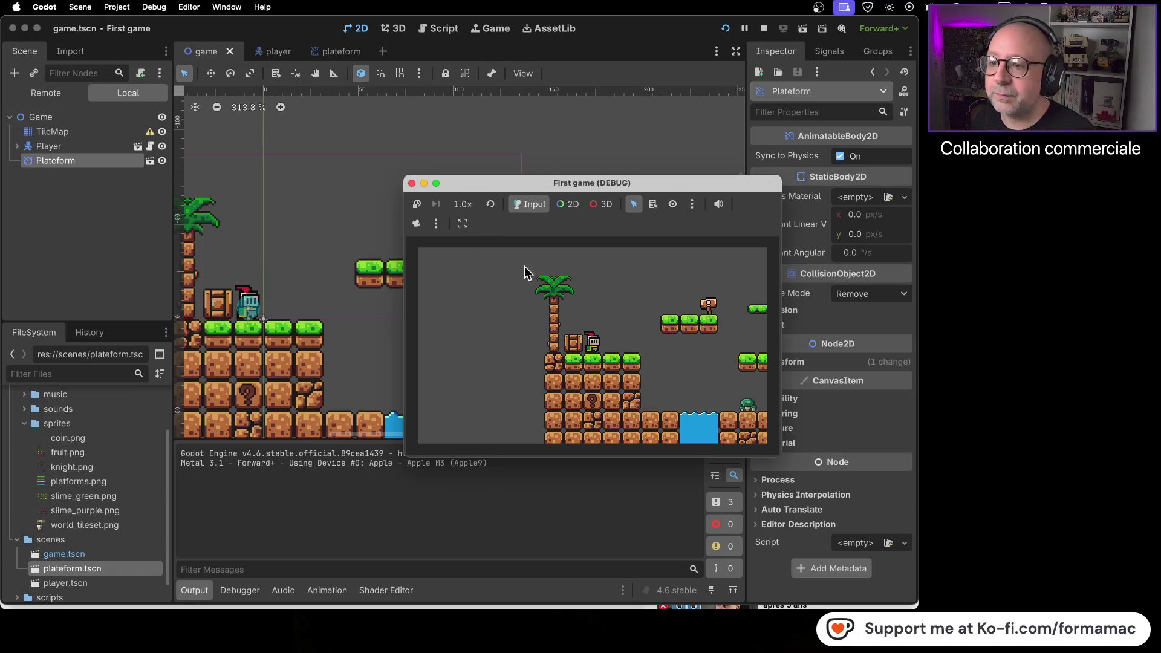
left_click(463, 225)
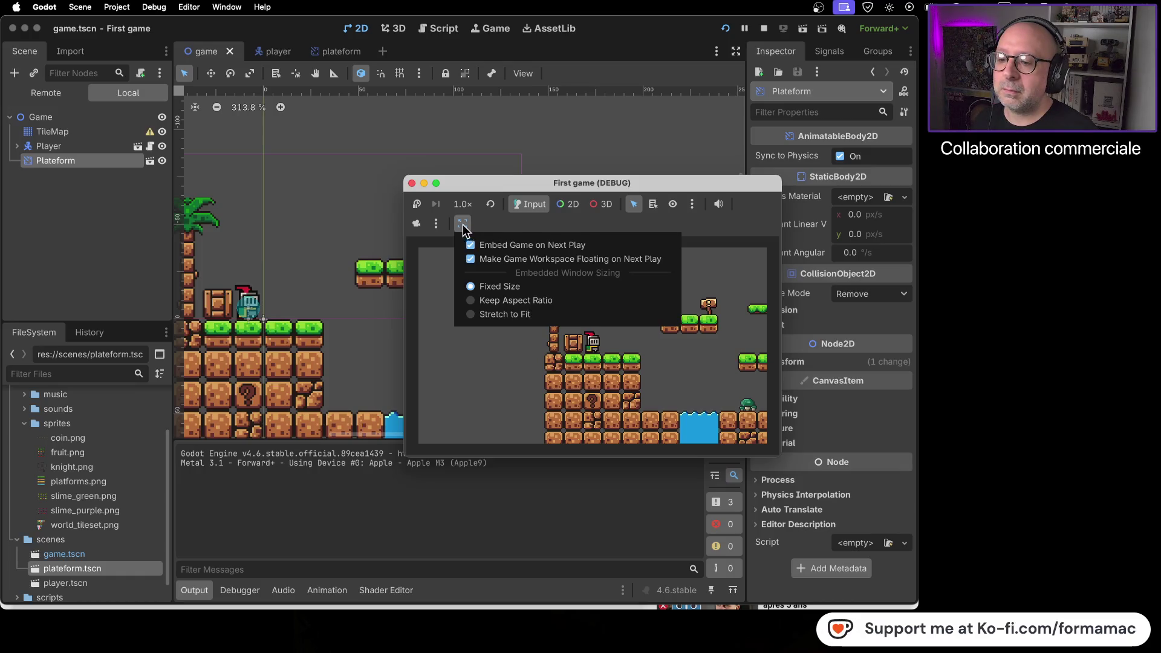
left_click(417, 306)
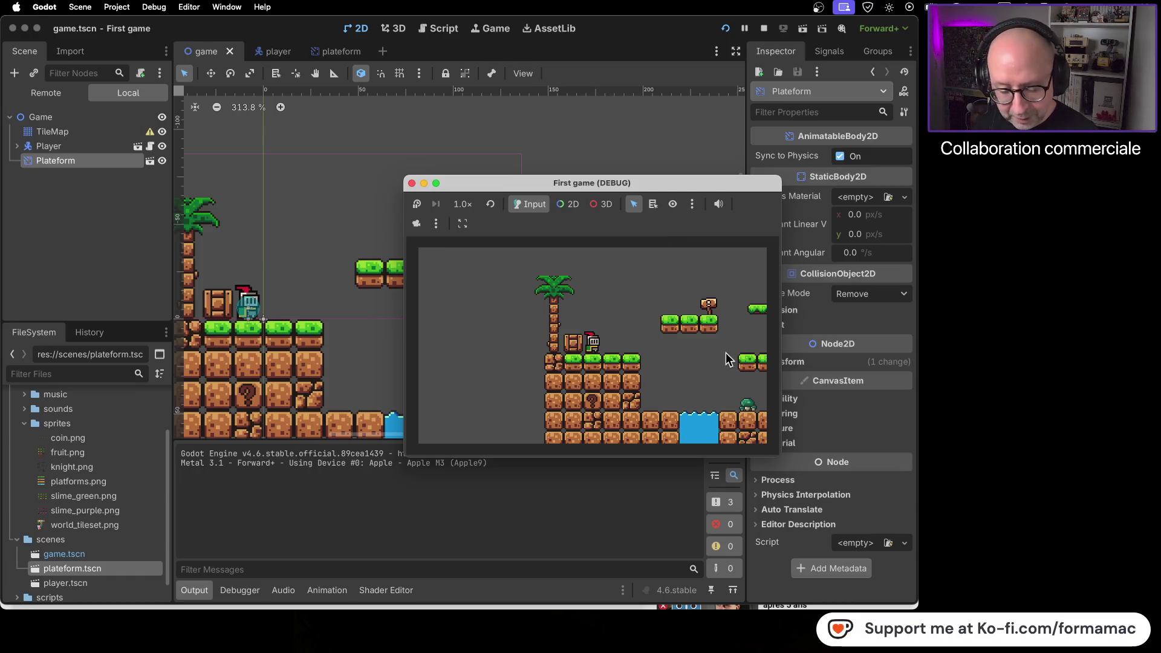
Step: Jump the knight onto a floating platform, walk back to the ground, and stop the game
key("Right")
key("space")
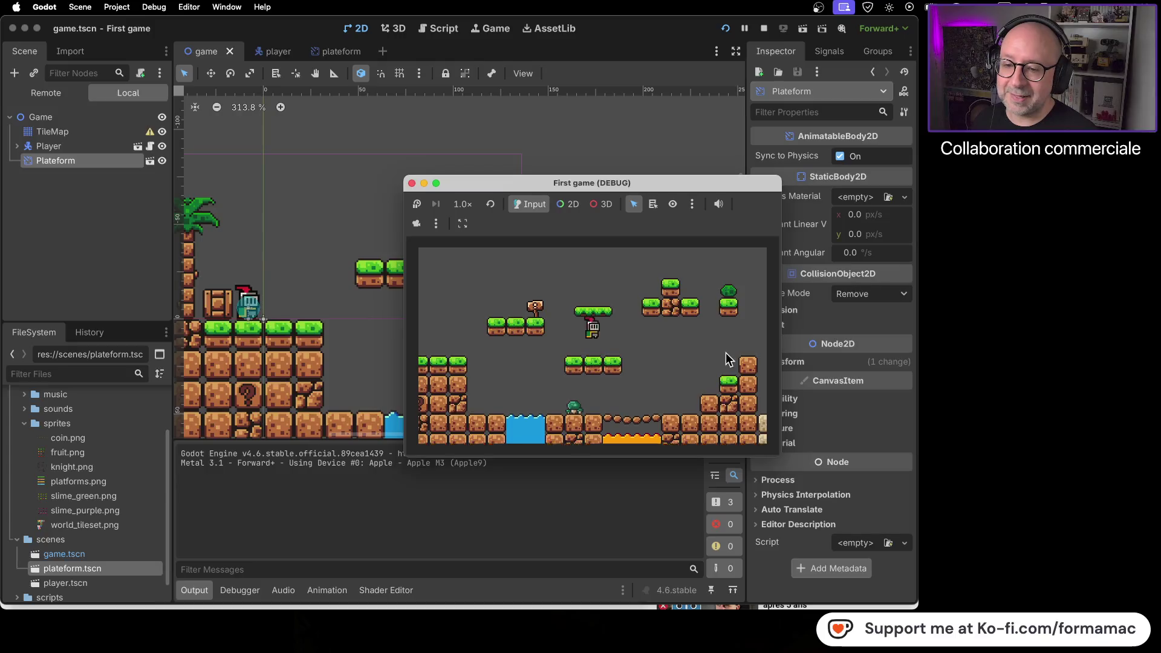
key("Left")
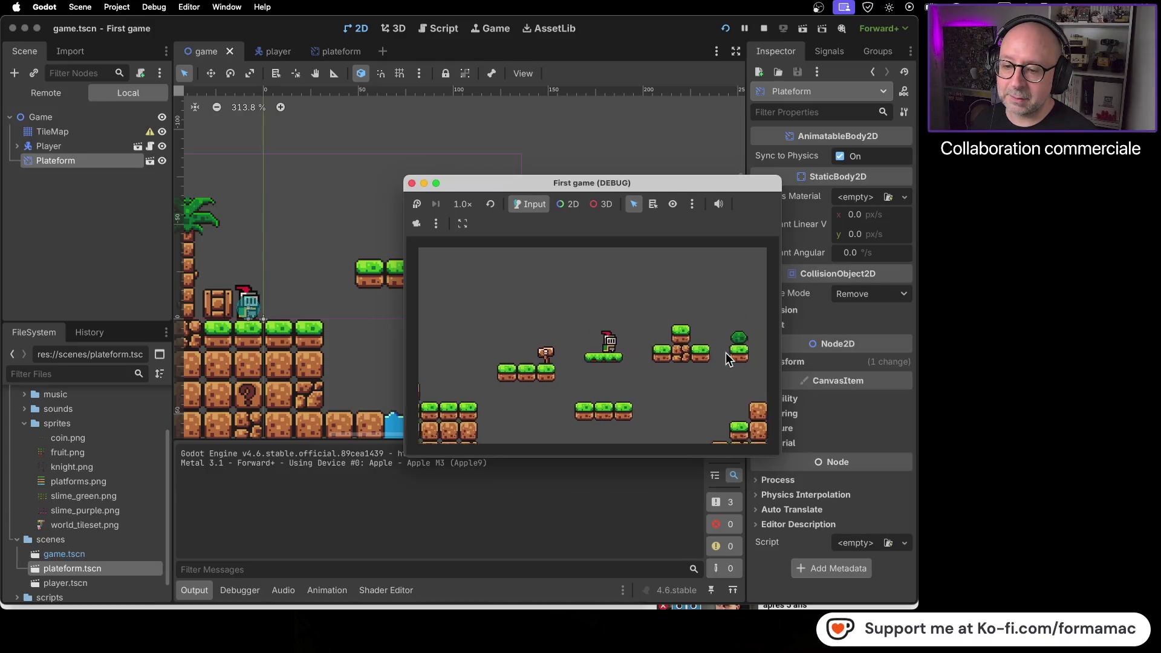
key("space")
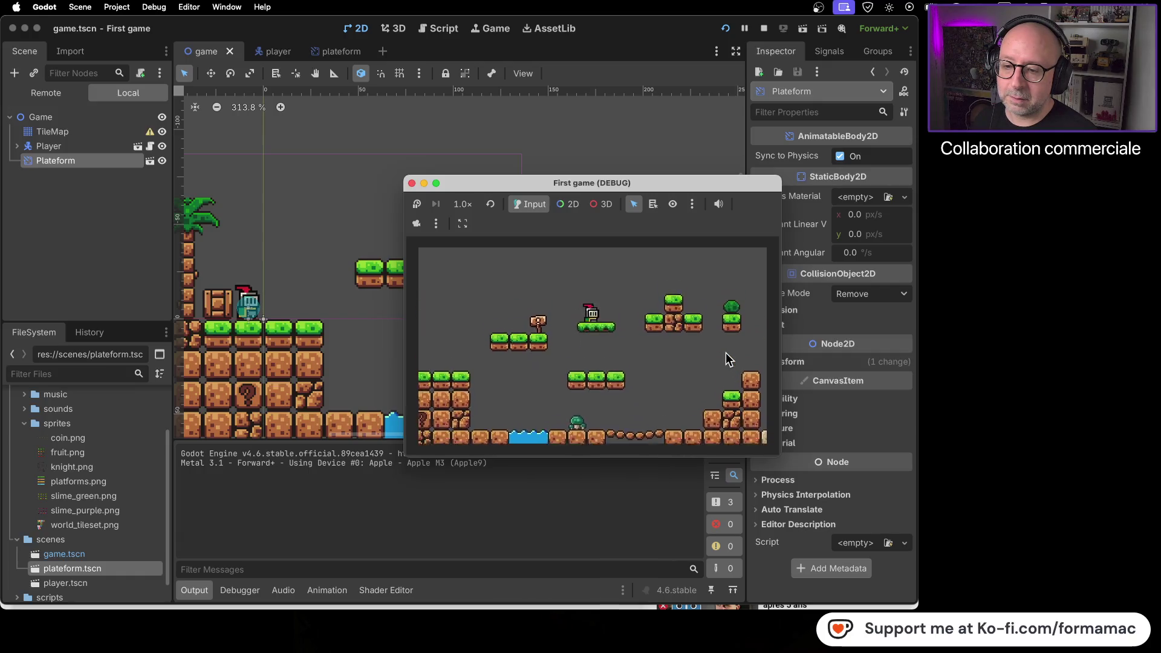
key("Left")
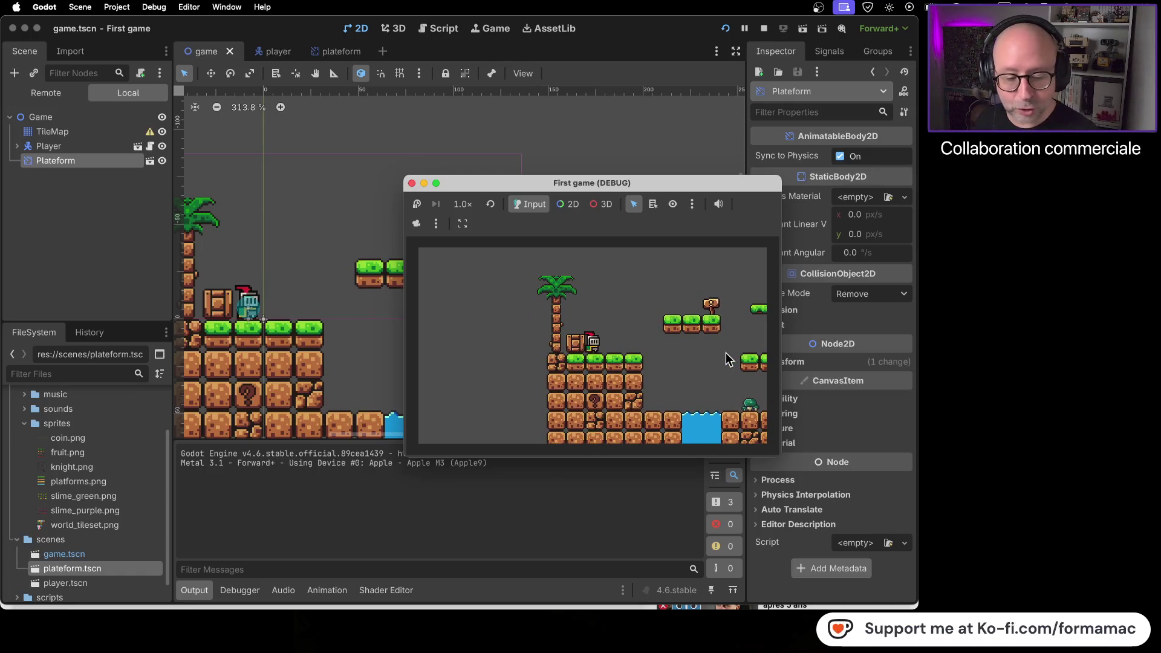
left_click(411, 184)
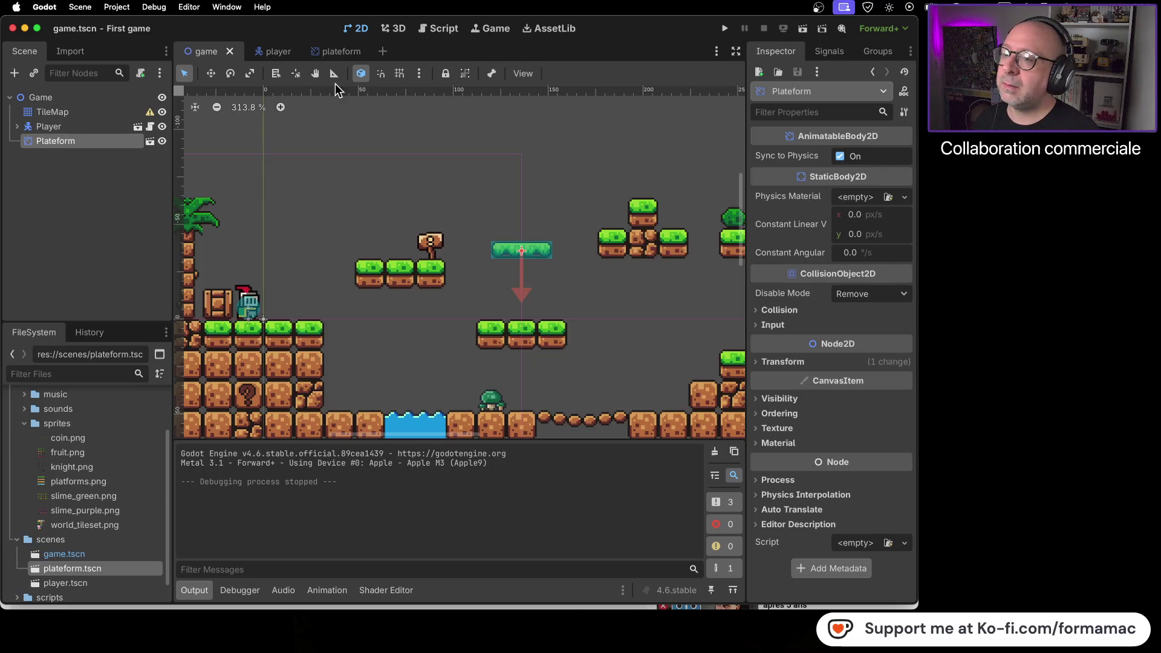
left_click(336, 54)
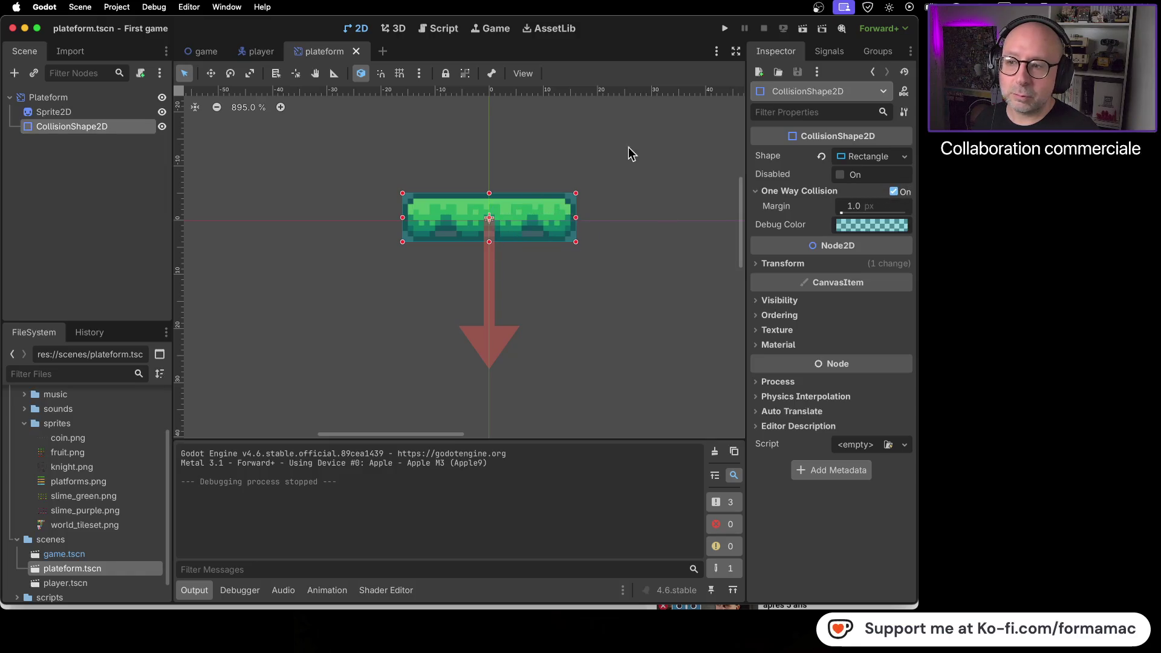
left_click(205, 52)
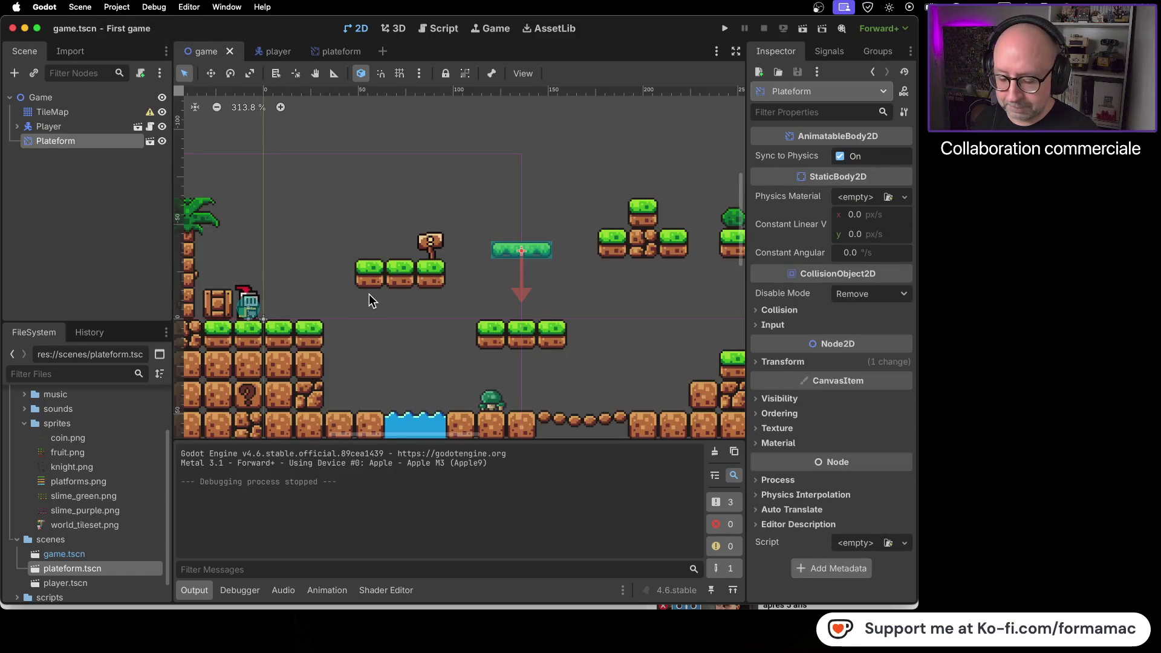
key("super+Tab")
mouse_move(375, 287)
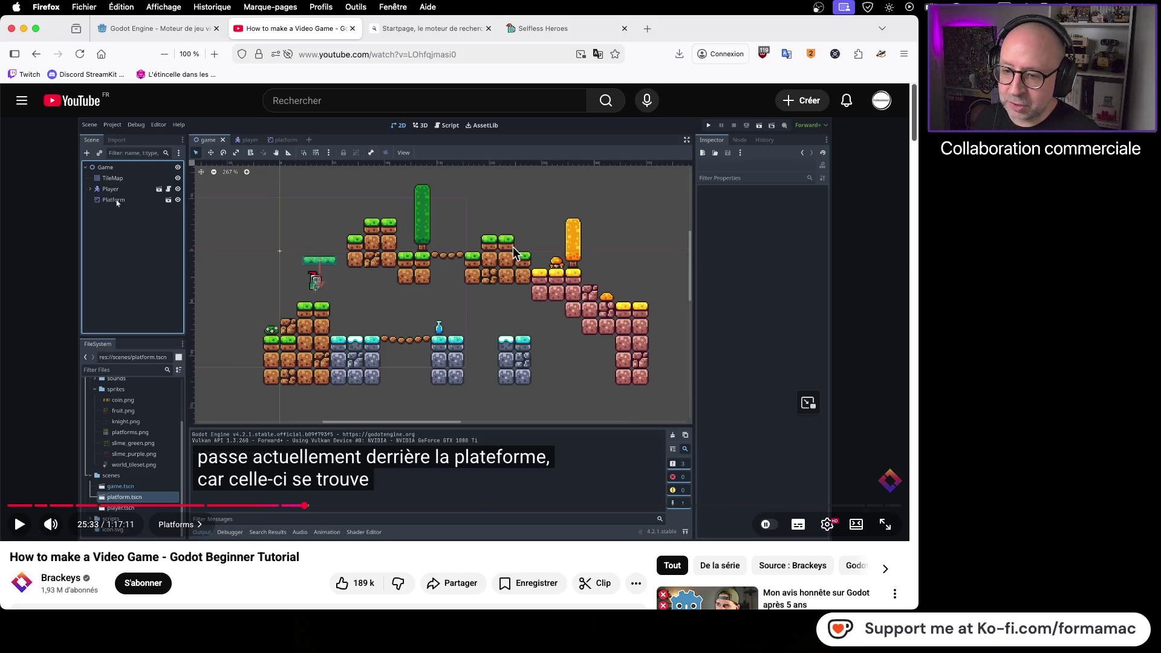
key("super+Tab")
scroll(430, 296, "down", 5)
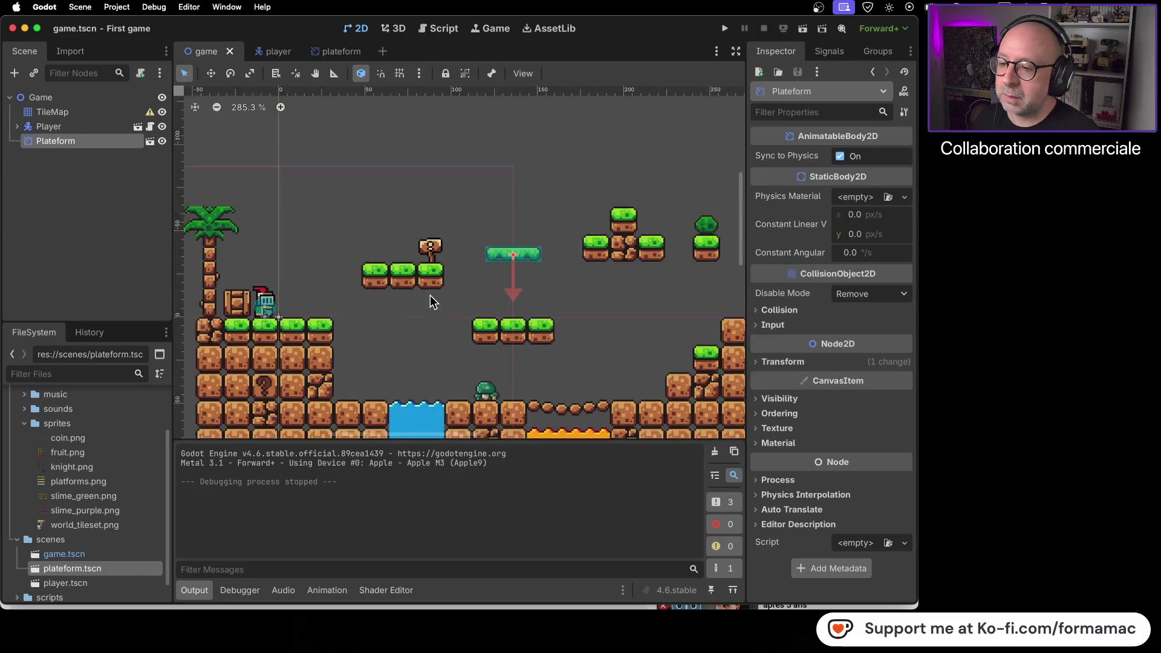
left_click_drag(428, 295, 320, 232)
scroll(336, 242, "left", 3)
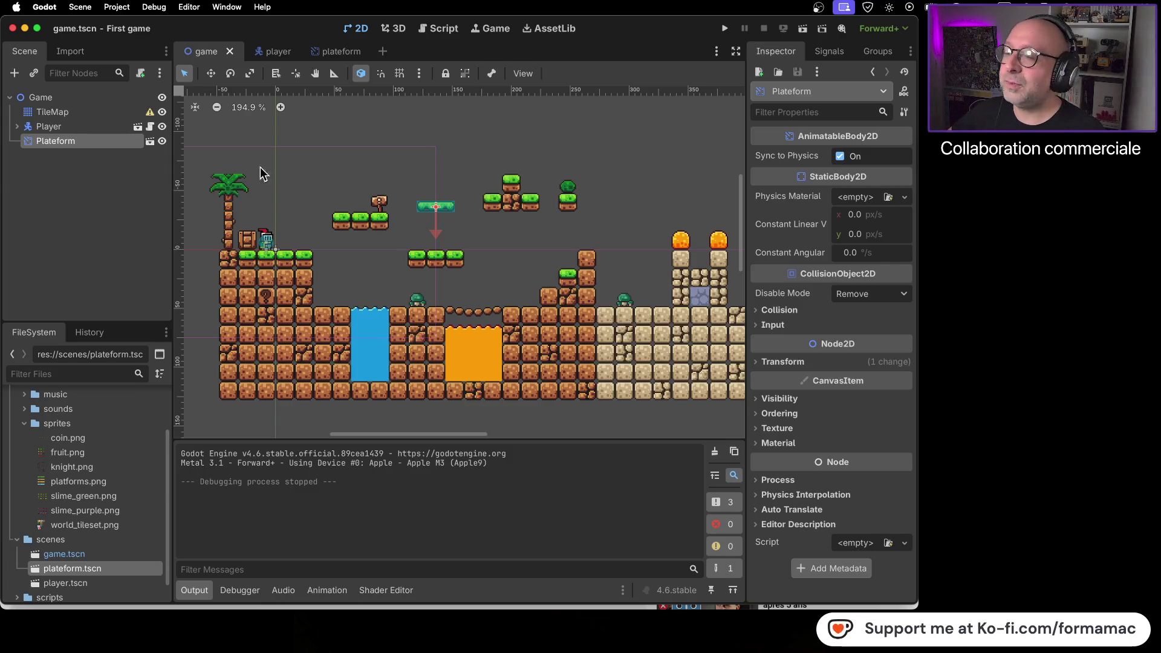
left_click(339, 54)
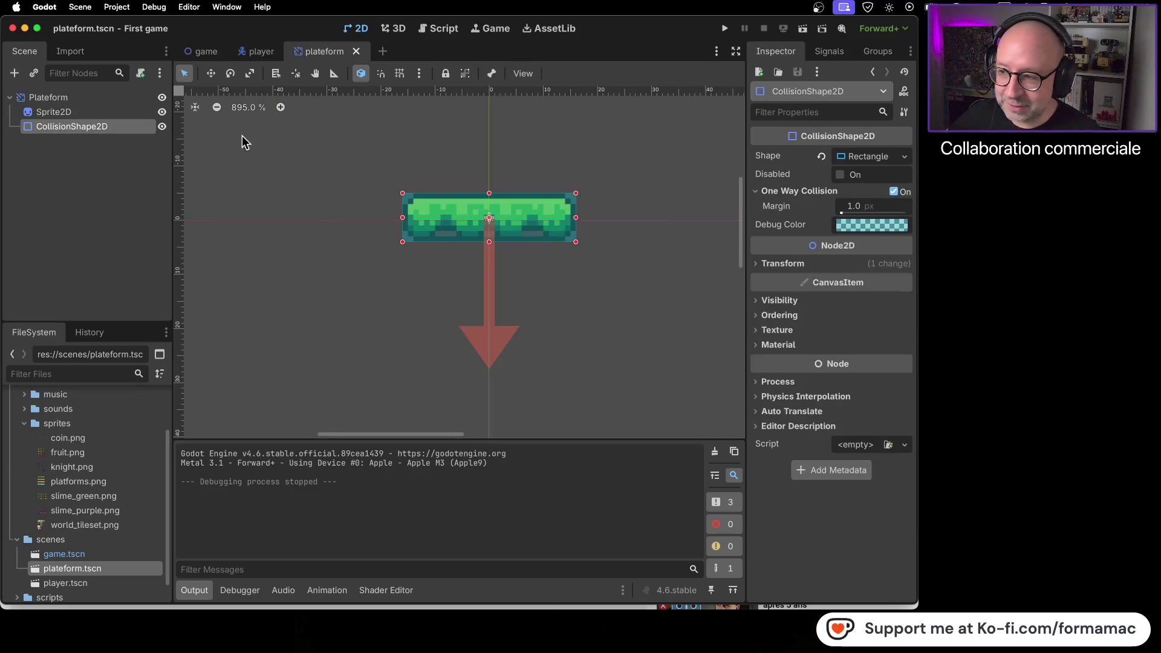
left_click(205, 51)
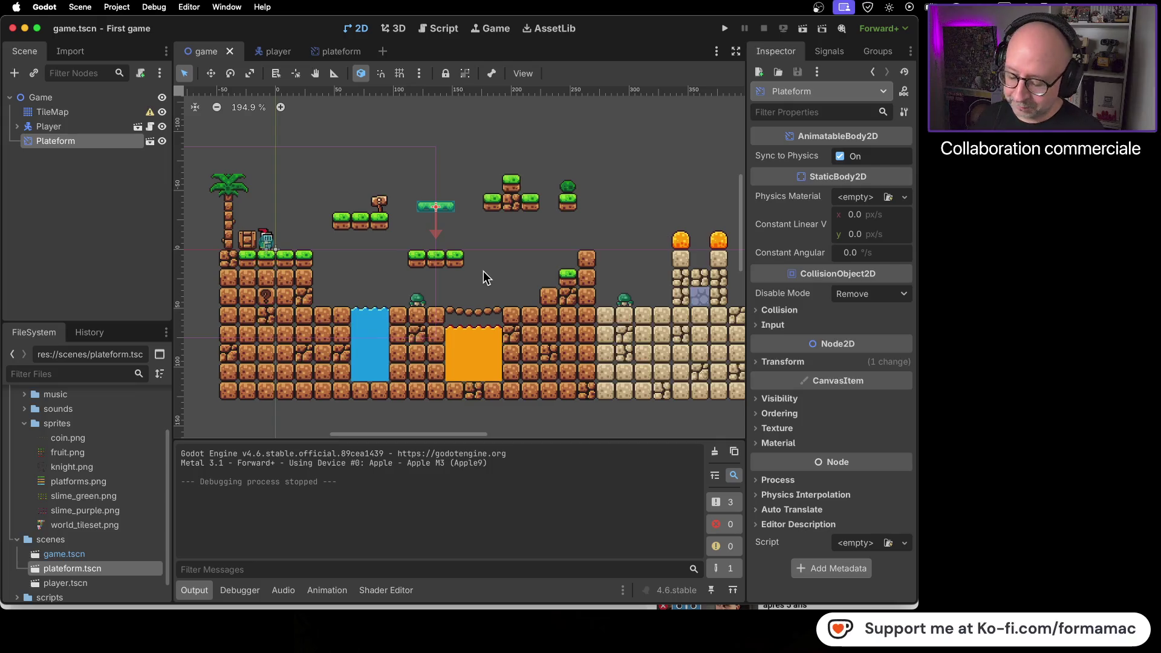
key("super+Tab")
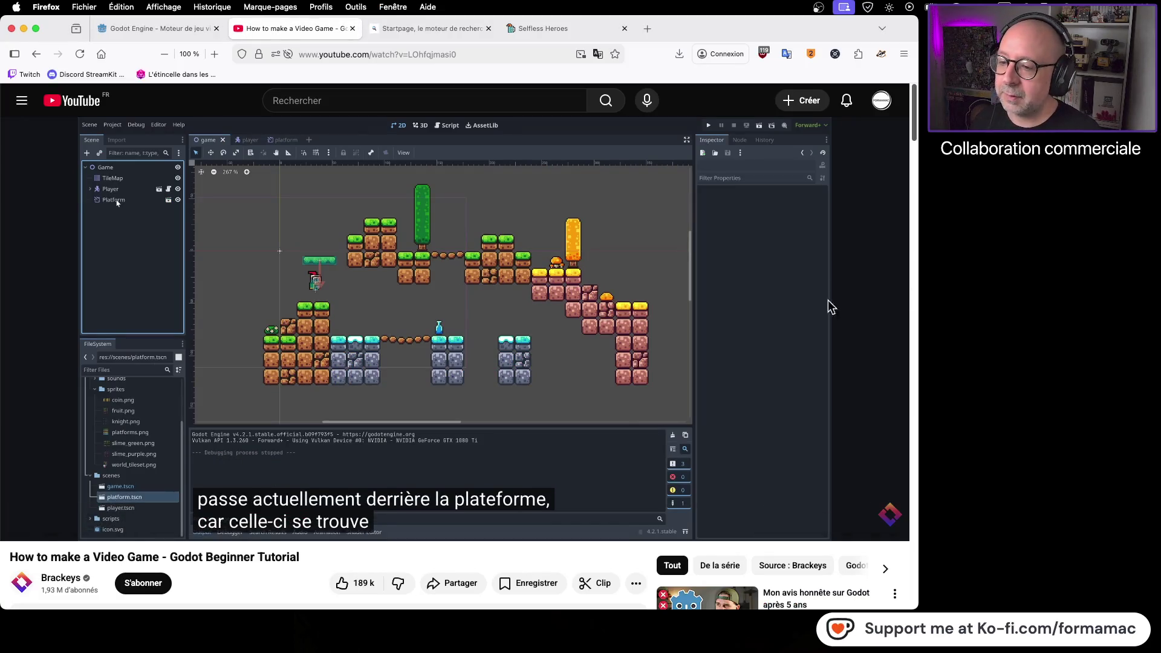
key("super+Tab")
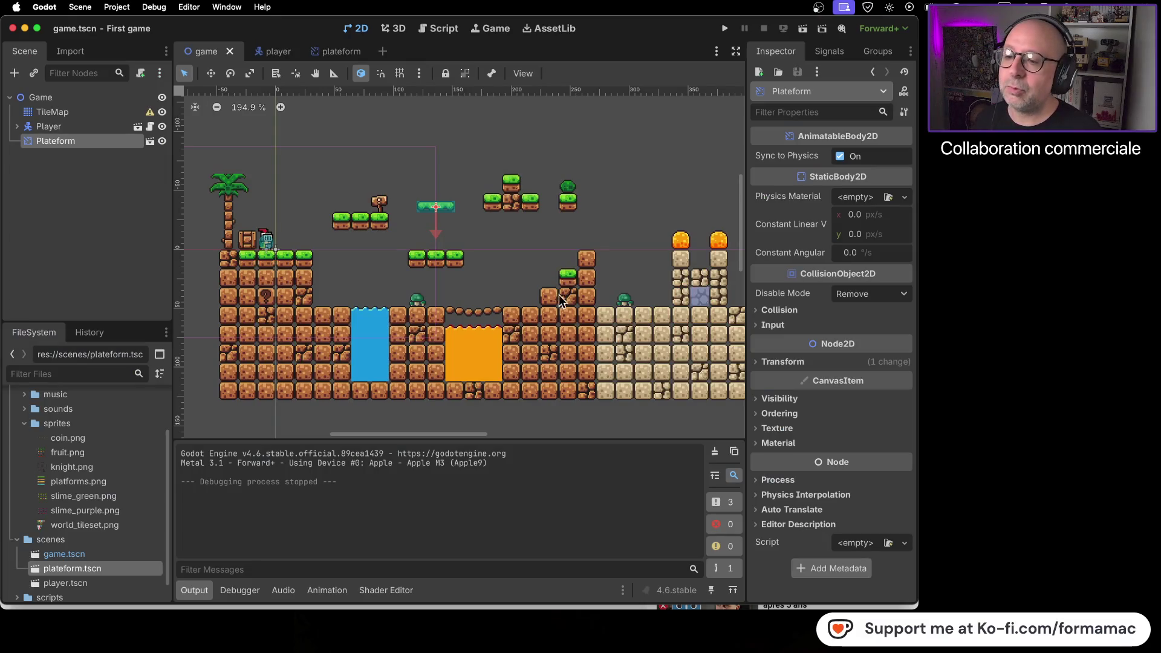
Step: Pan the 2D view and select the TileMap node to show the world_tileset palette
scroll(527, 334, "right", 5)
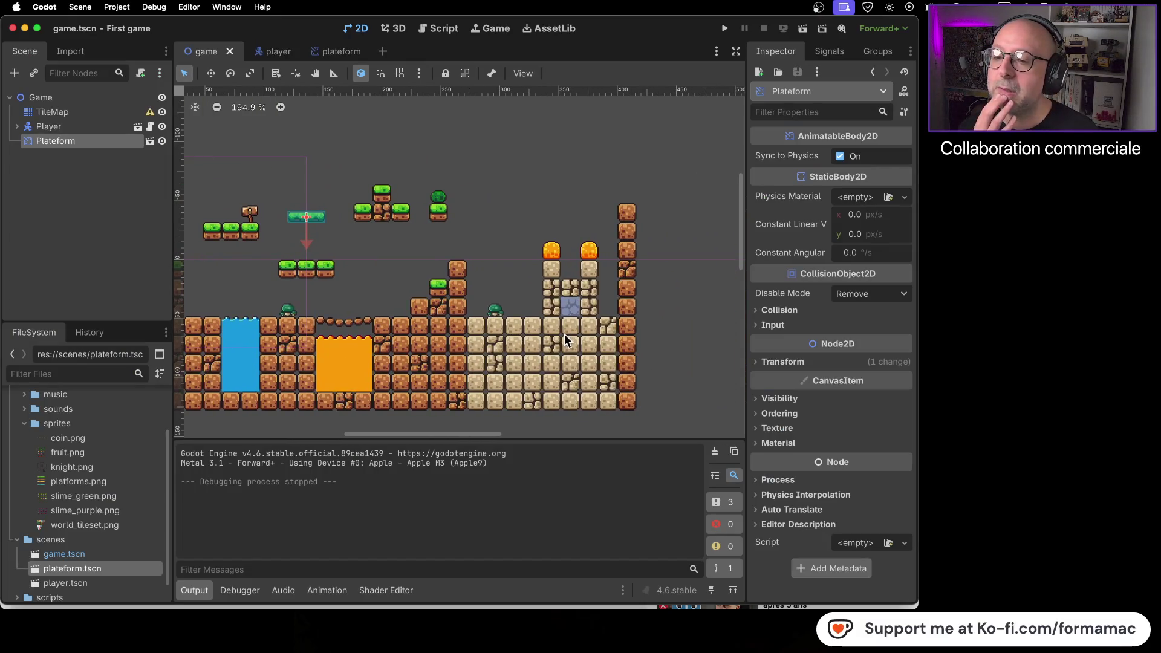
scroll(567, 326, "down", 1)
scroll(566, 326, "left", 1)
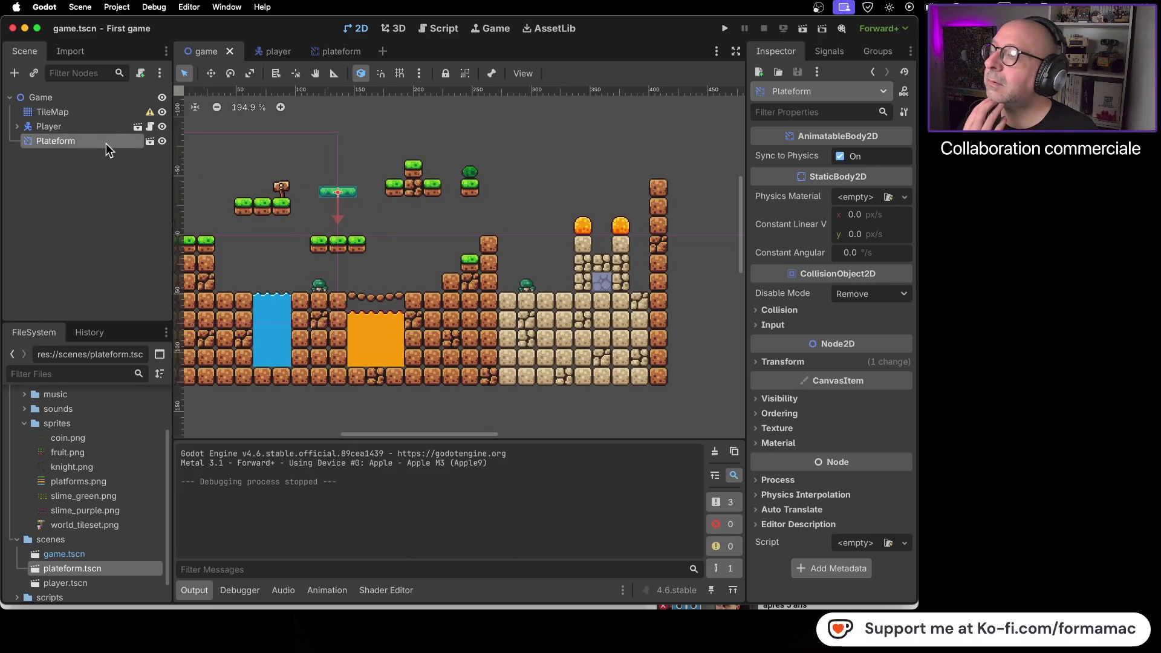
left_click(92, 113)
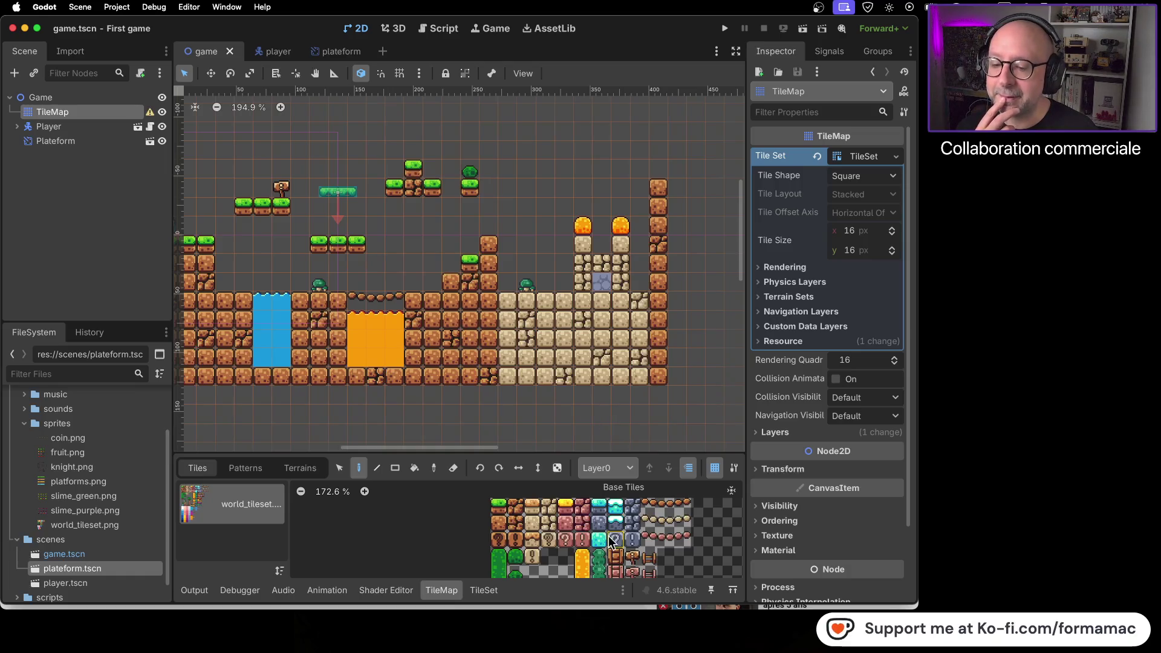
Step: Pick the orange bottle tile from the atlas and paint it on the right-side sandy ground
scroll(664, 502, "down", 1)
scroll(664, 502, "right", 1)
scroll(663, 502, "down", 2)
scroll(663, 502, "right", 1)
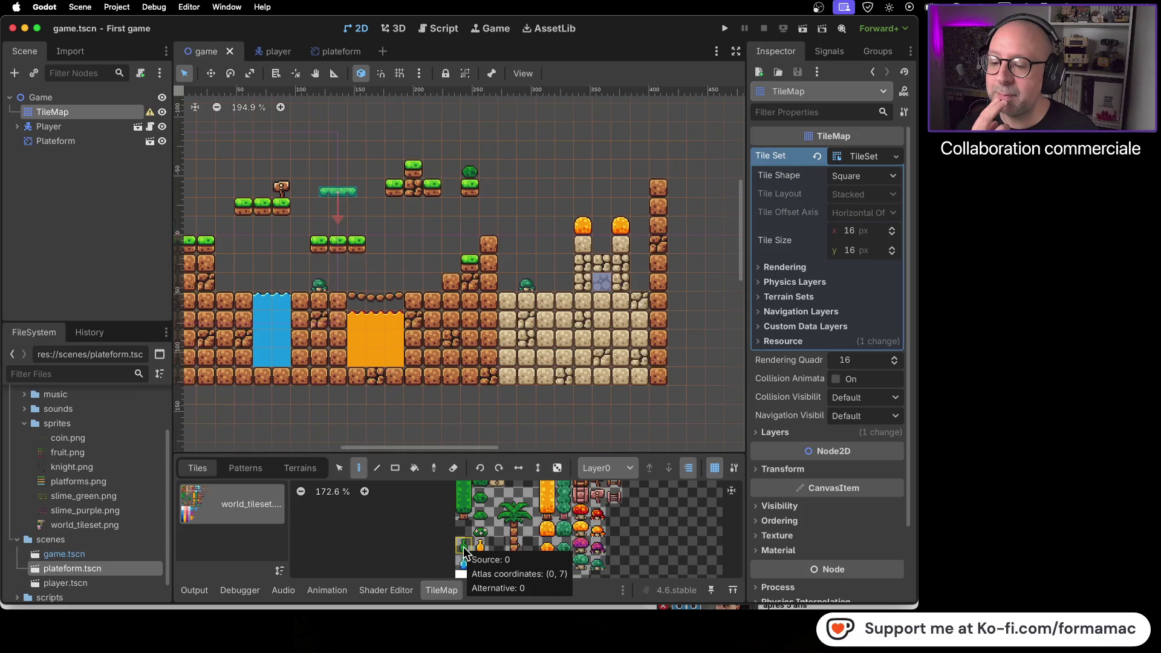
left_click(480, 548)
left_click(640, 283)
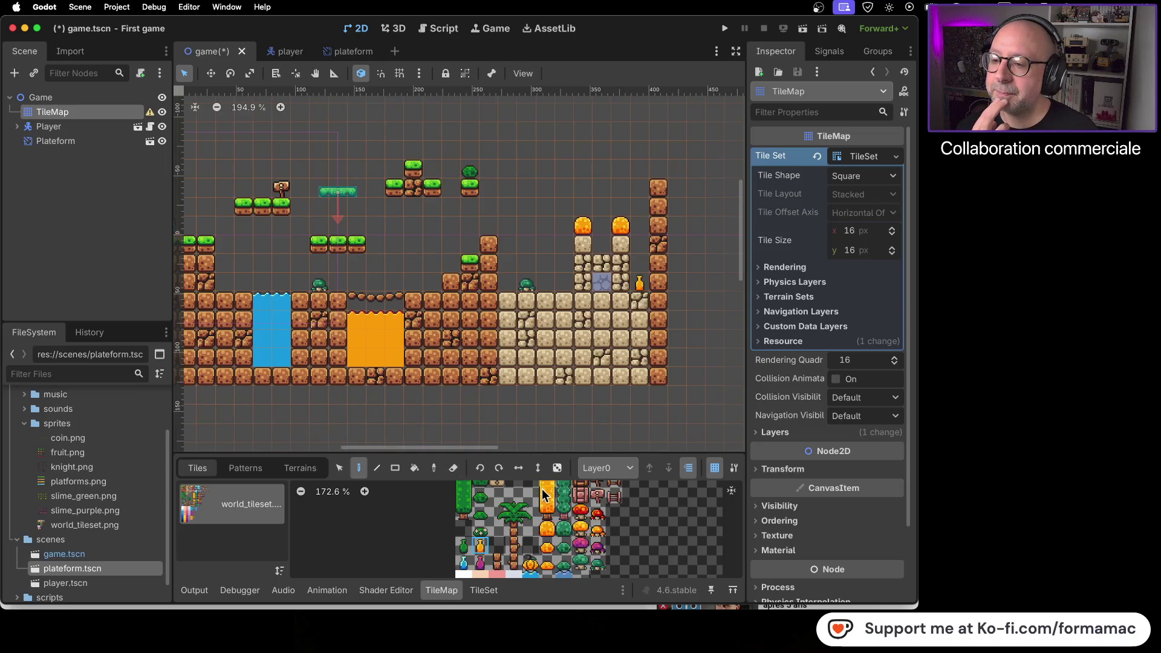
Step: Pan the level over to the palm tree side
scroll(563, 527, "left", 3)
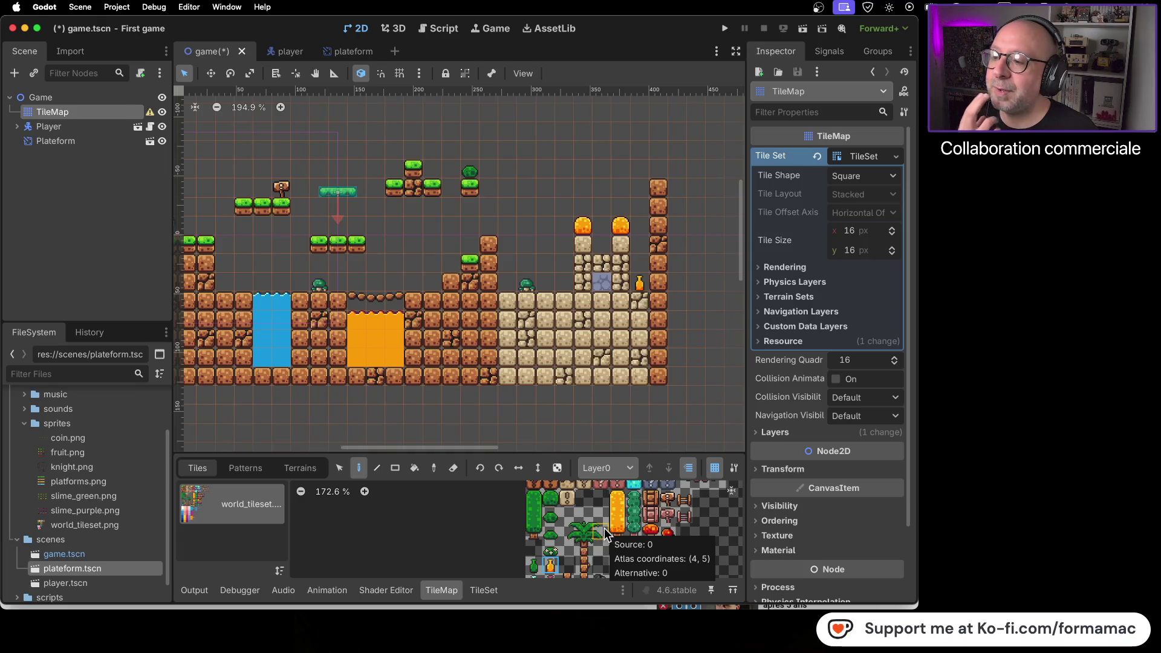
scroll(580, 531, "left", 3)
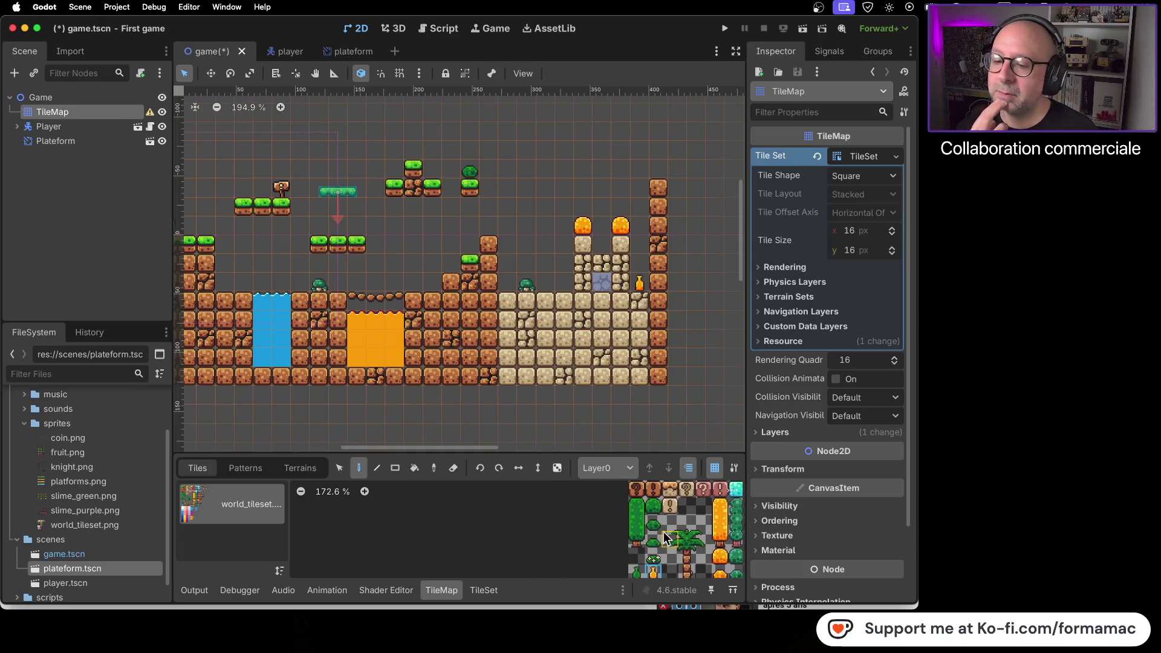
scroll(514, 536, "right", 5)
mouse_move(427, 410)
left_mouse_down()
mouse_move(561, 404)
mouse_move(455, 429)
left_mouse_up()
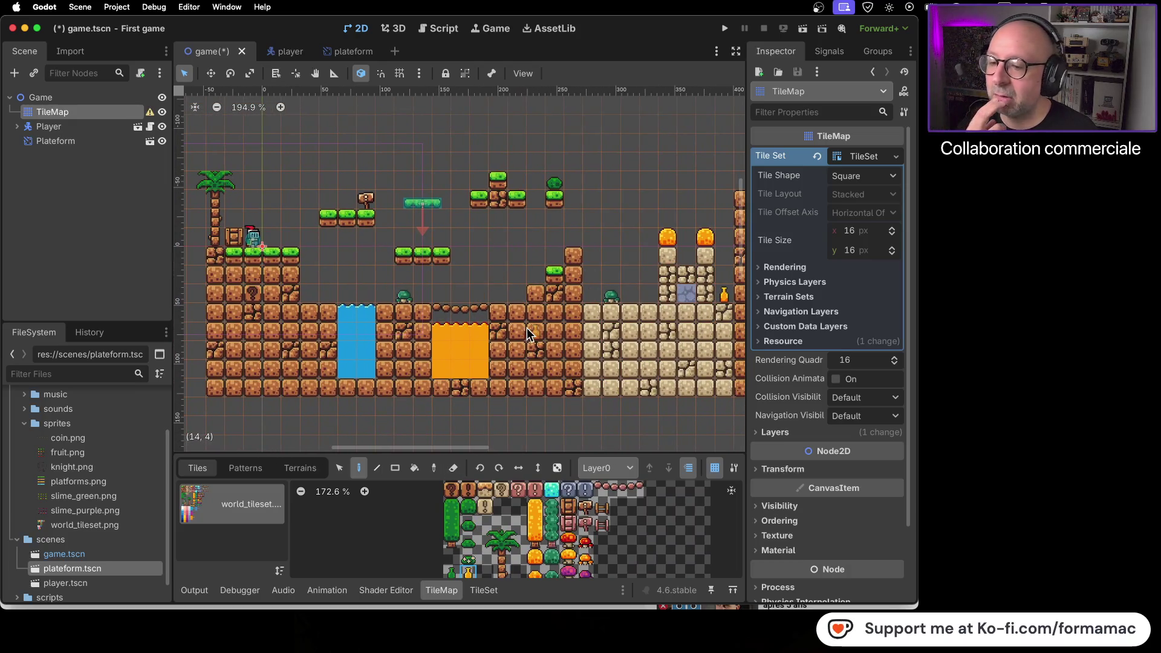
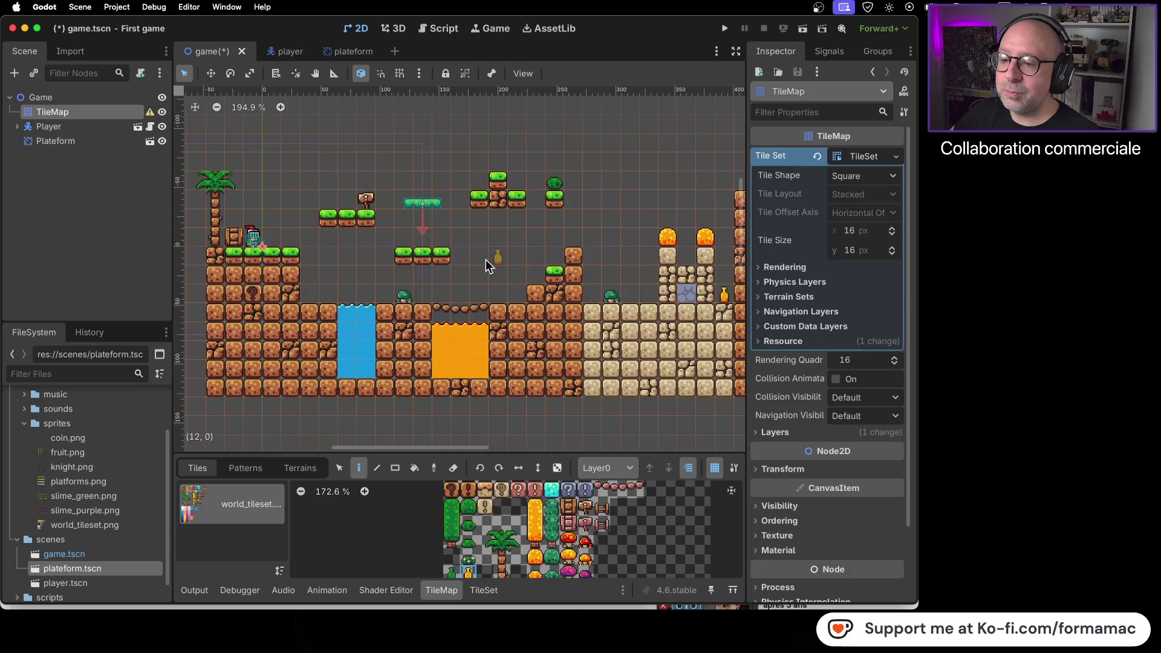
Step: Paint a two-tile tall green plant on the ground right of the orange pit
left_click(451, 539)
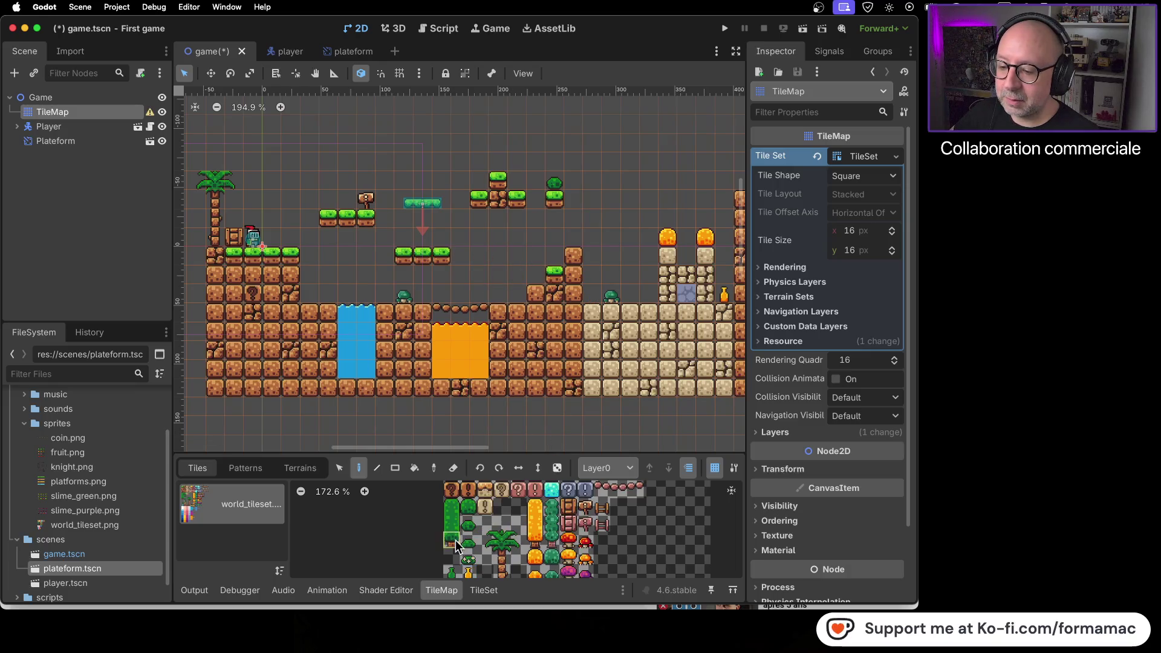
left_click(499, 292)
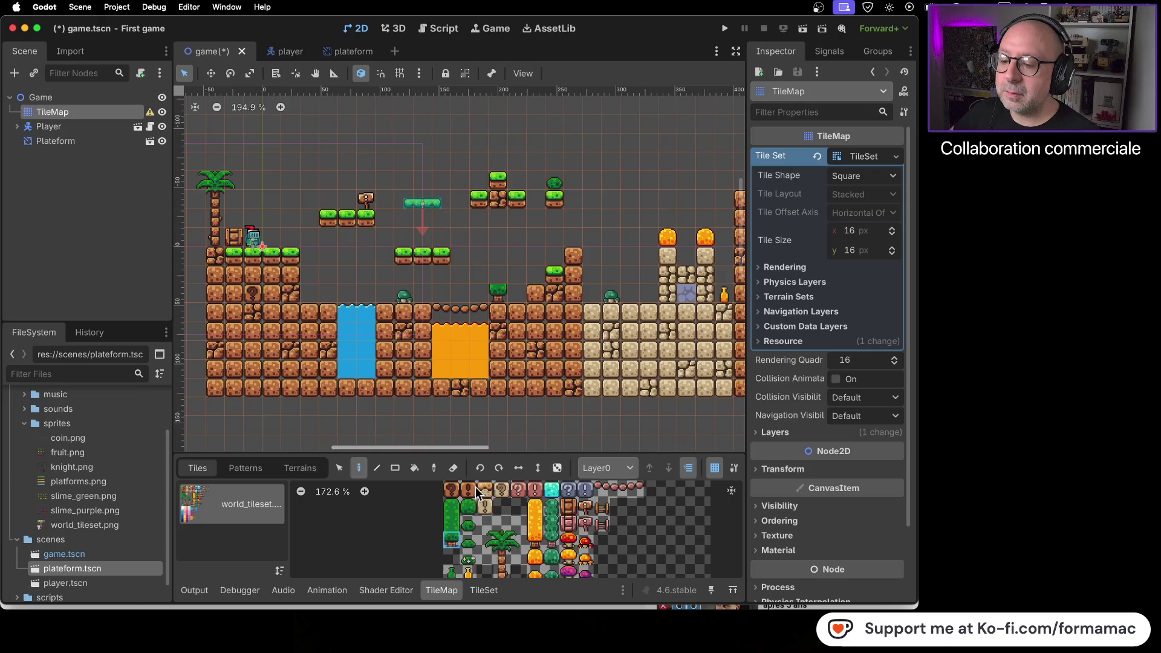
left_click(458, 515)
left_click(499, 281)
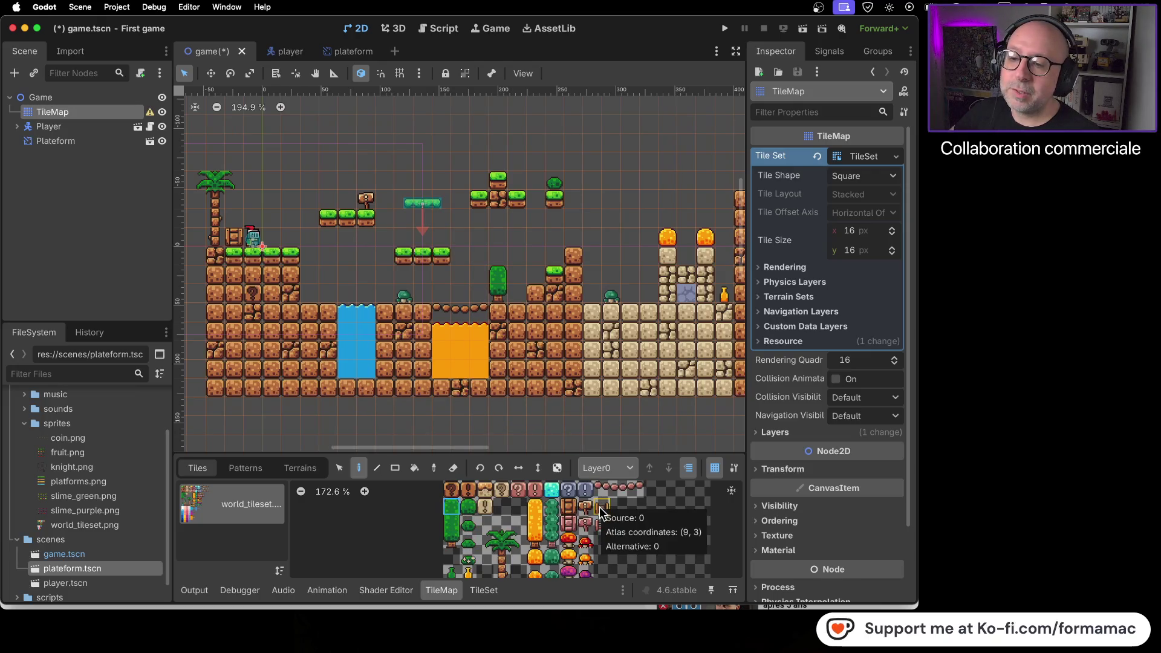
Step: Save the game scene and run the project to test the level
key("ctrl+s")
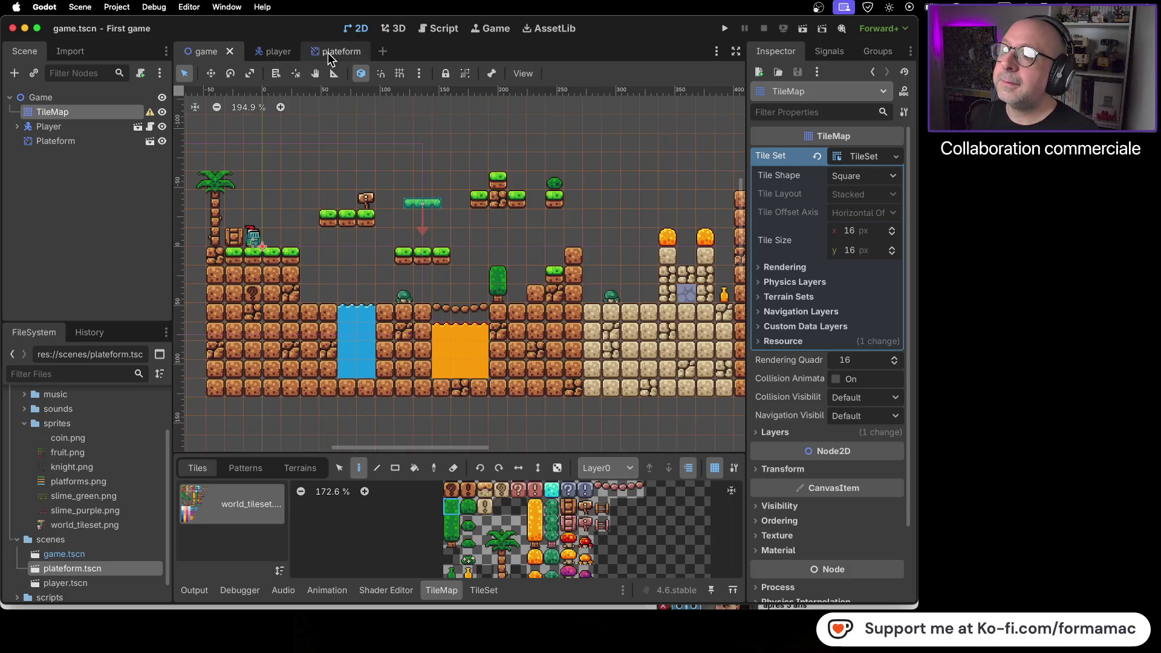
left_click(328, 53)
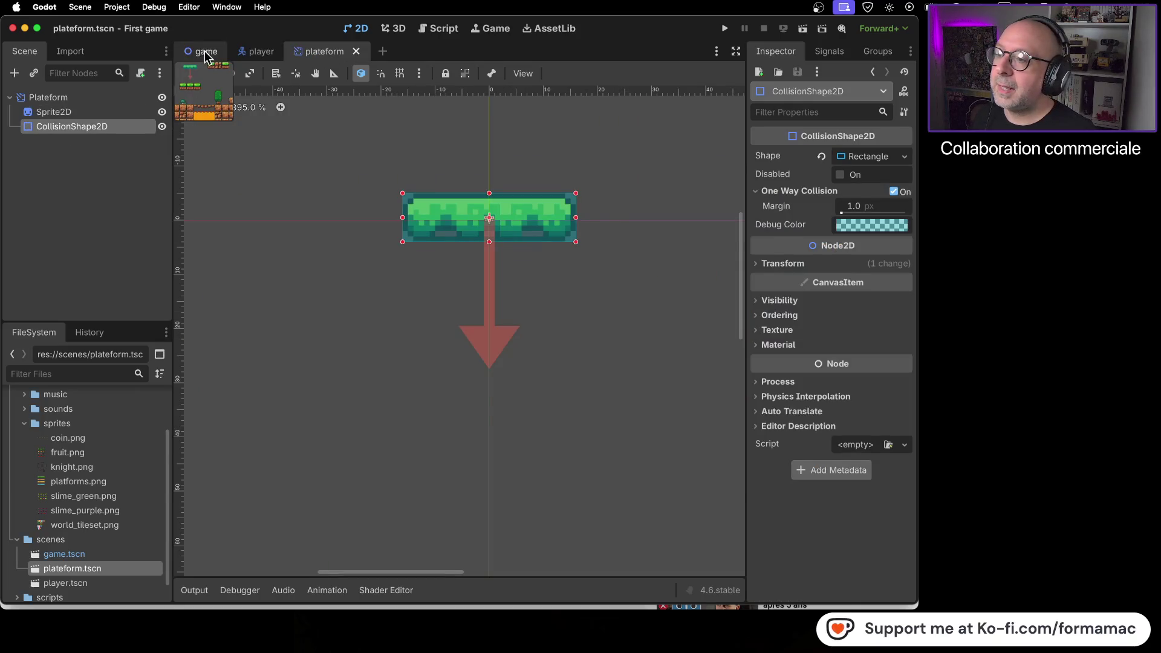
left_click(204, 52)
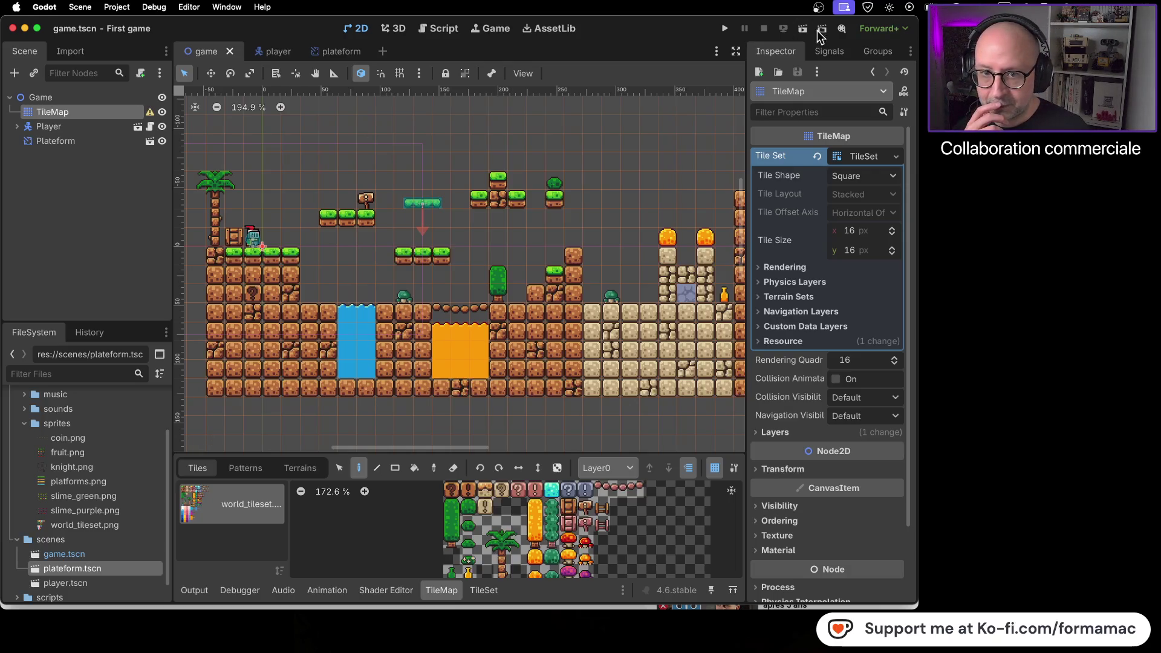
left_click(726, 29)
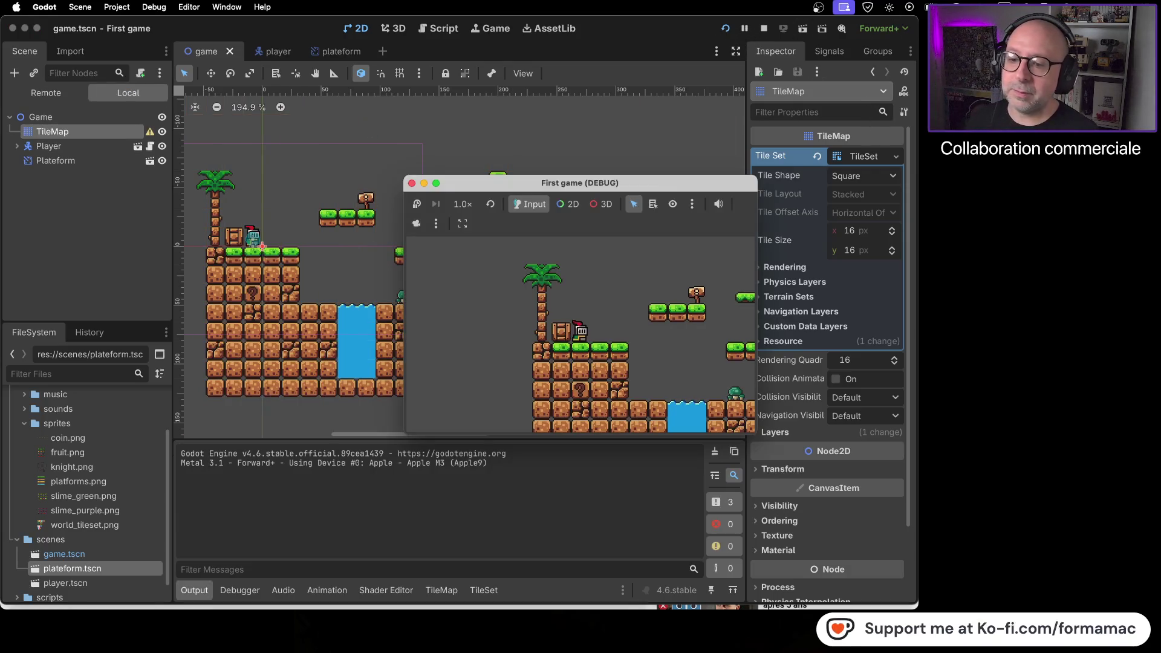
key("Right")
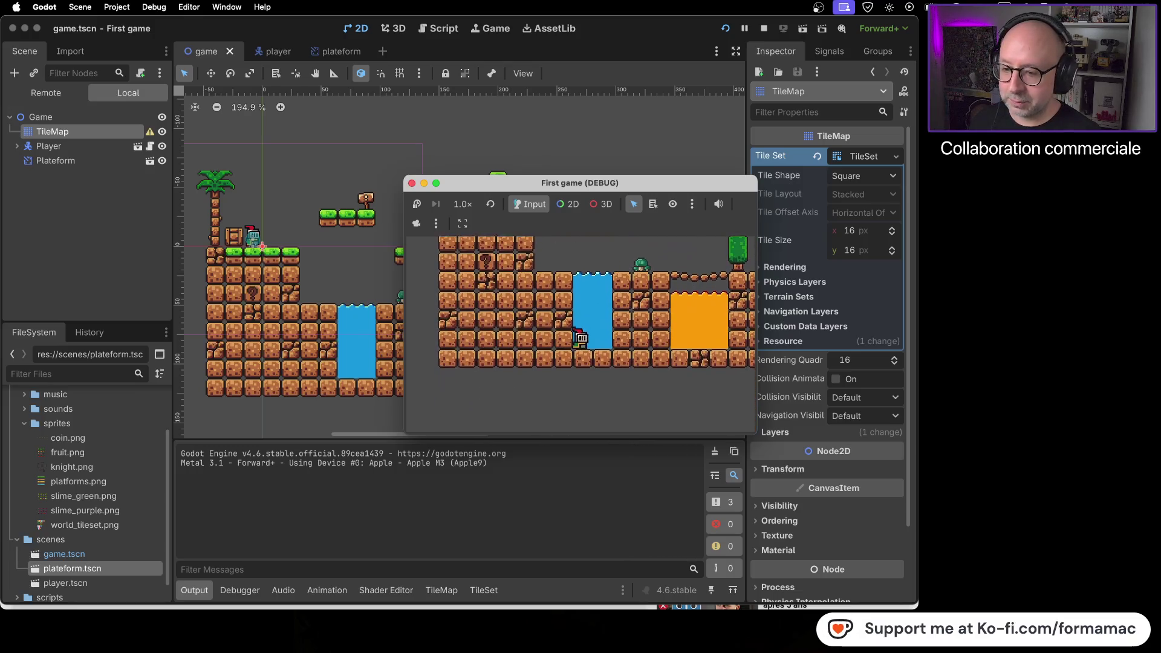
left_click(412, 183)
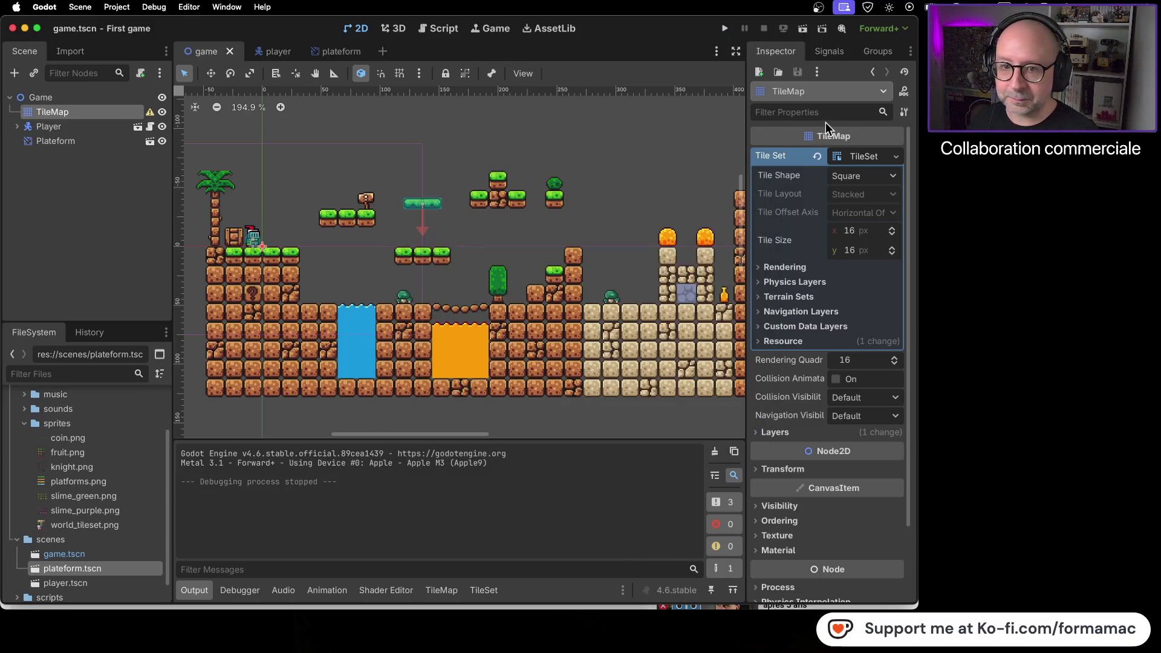
left_click(725, 29)
key("Right")
key("space")
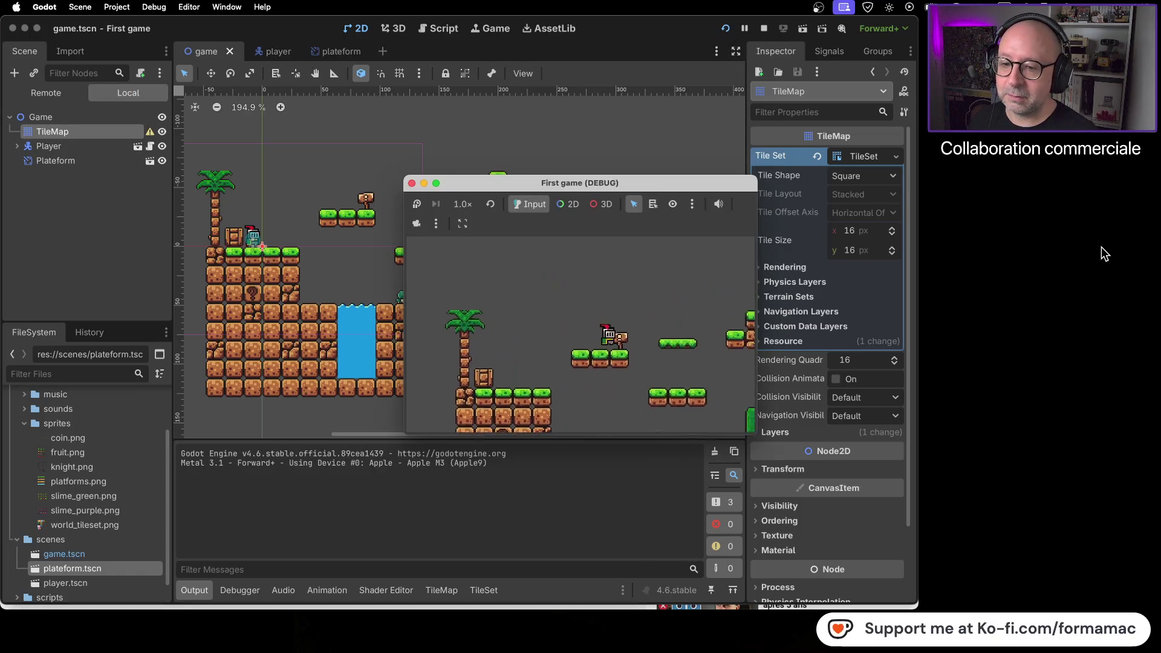
key("Right")
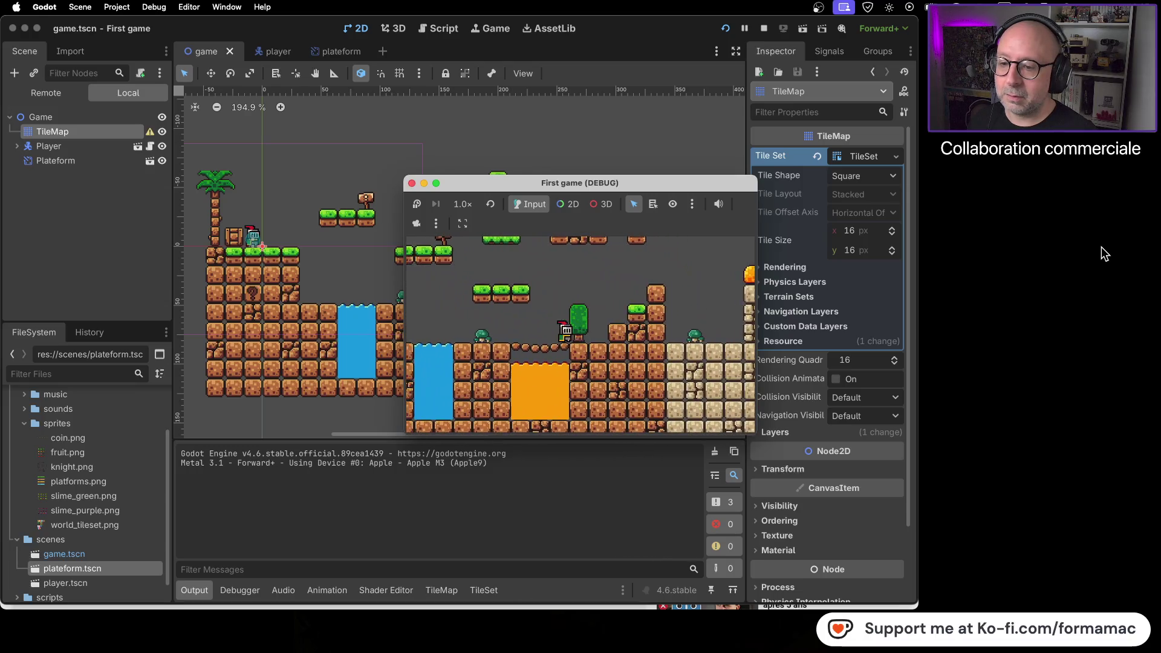
key("Left")
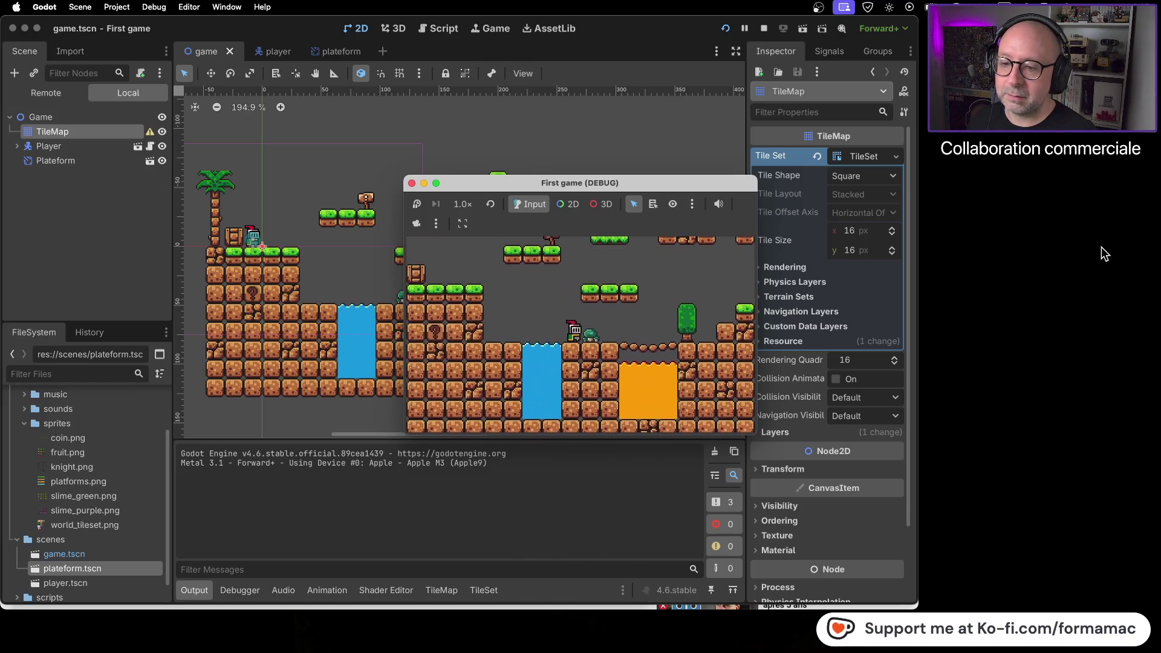
key("Right")
key("Left")
key("Left")
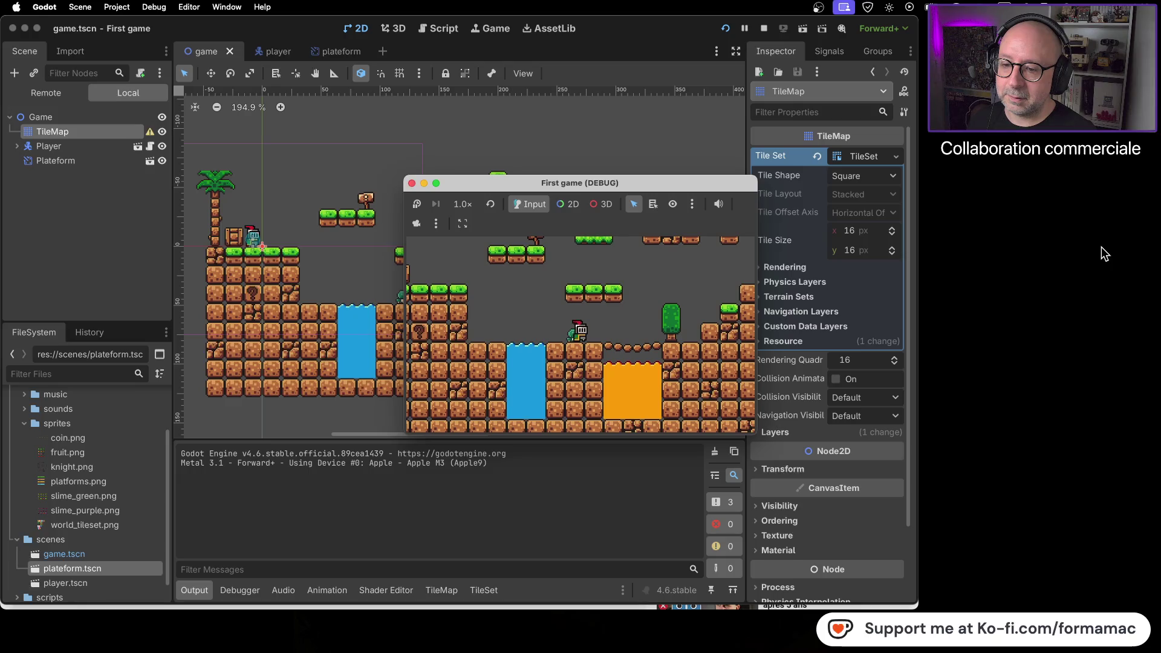
key("Right")
key("Right")
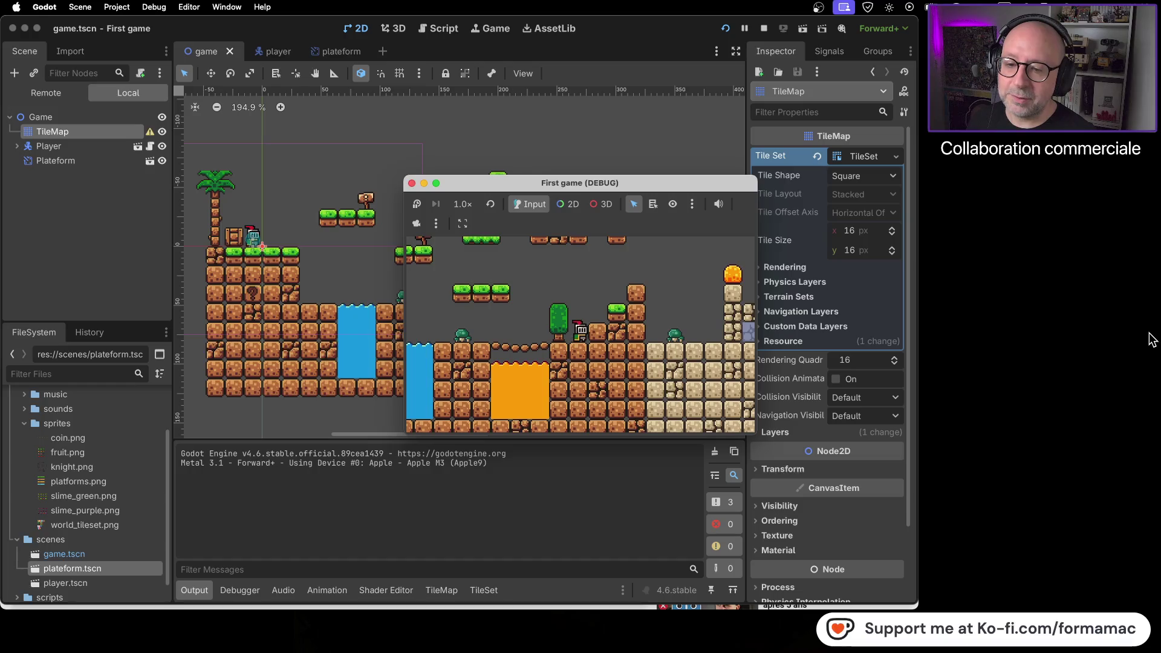
key("Right")
key("Right")
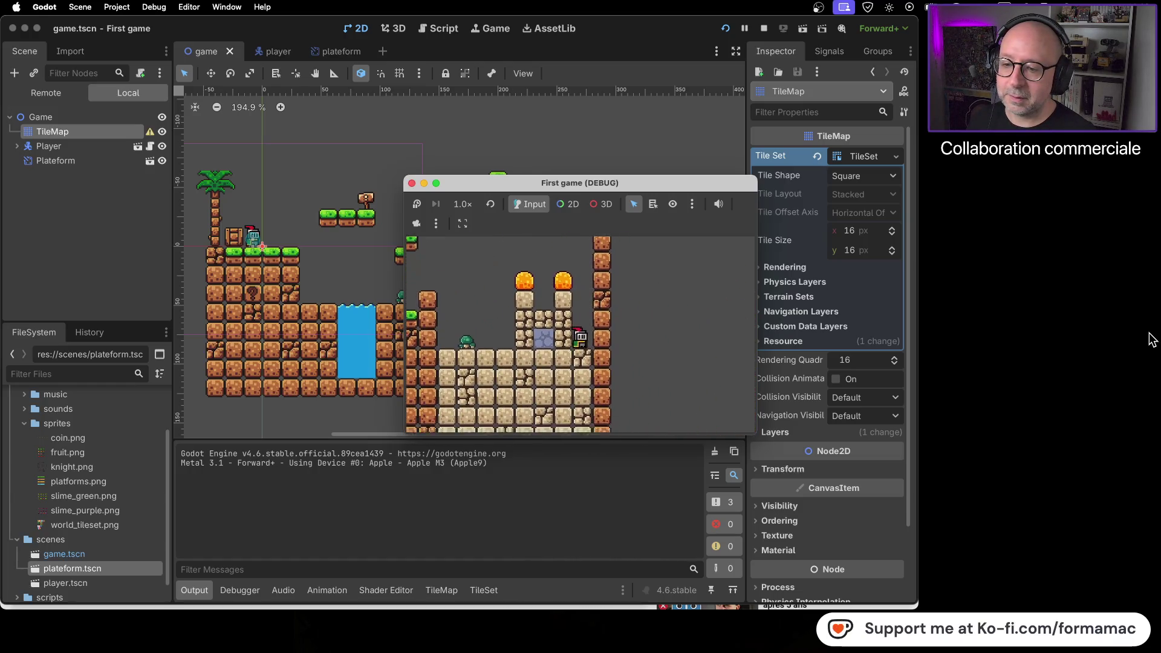
key("space")
key("Left")
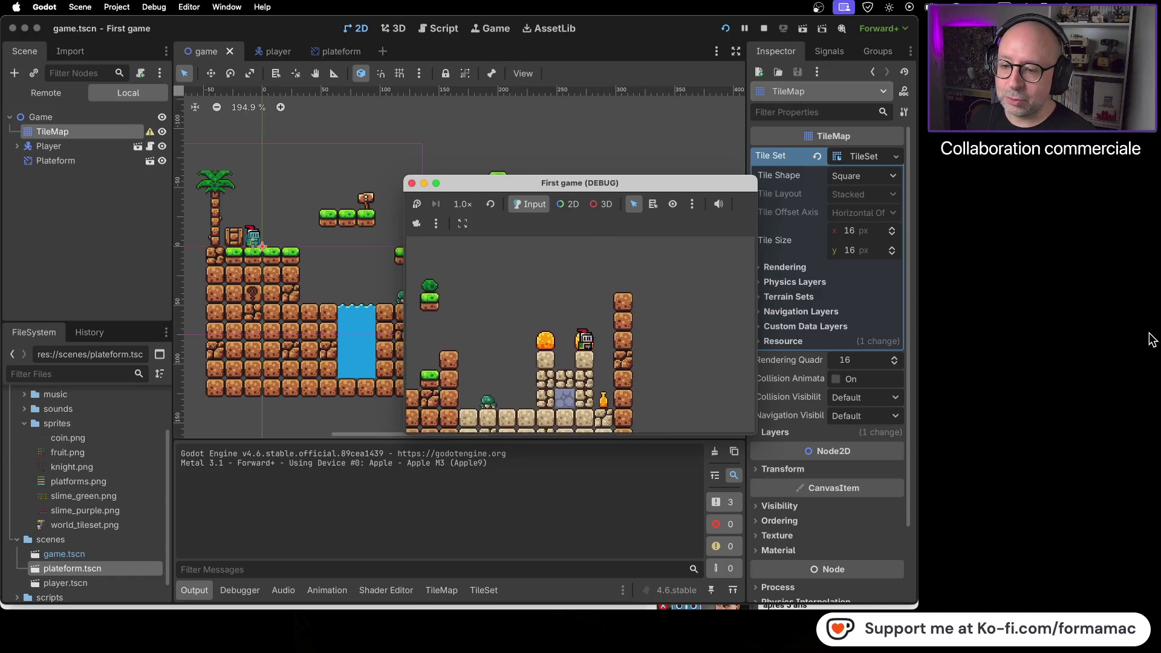
key("Left")
key("space")
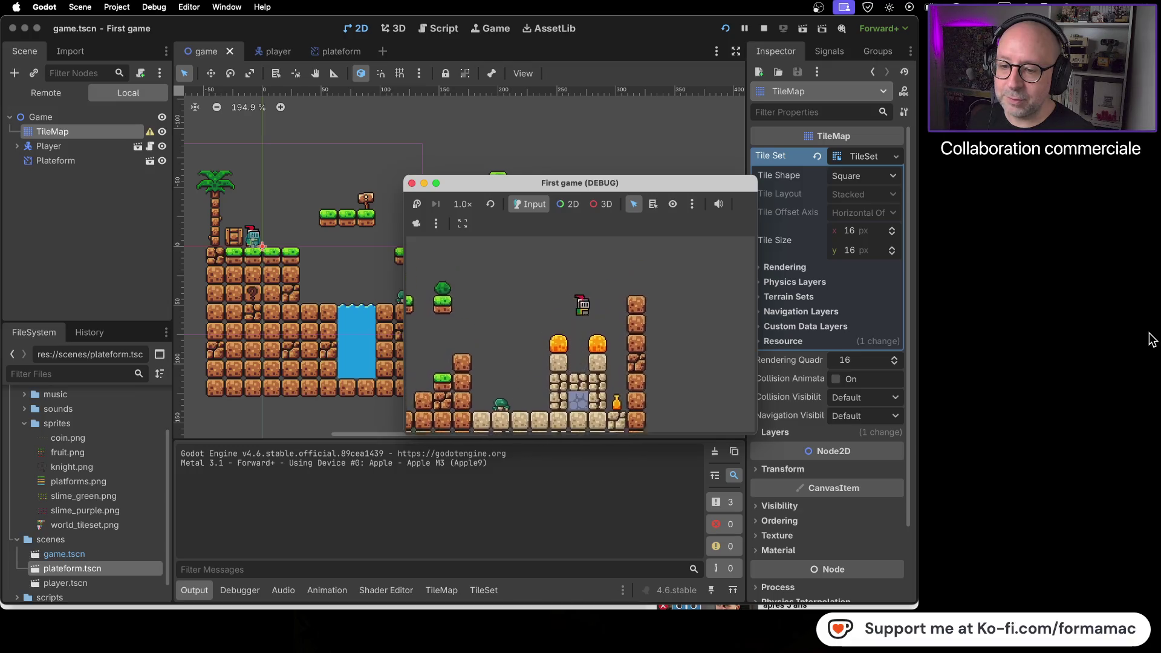
key("space")
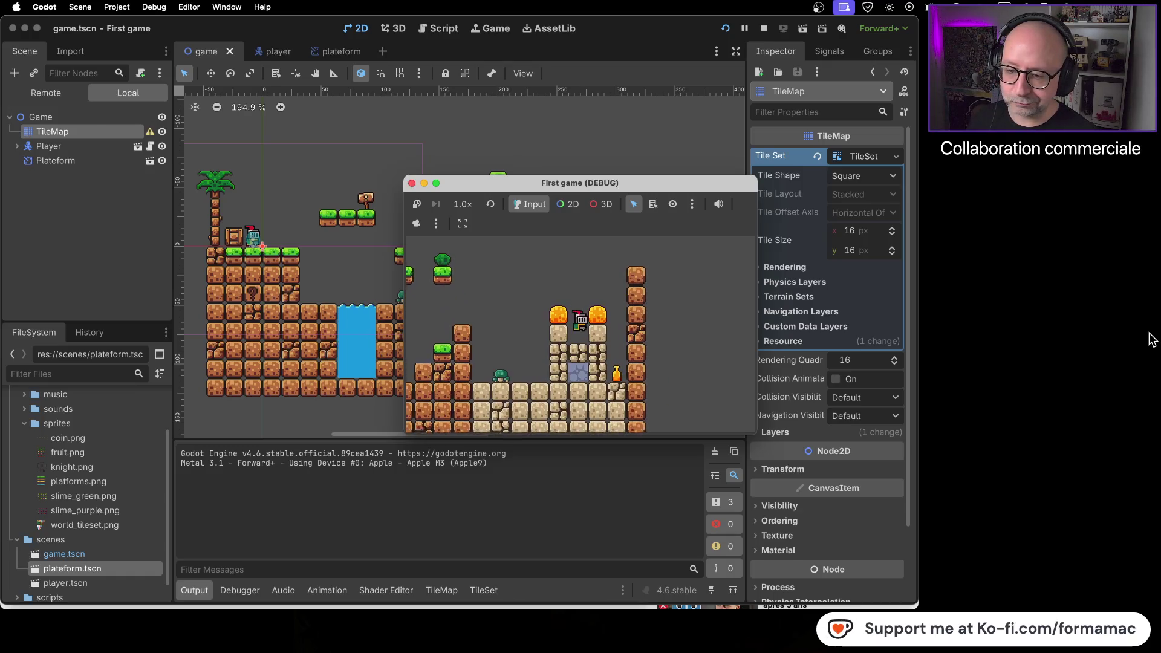
key("space")
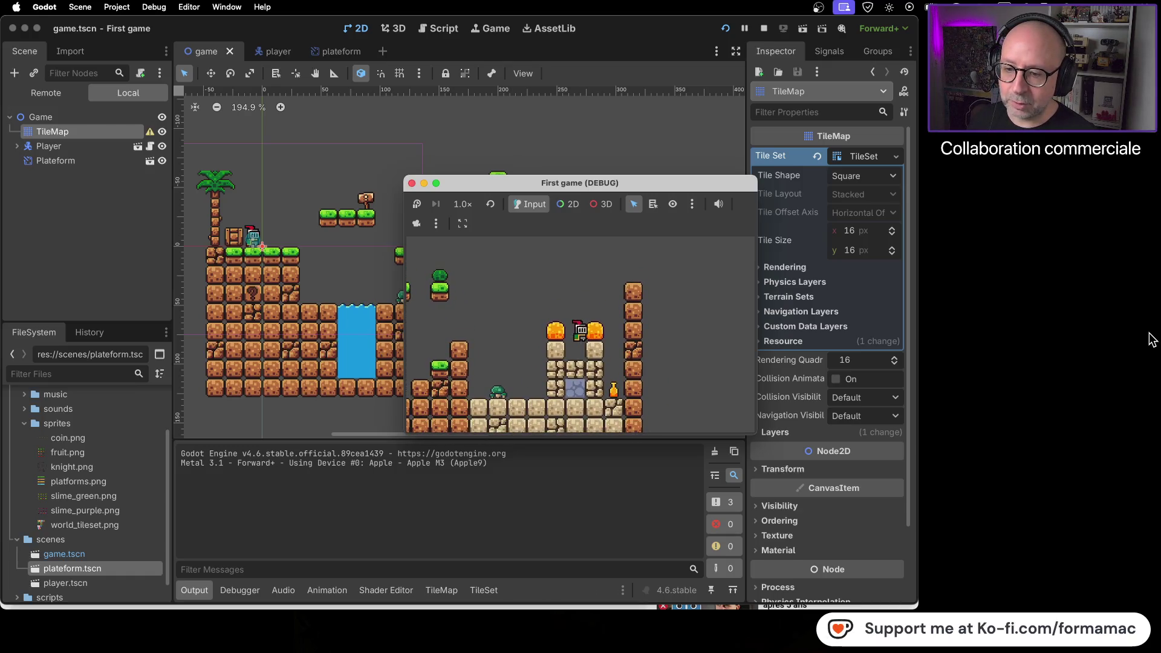
key("space")
key("Right")
key("Left")
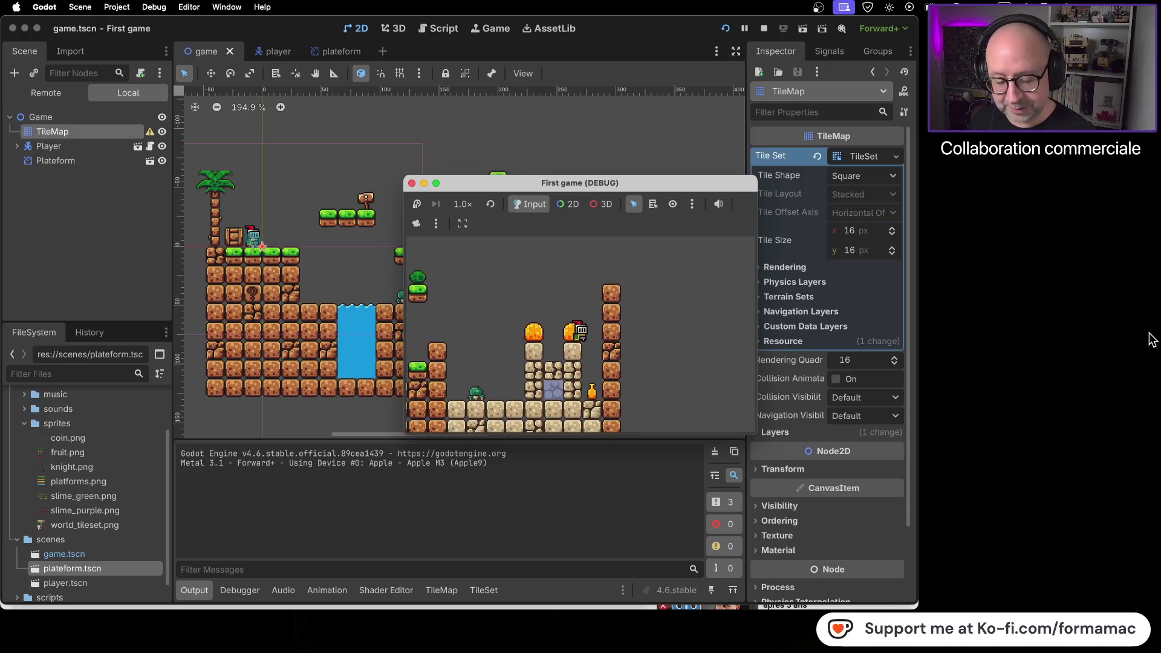
left_click(412, 183)
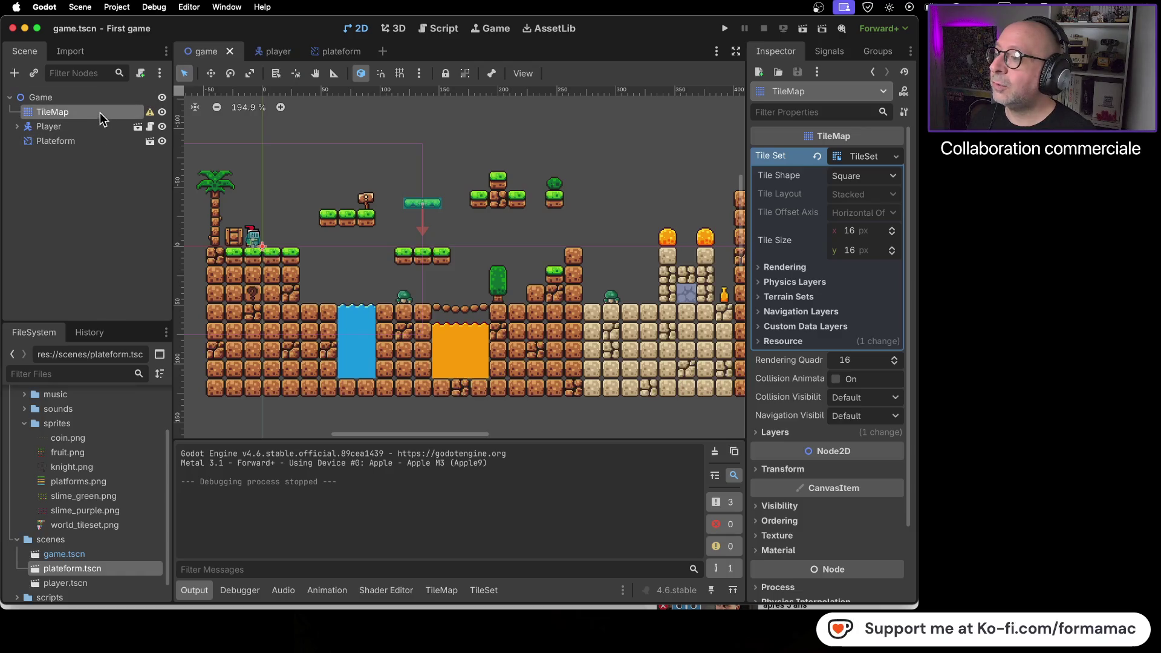
Step: Stack a plain dirt tile atop the right-end column, then bring up TileSet physics painting
left_click_drag(578, 297, 296, 361)
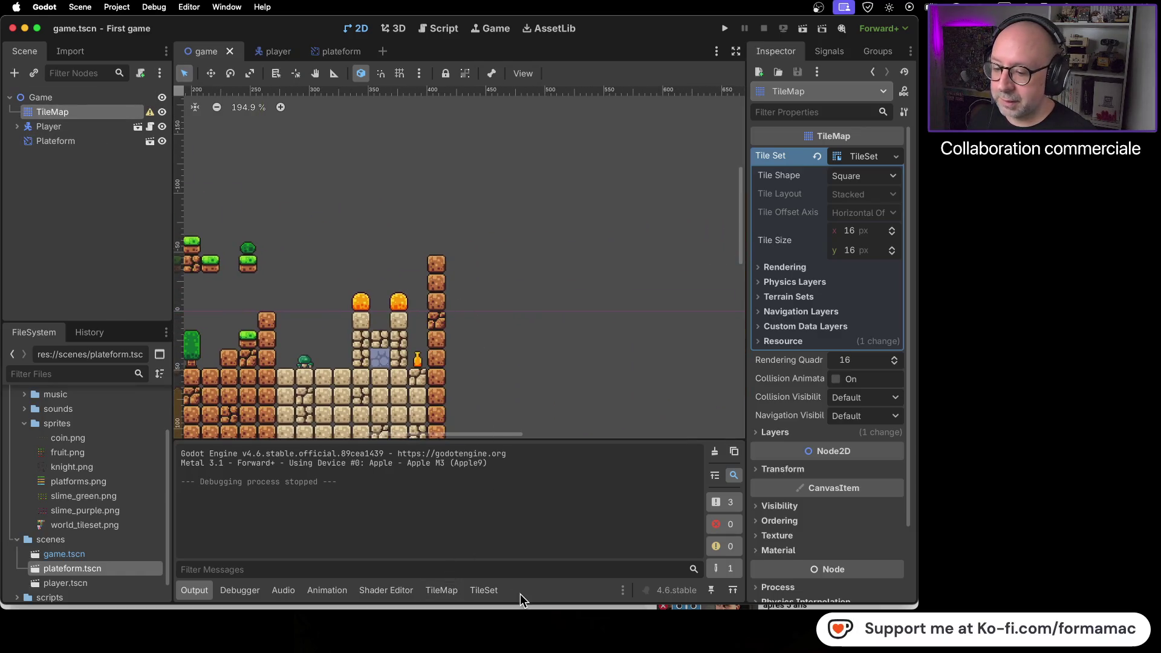
left_click(442, 591)
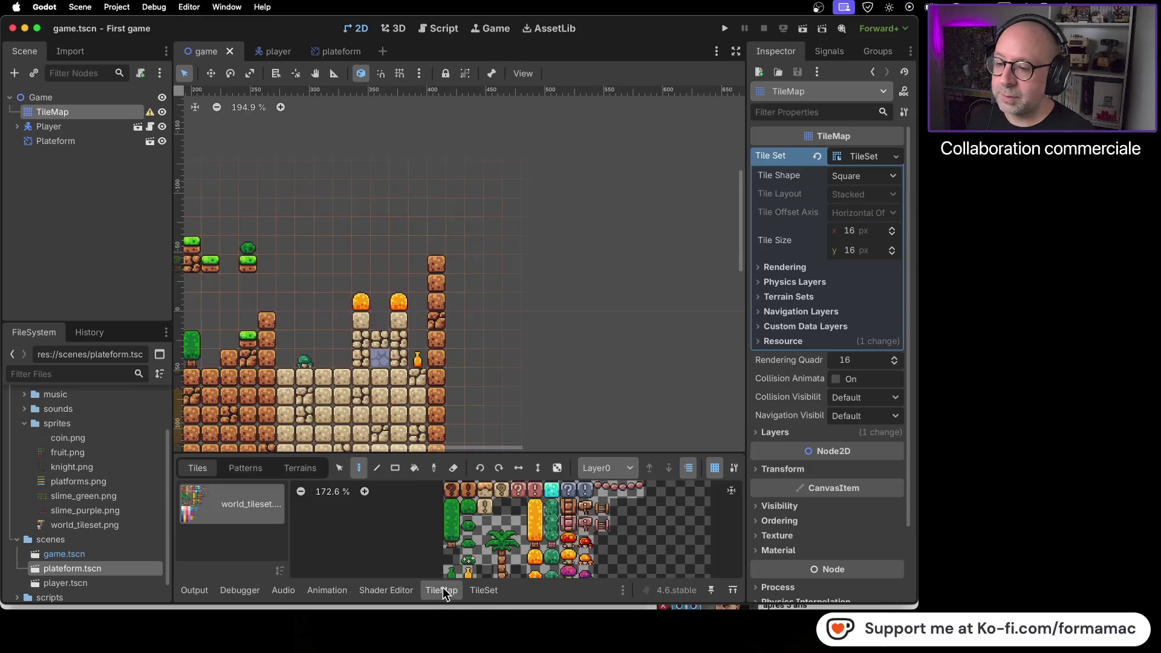
left_click(490, 592)
left_click(442, 591)
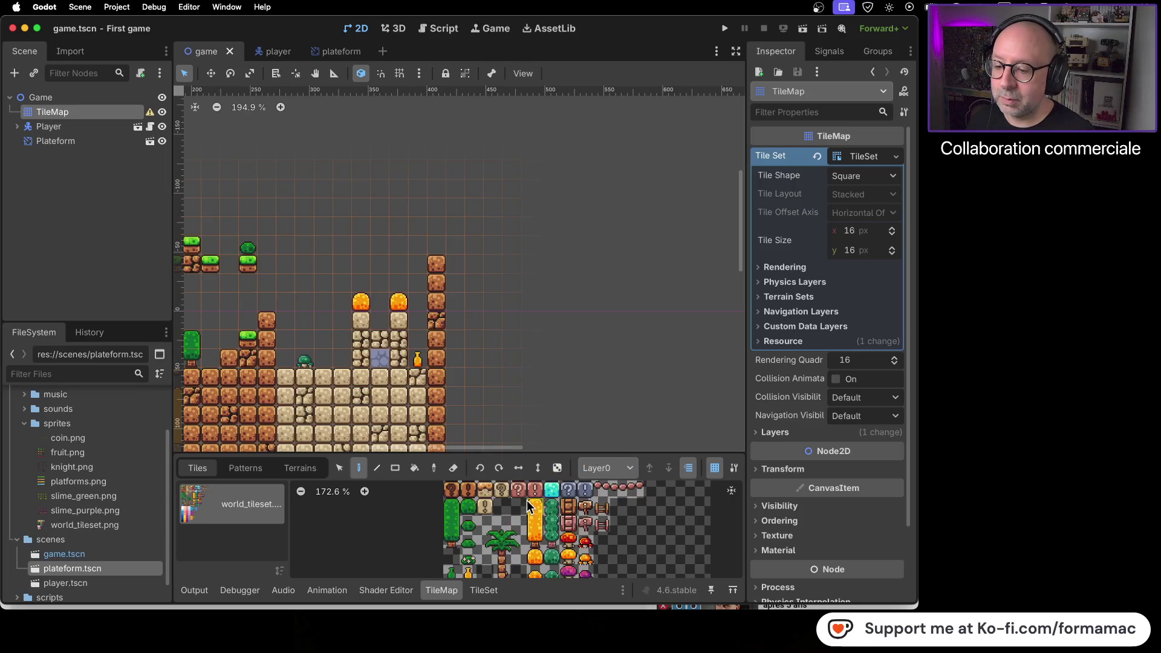
left_click_drag(527, 500, 550, 549)
left_click(472, 523)
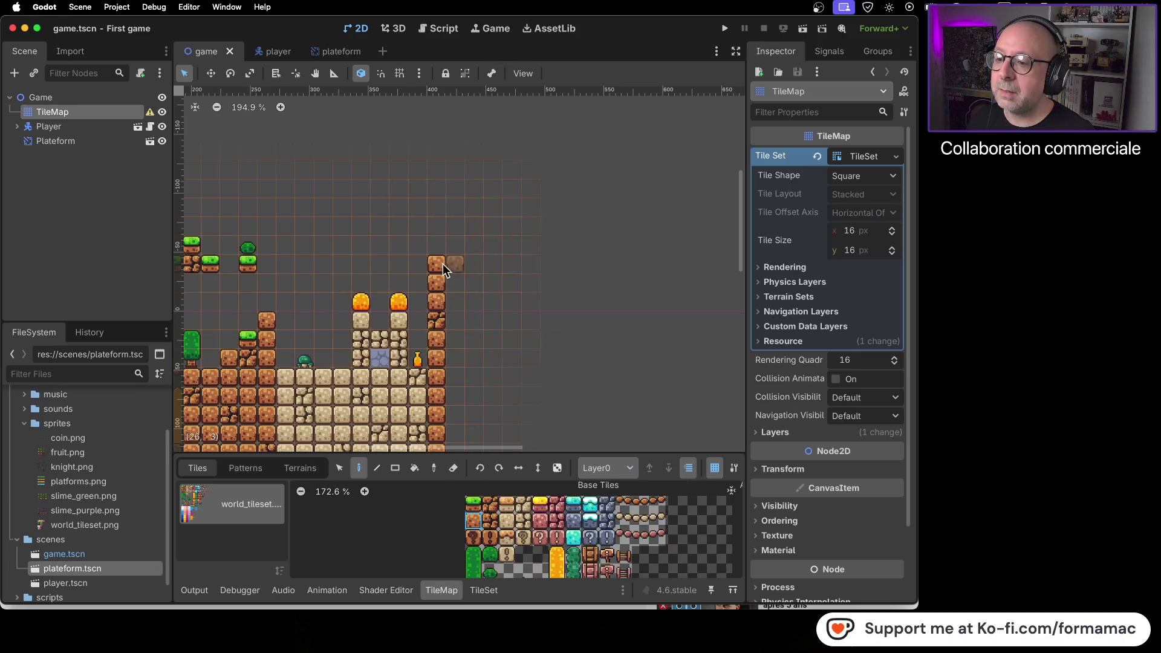
left_click(435, 244)
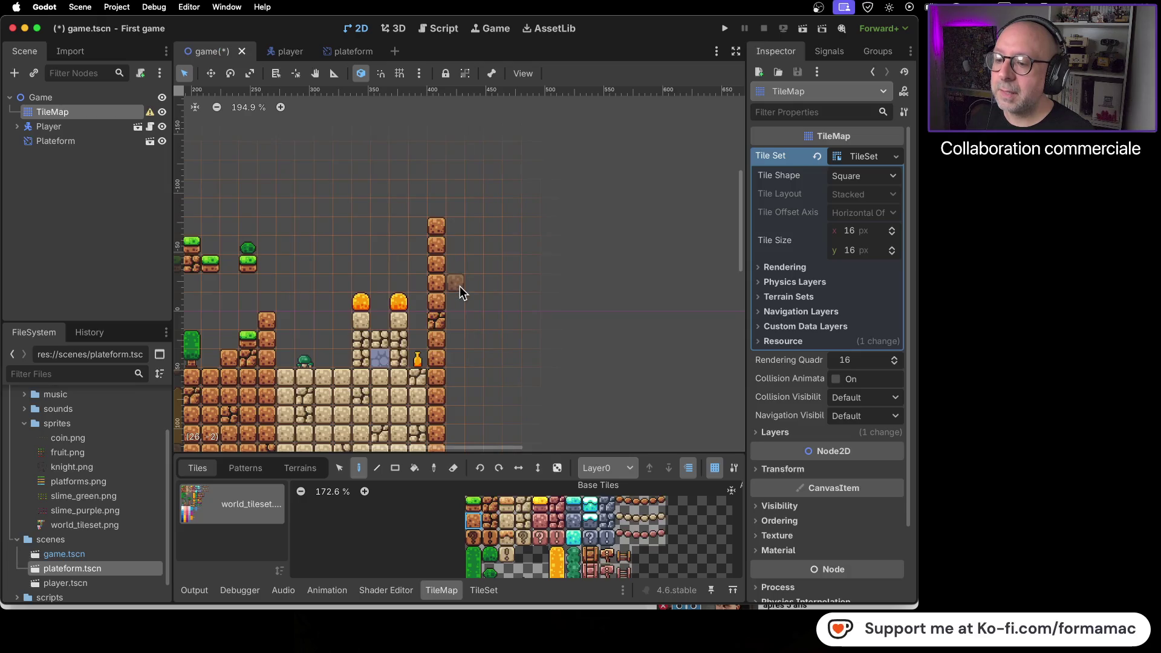
left_click(493, 589)
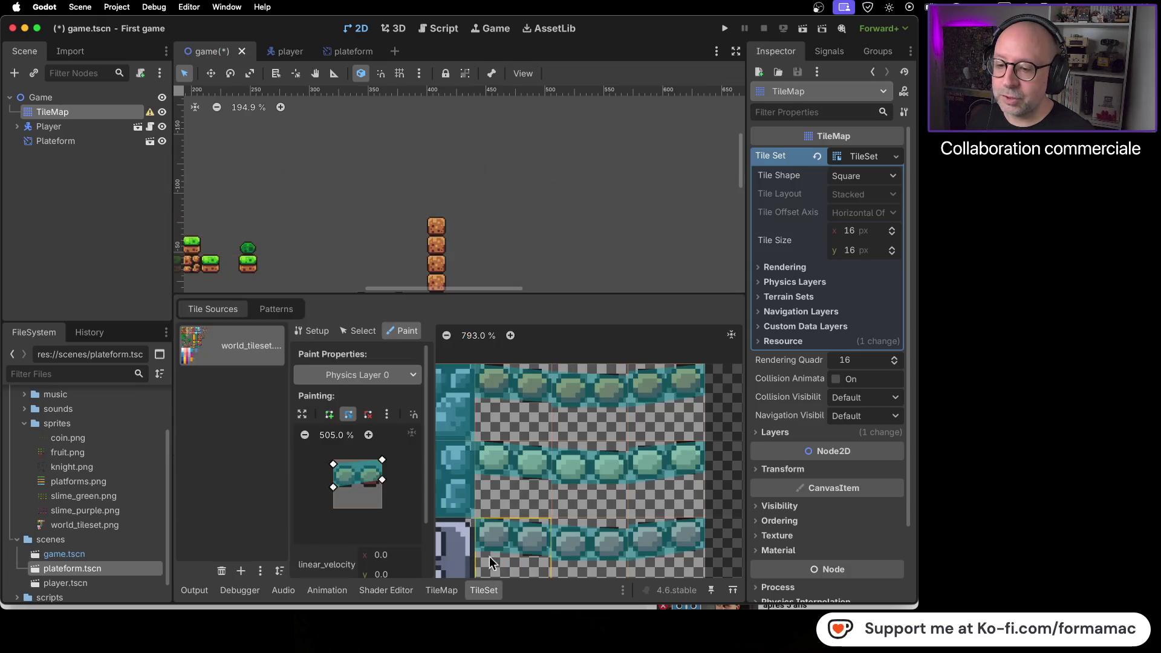
Step: Paint a Physics Layer 0 collision shape onto the orange tile, reshape its corners, and save
scroll(510, 439, "down", 3)
scroll(510, 462, "left", 3)
scroll(510, 462, "down", 2)
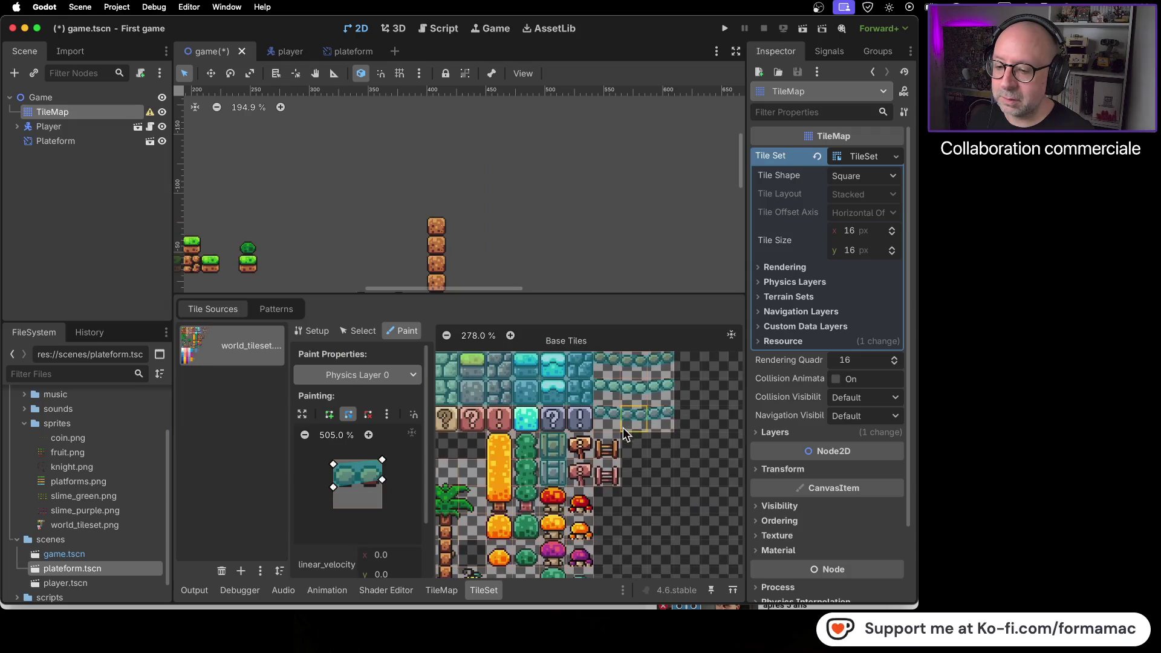
left_click(499, 528)
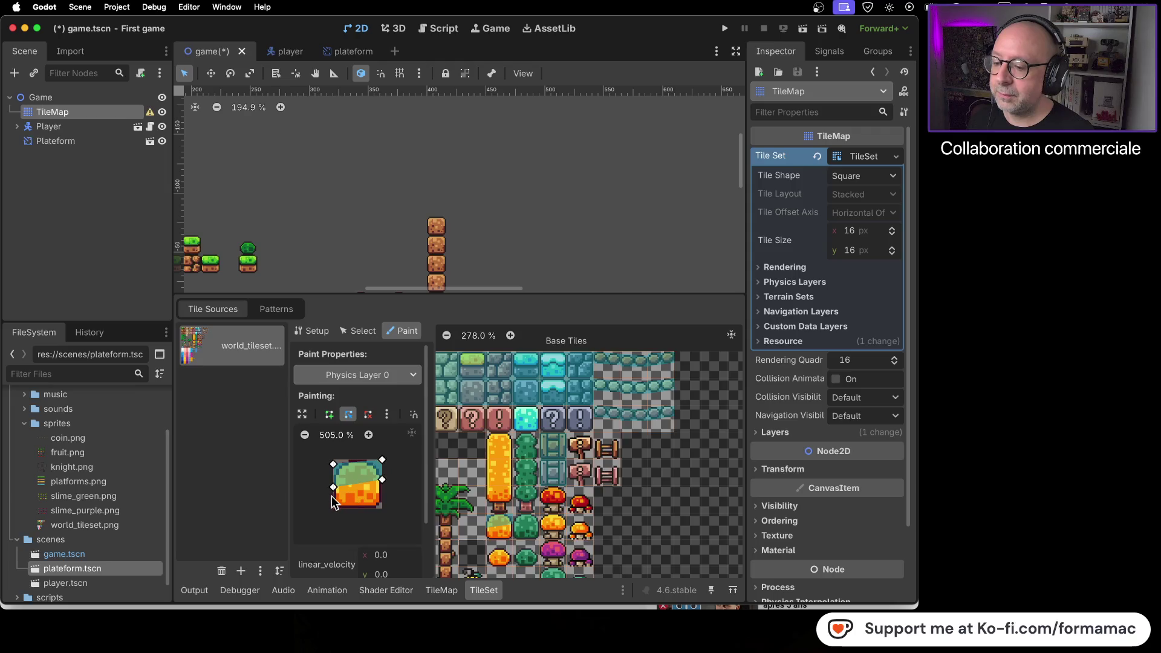
left_click_drag(333, 464, 381, 506)
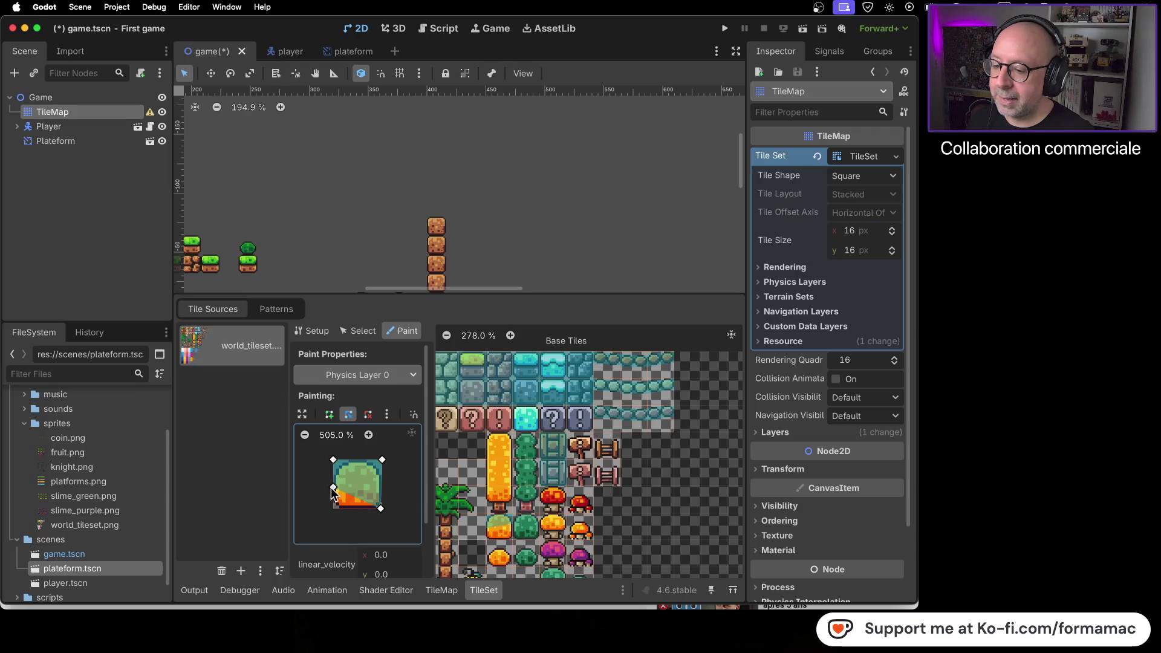
left_click_drag(332, 487, 334, 508)
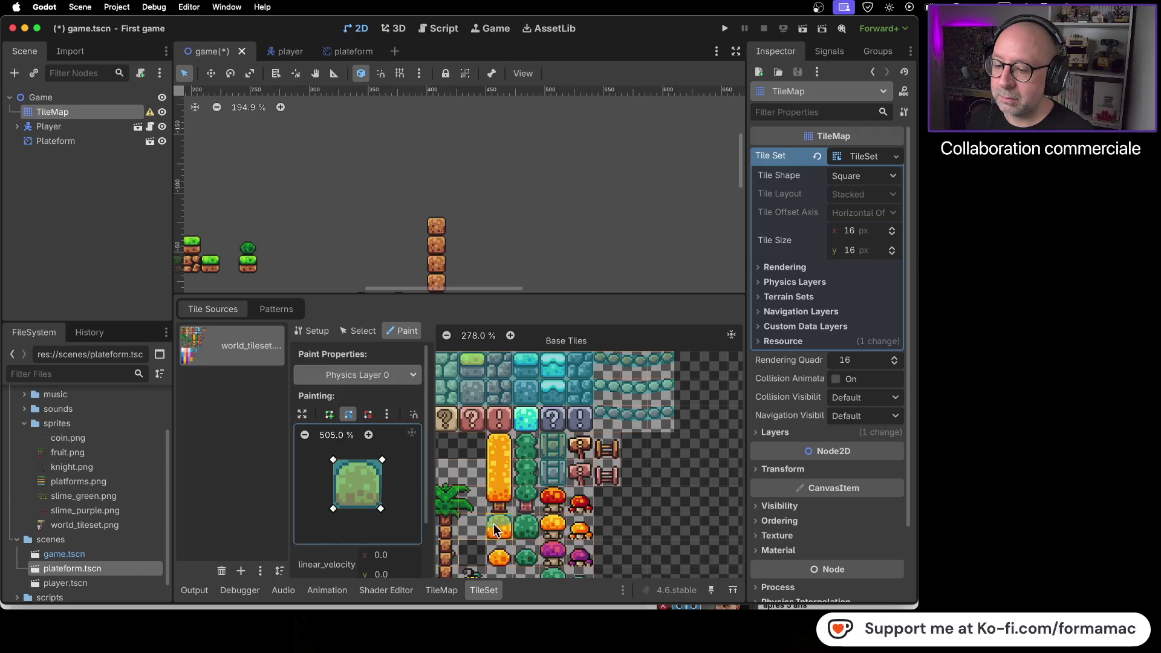
key("super+s")
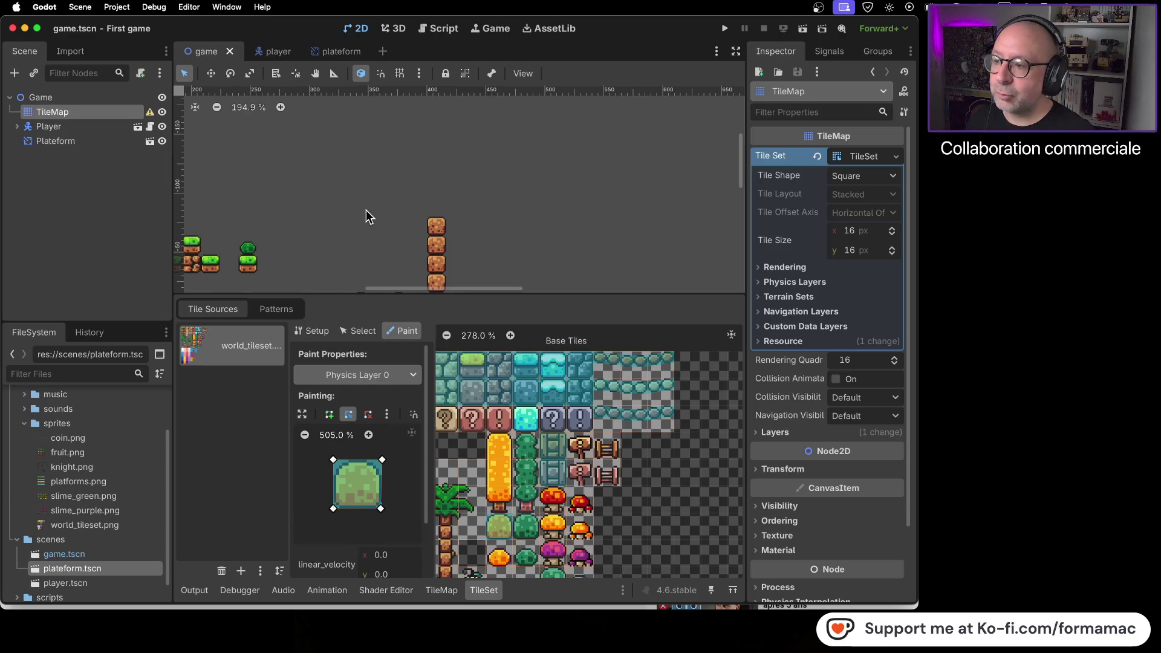
Step: Launch the game and walk and jump the player right up the platforms
scroll(371, 216, "down", 5)
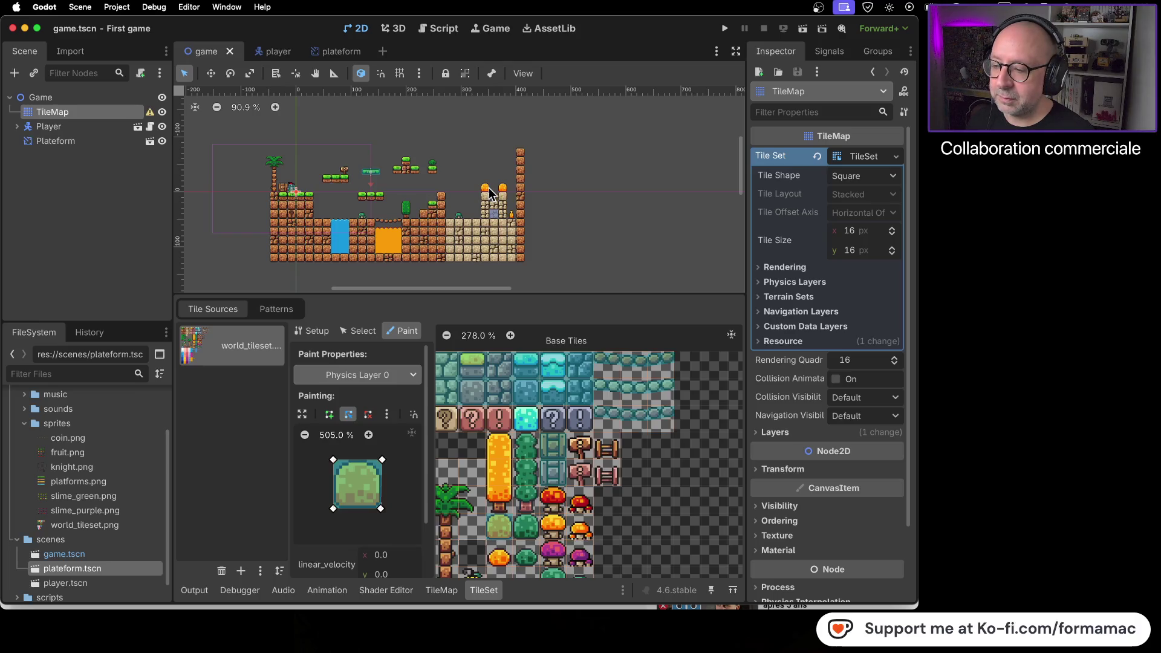
left_click(727, 29)
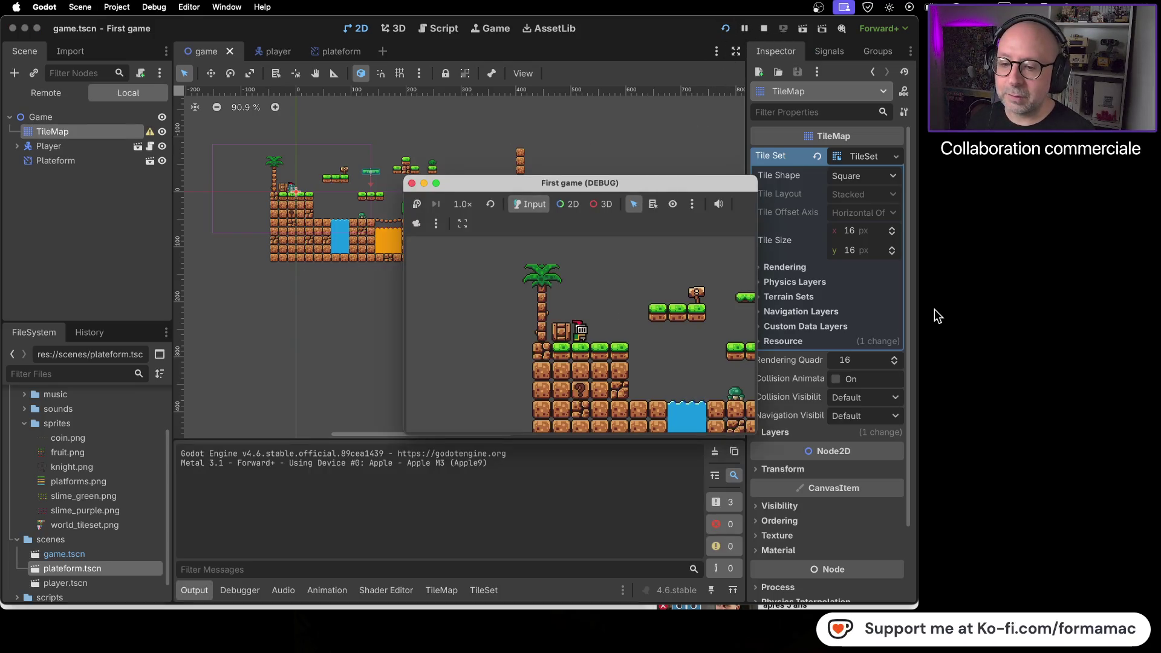
key("Right")
key("space")
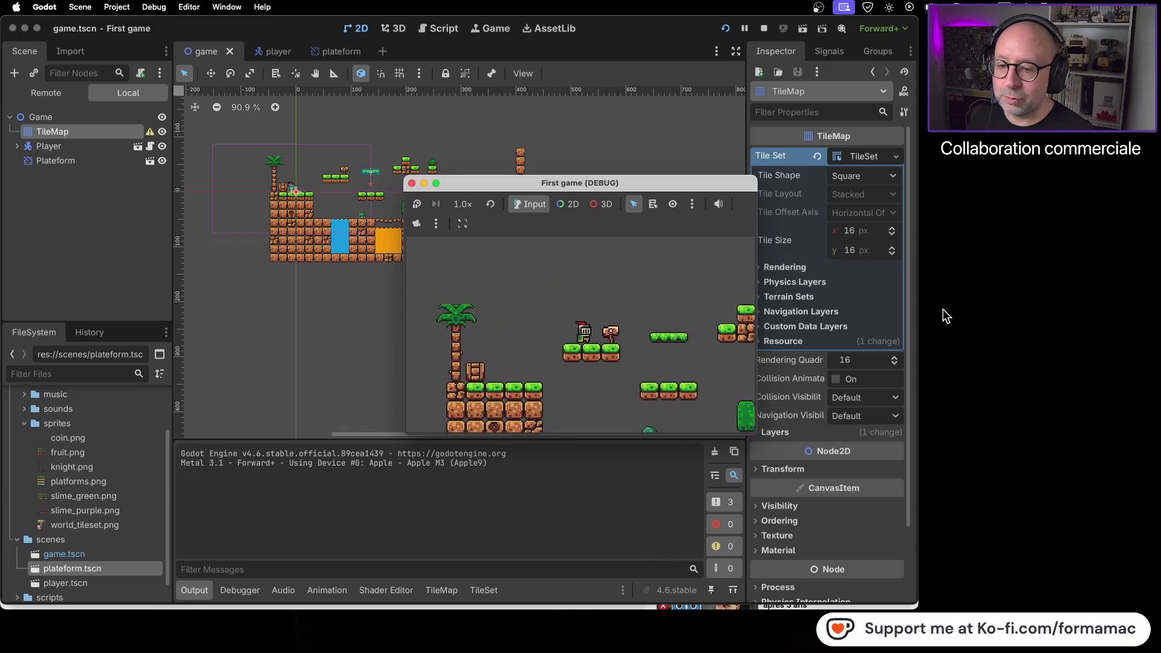
key("Right")
key("space")
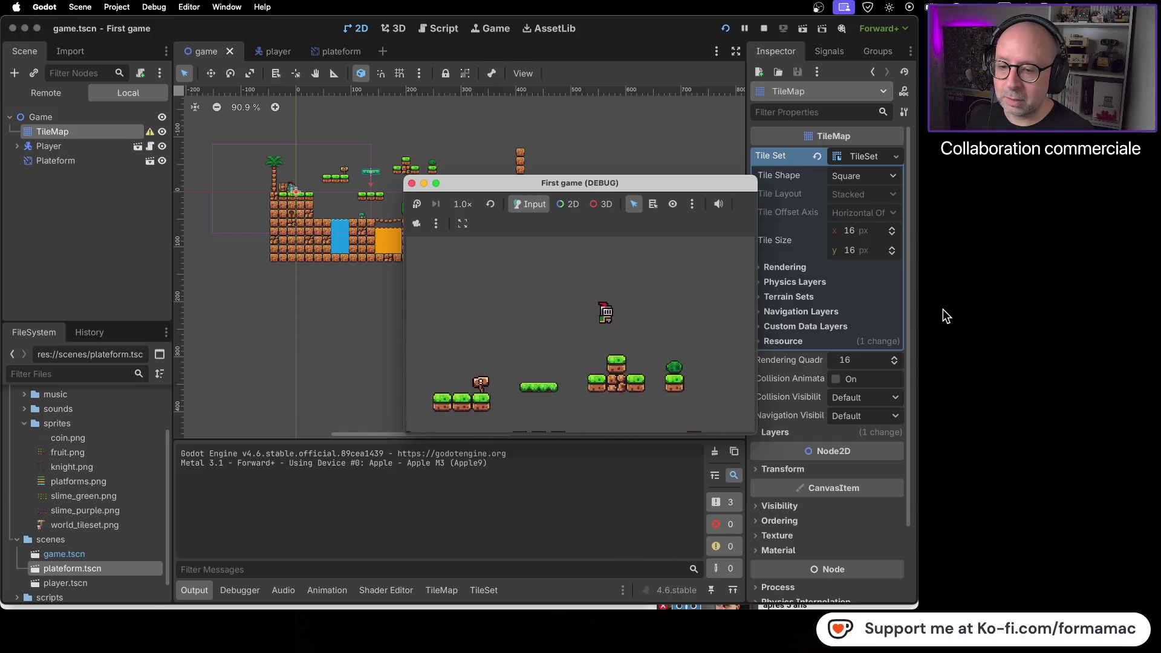
key("Right")
key("space")
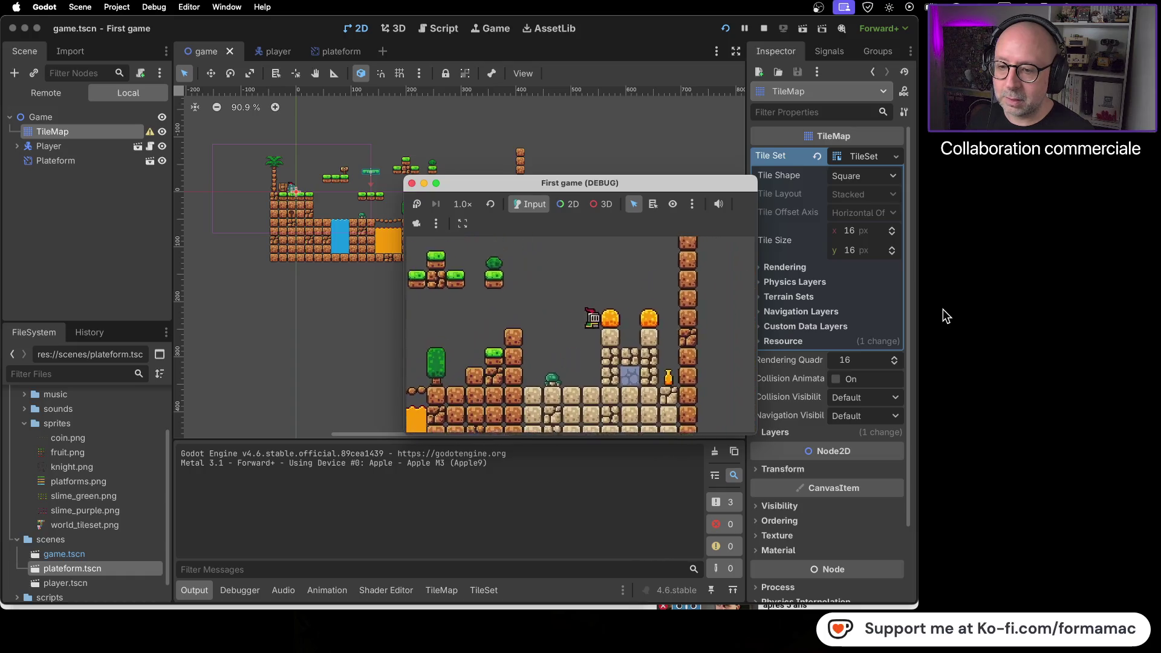
Step: Move the player back and forth, jump beside the pillar, then stop the game
key("Left")
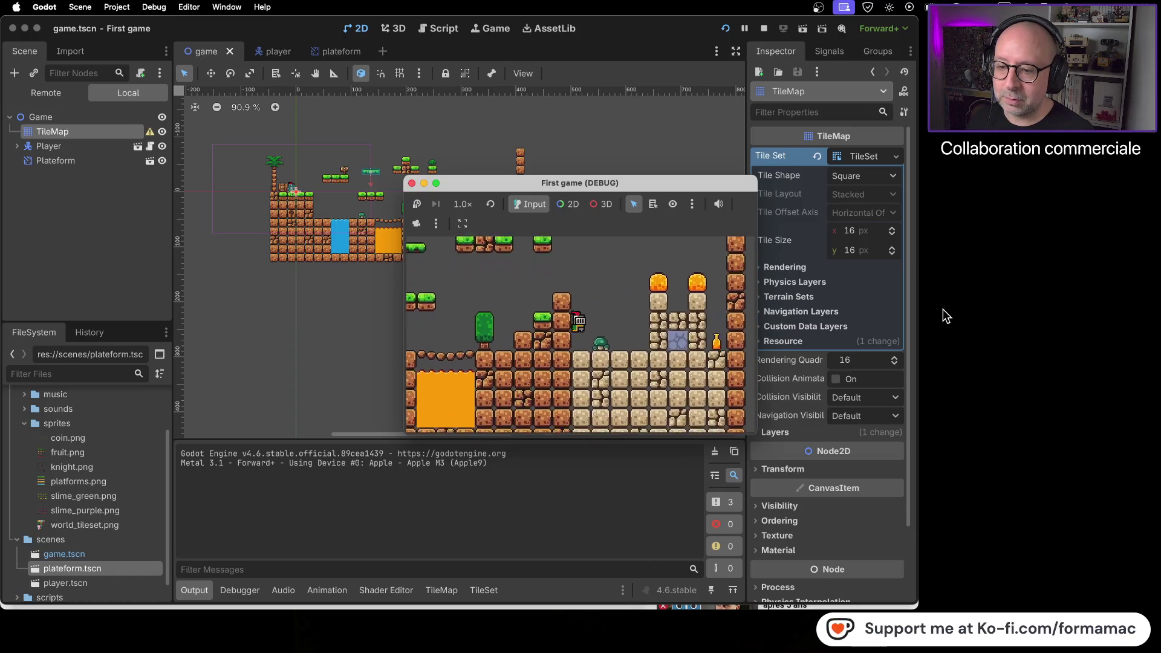
key("Right")
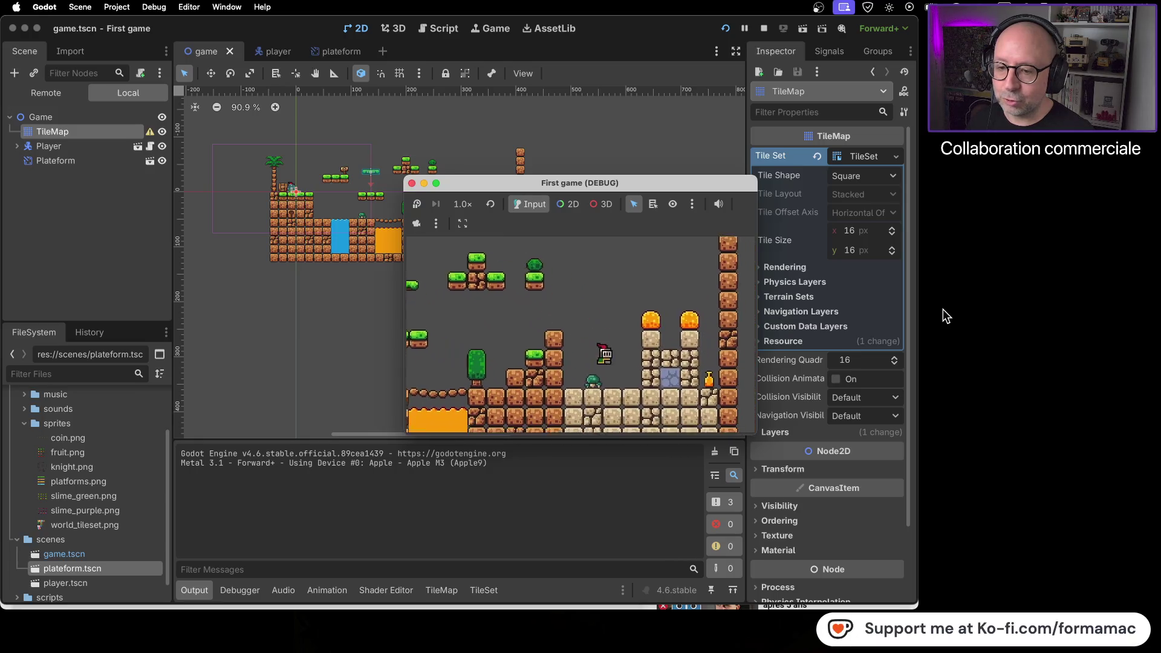
key("Left")
key("space")
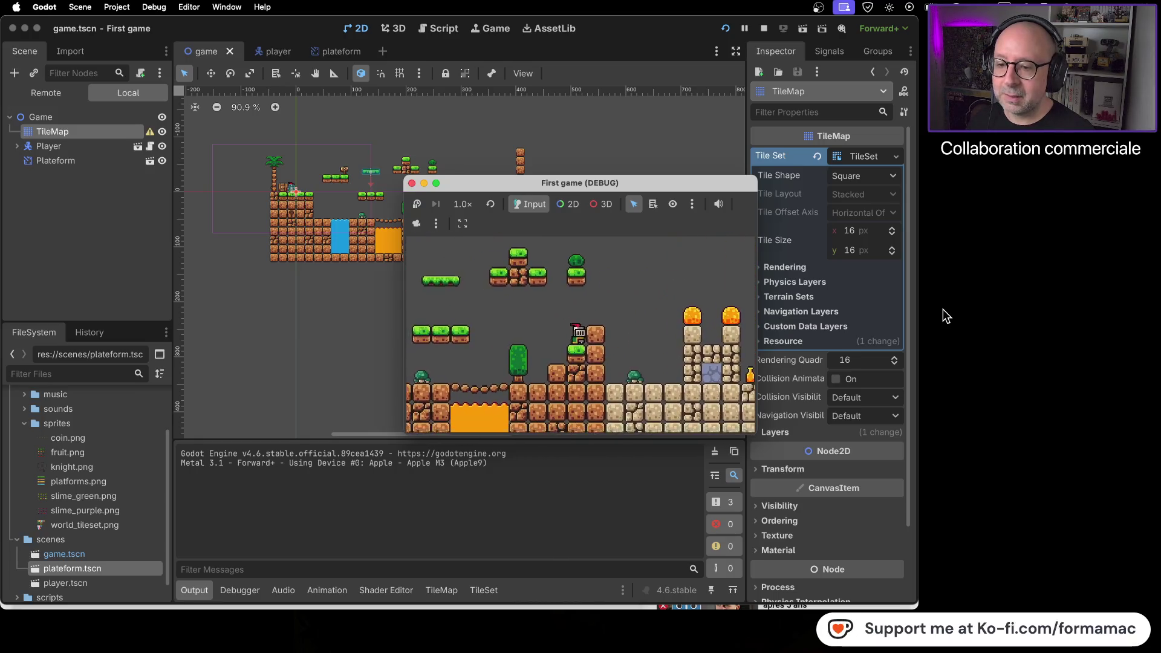
key("Right")
key("Left")
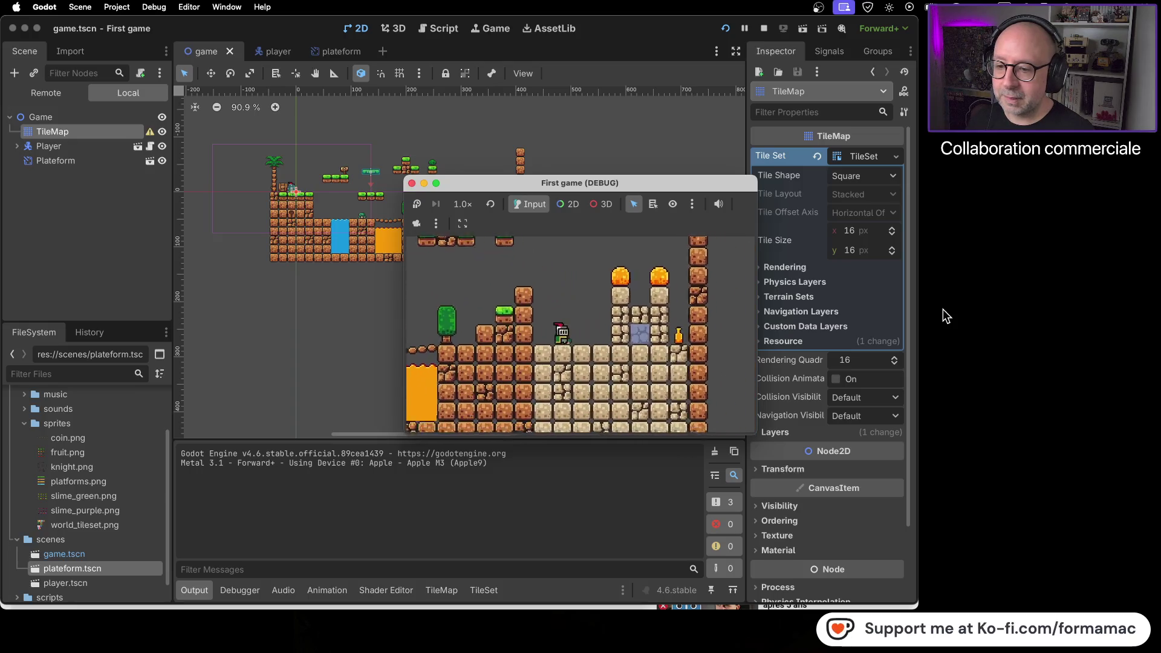
key("space")
key("Right")
key("space")
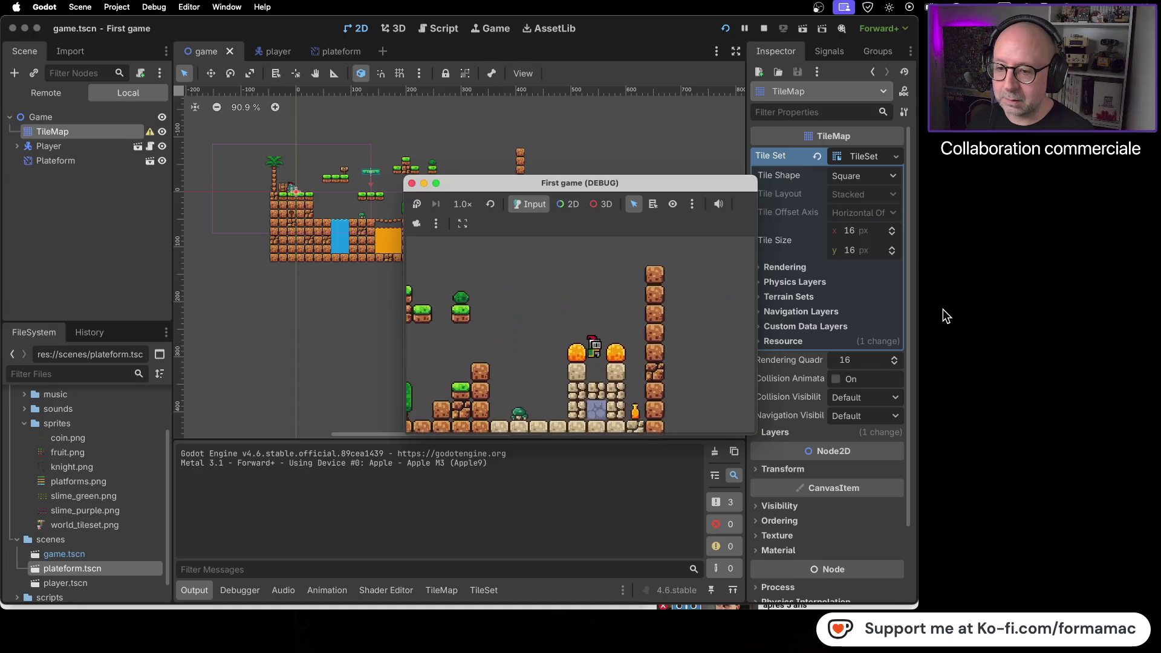
key("Right")
key("space")
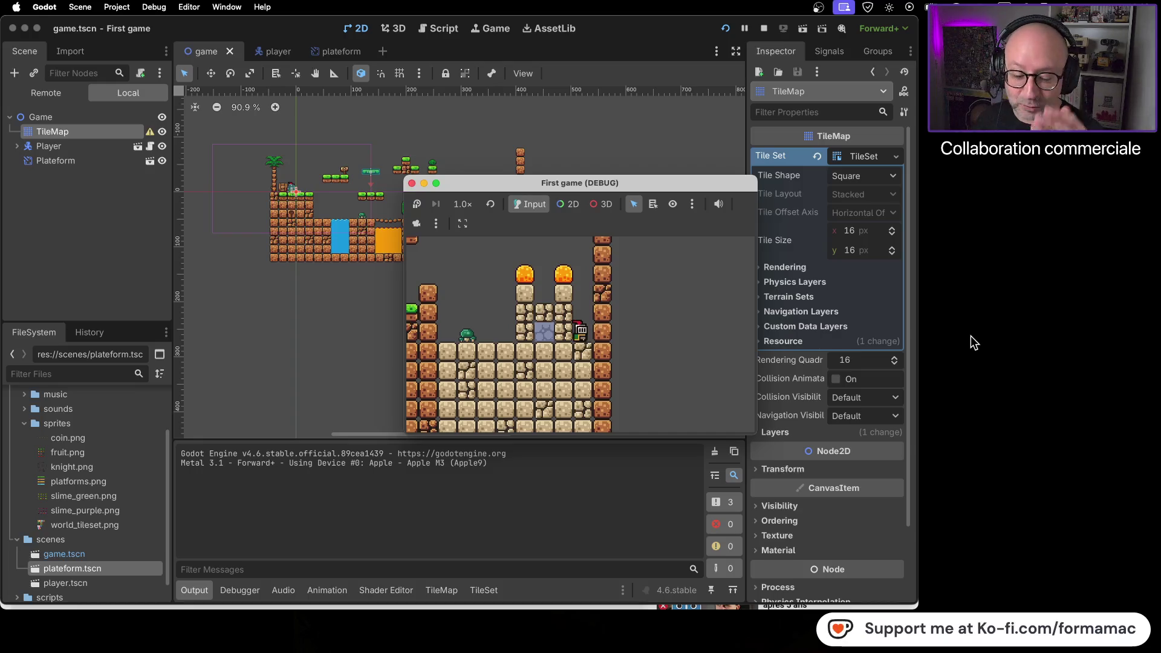
left_click(412, 183)
Step: Deselect the TileMap and pan and zoom over the finished level before switching to the tutorial
left_click_drag(514, 330, 600, 401)
scroll(571, 334, "up", 3)
mouse_move(555, 331)
left_mouse_down()
mouse_move(605, 339)
mouse_move(501, 347)
mouse_move(570, 356)
mouse_move(524, 352)
left_mouse_up()
scroll(501, 347, "up", 1)
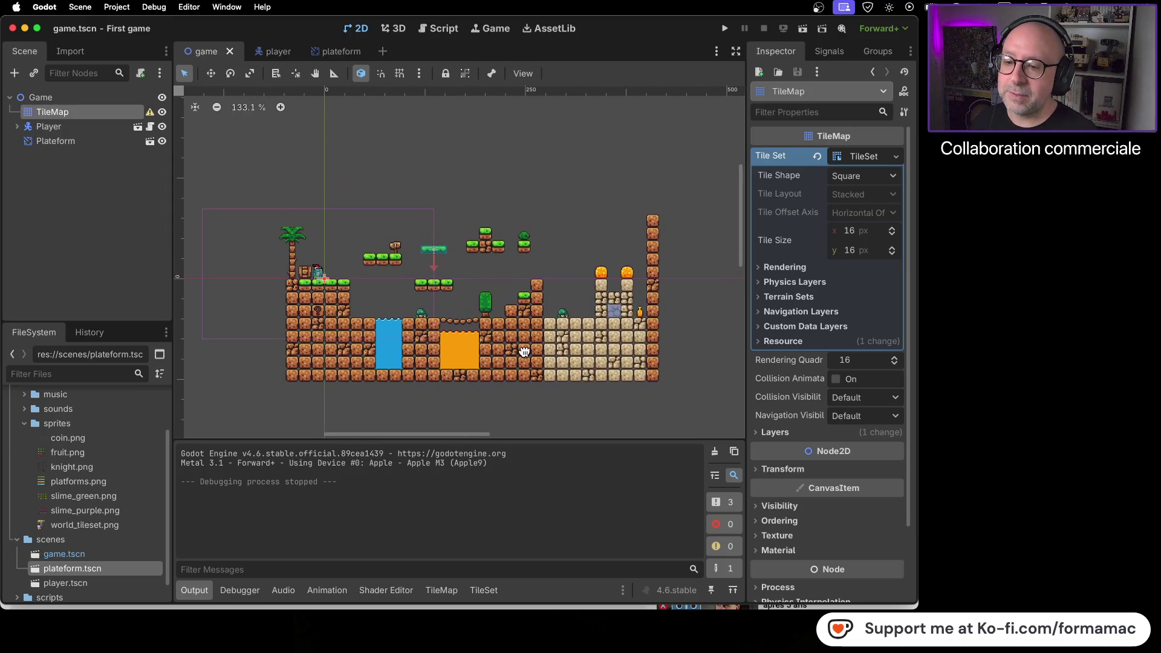
left_click(680, 335)
scroll(628, 315, "up", 6)
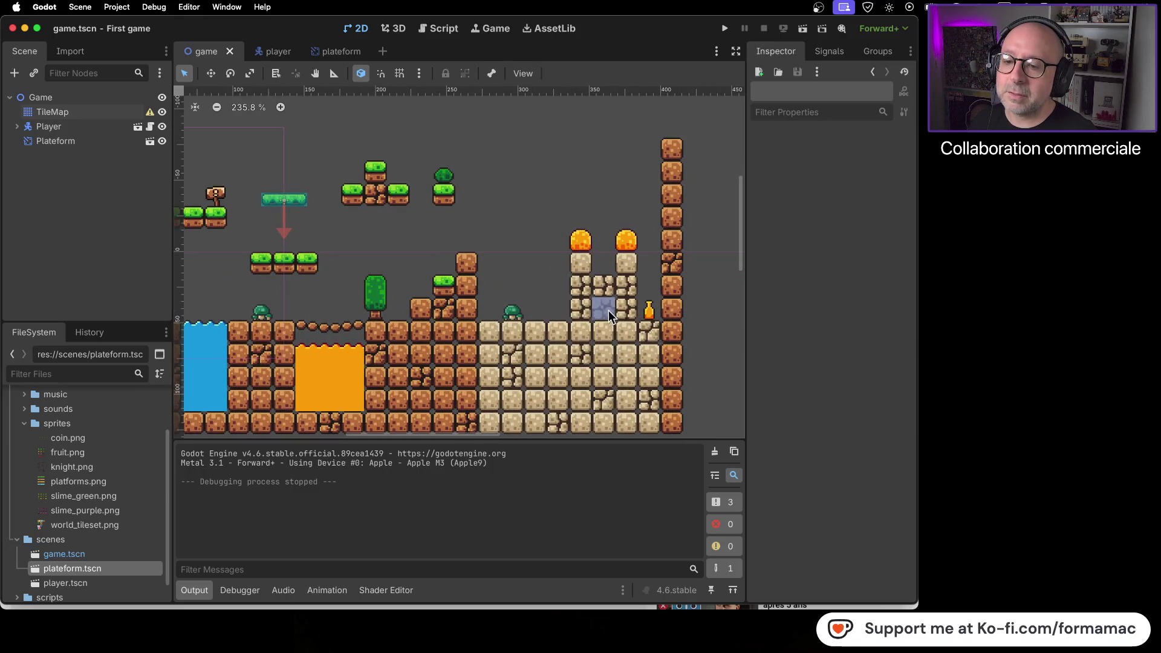
scroll(663, 339, "down", 7)
left_click_drag(656, 341, 561, 346)
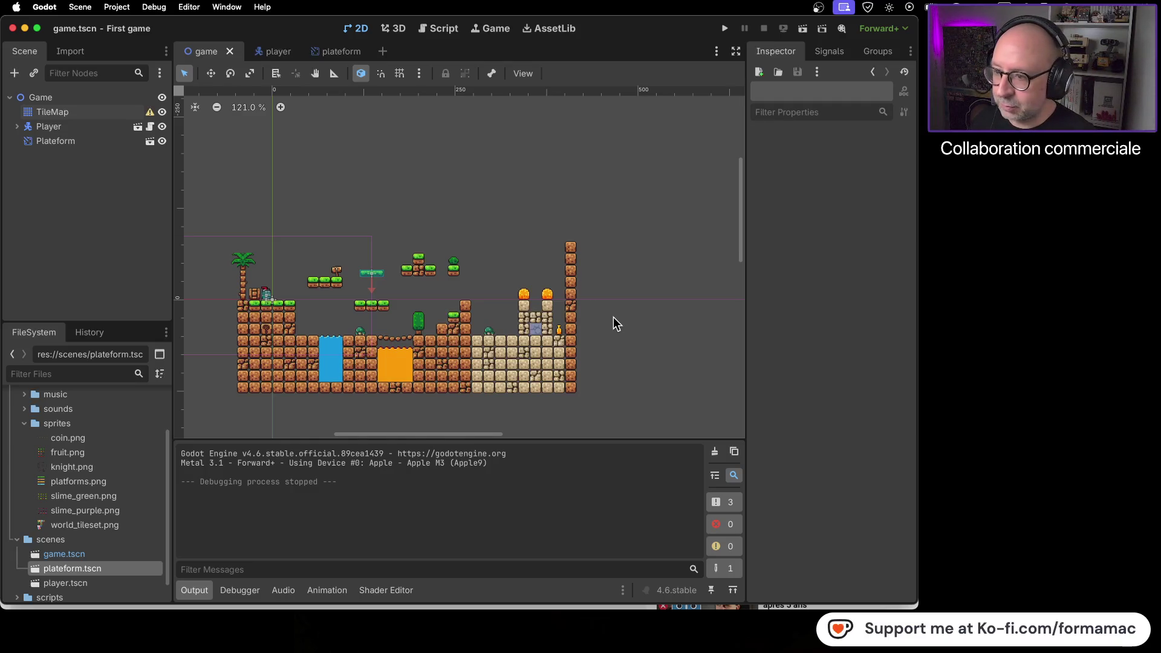
key("super+Tab")
Step: Watch the tutorial's explanation of the player's draw order, pause, and return to Godot
left_click(580, 329)
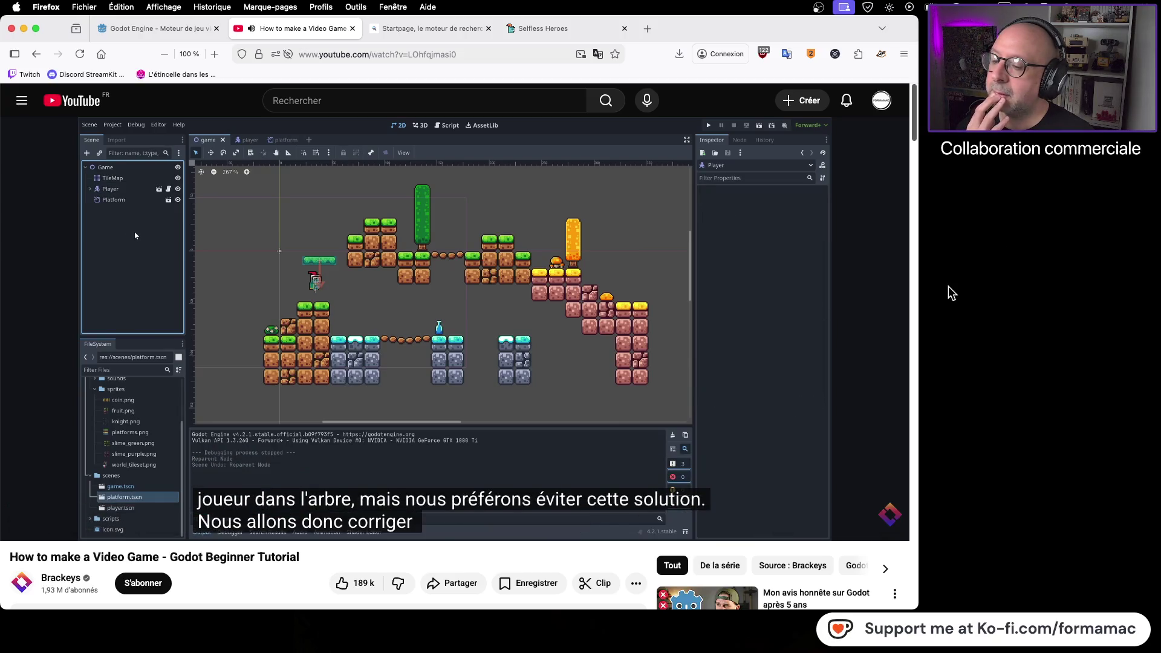
left_click(539, 345)
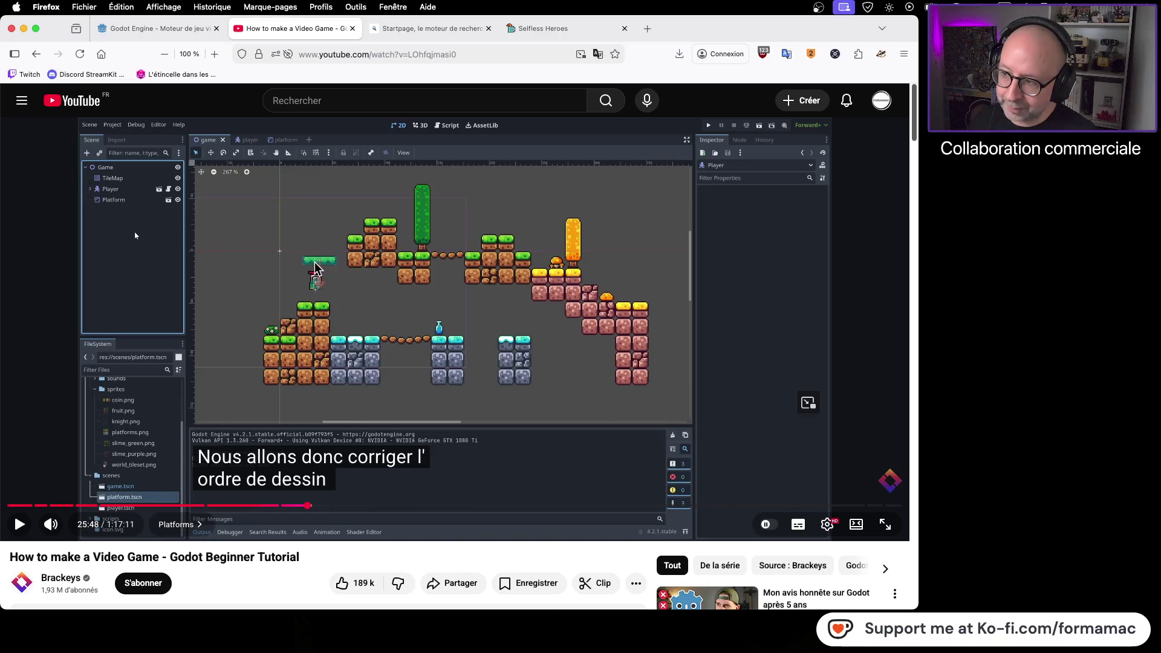
key("super+Tab")
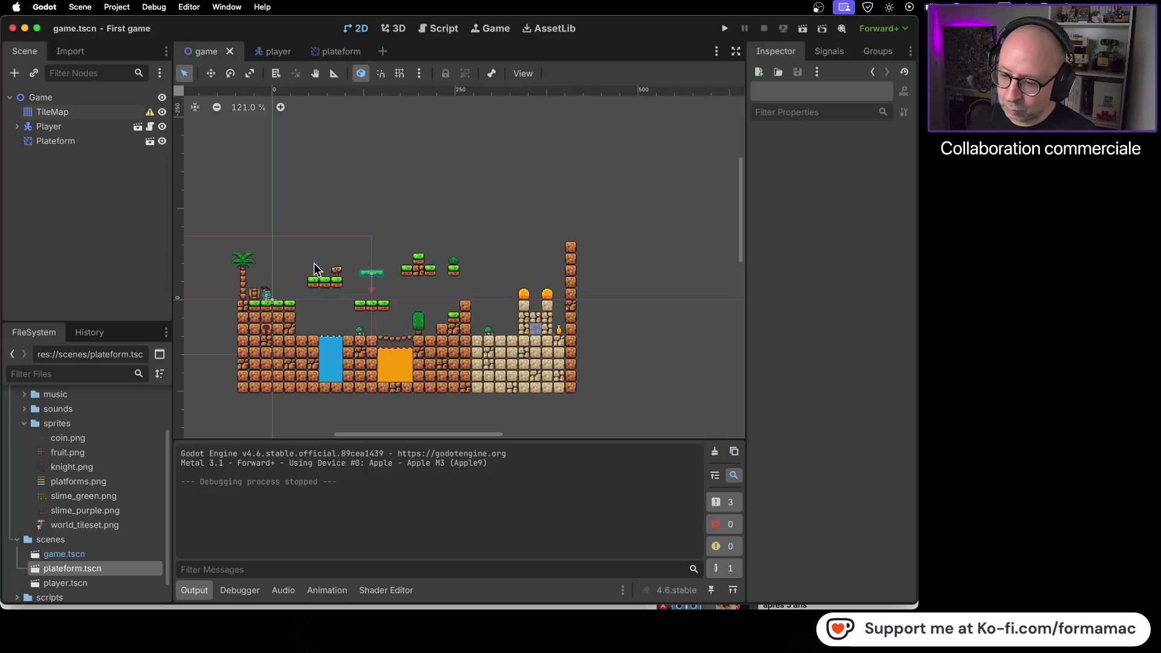
Step: Zoom and pan the viewport around the player's starting spot, then return to the tutorial
scroll(290, 267, "up", 2)
scroll(290, 267, "left", 5)
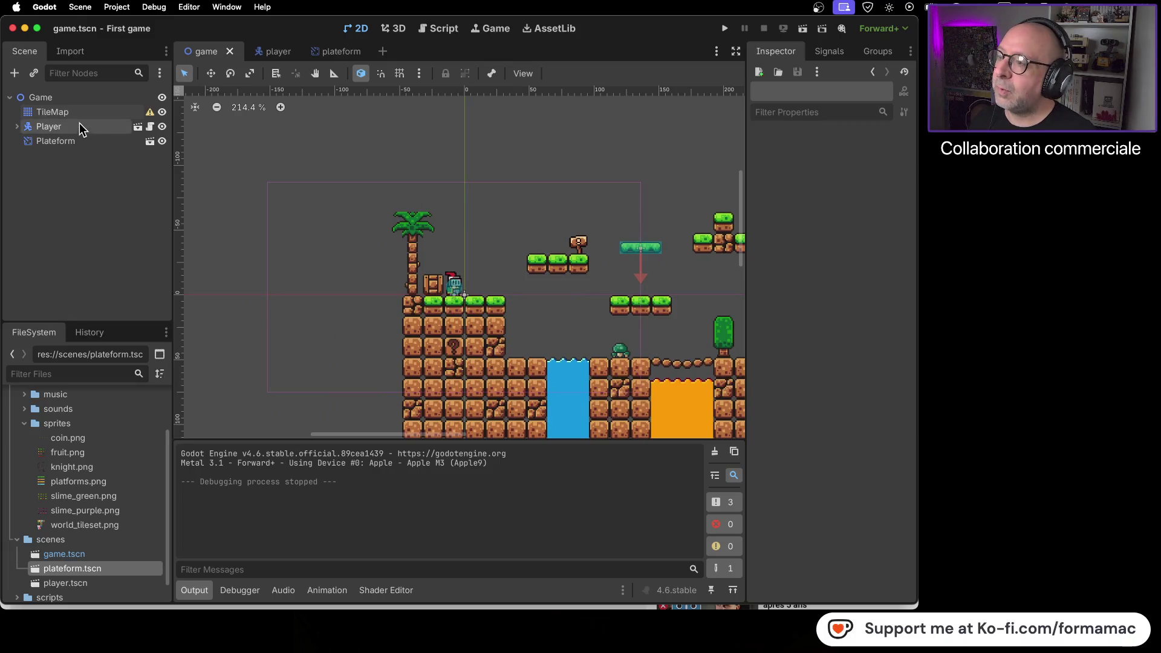
scroll(481, 331, "right", 5)
scroll(481, 331, "down", 2)
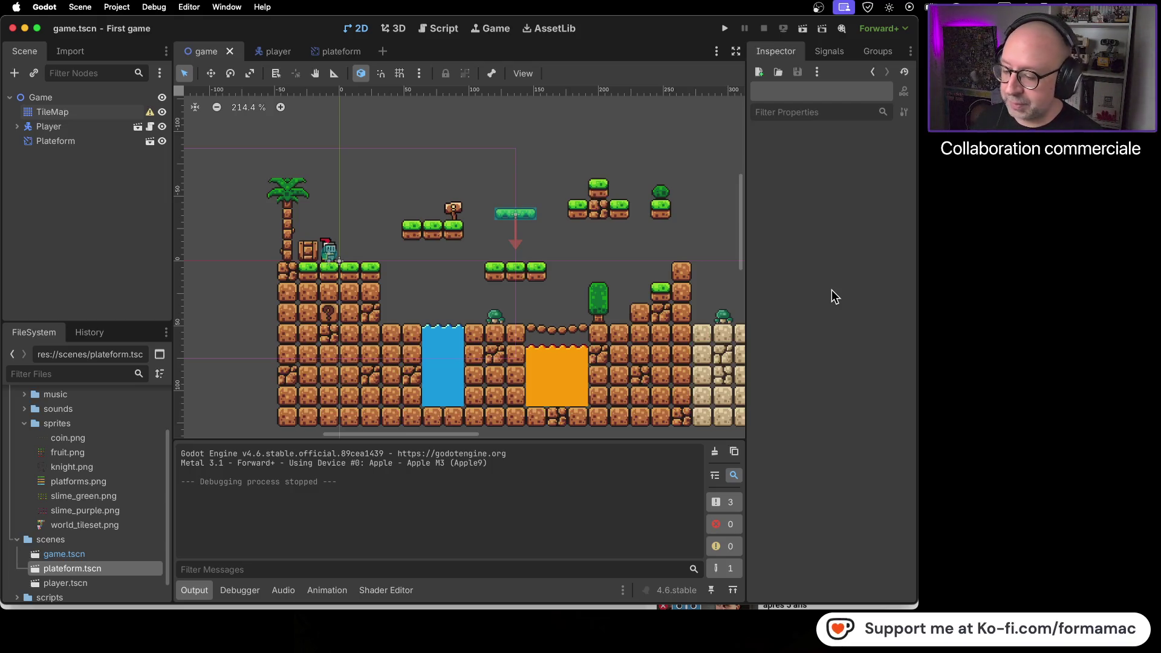
key("super+Tab")
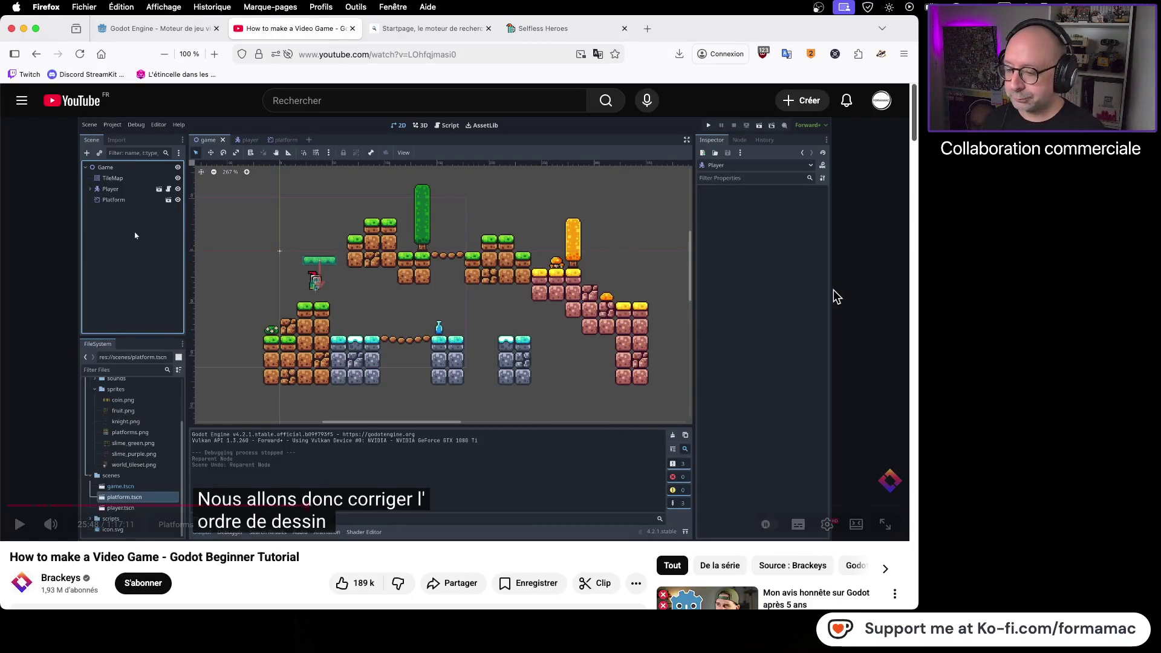
Step: Play the tutorial through the Z Index 5 step, pause, and open Godot's player scene
left_click(802, 396)
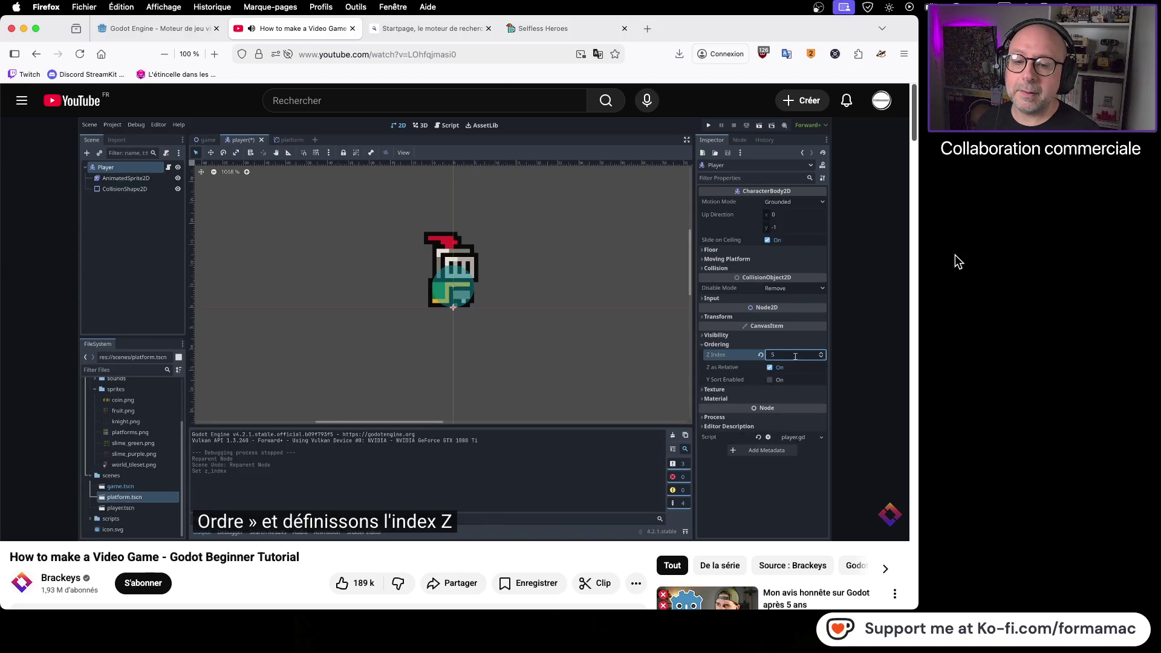
left_click(587, 271)
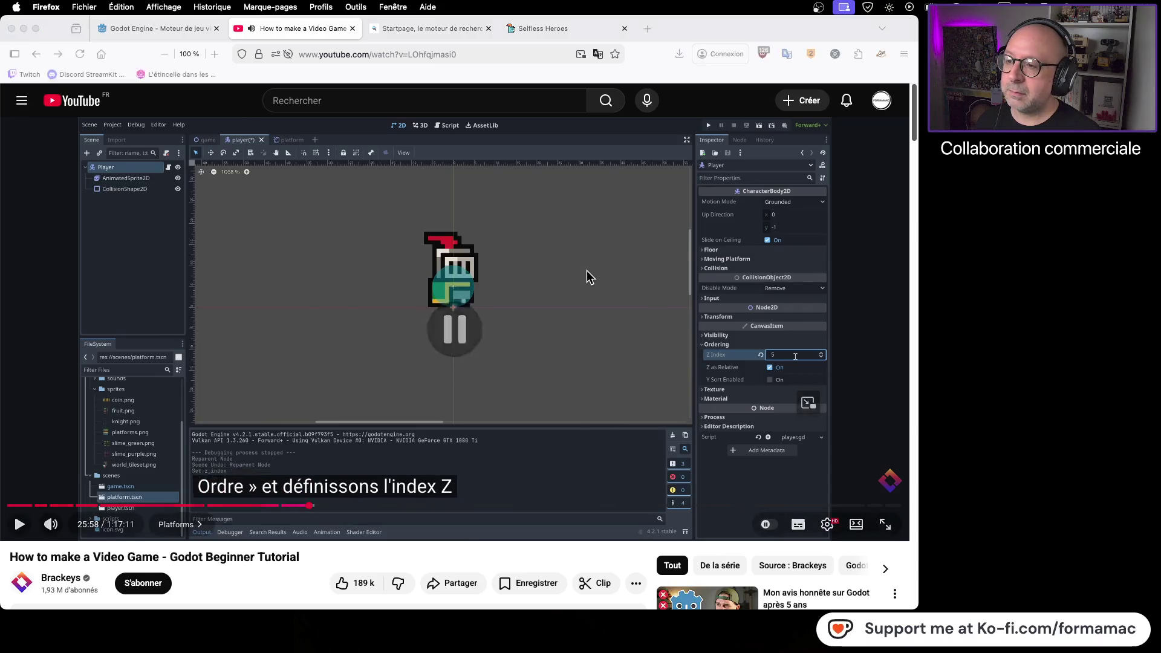
key("super+Tab")
left_click(265, 54)
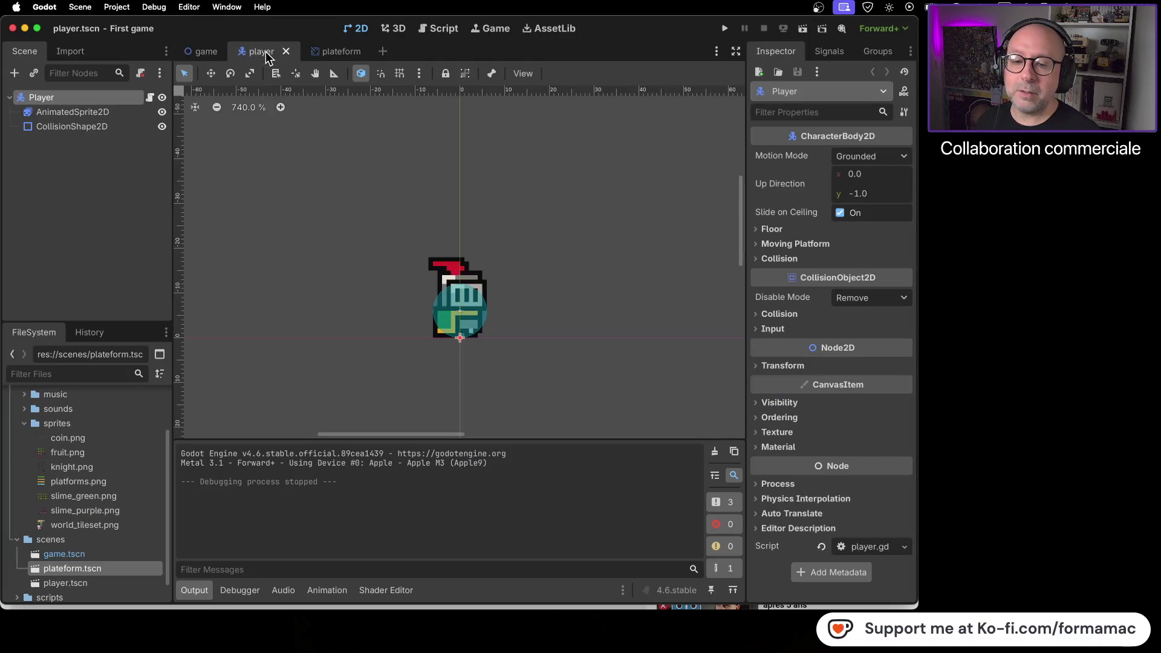
Step: Check the tutorial, set the Player's Ordering Z Index to 1, then resume the video
key("super+Tab")
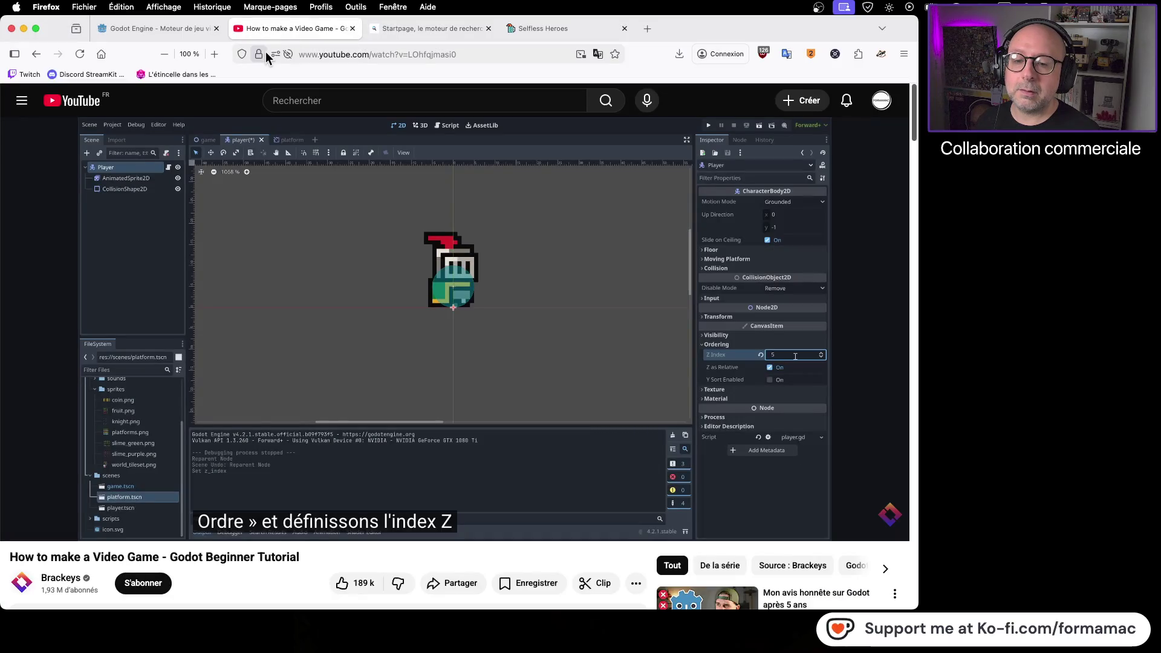
key("super+Tab")
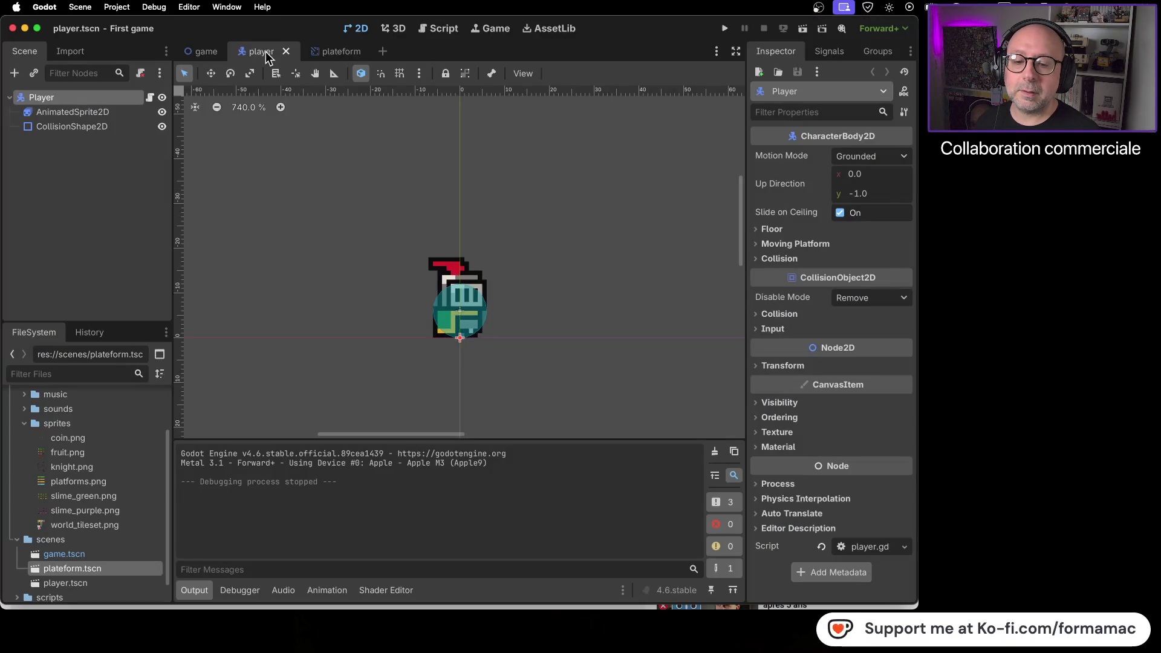
key("super+Tab")
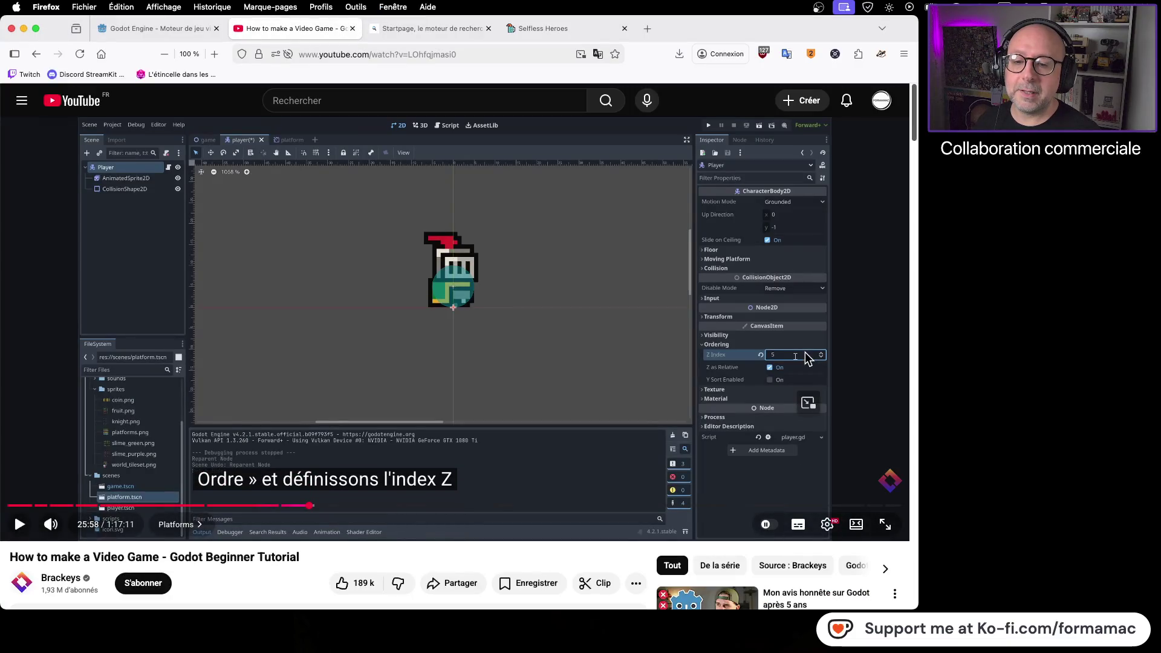
key("super+Tab")
left_click(759, 419)
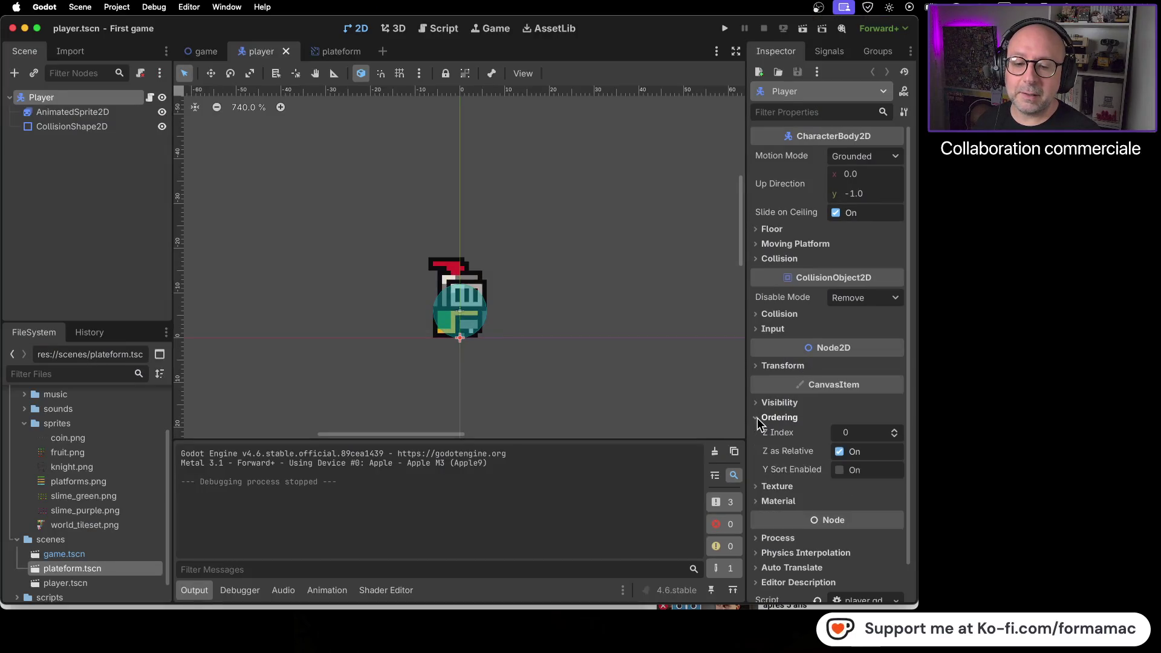
left_click(895, 430)
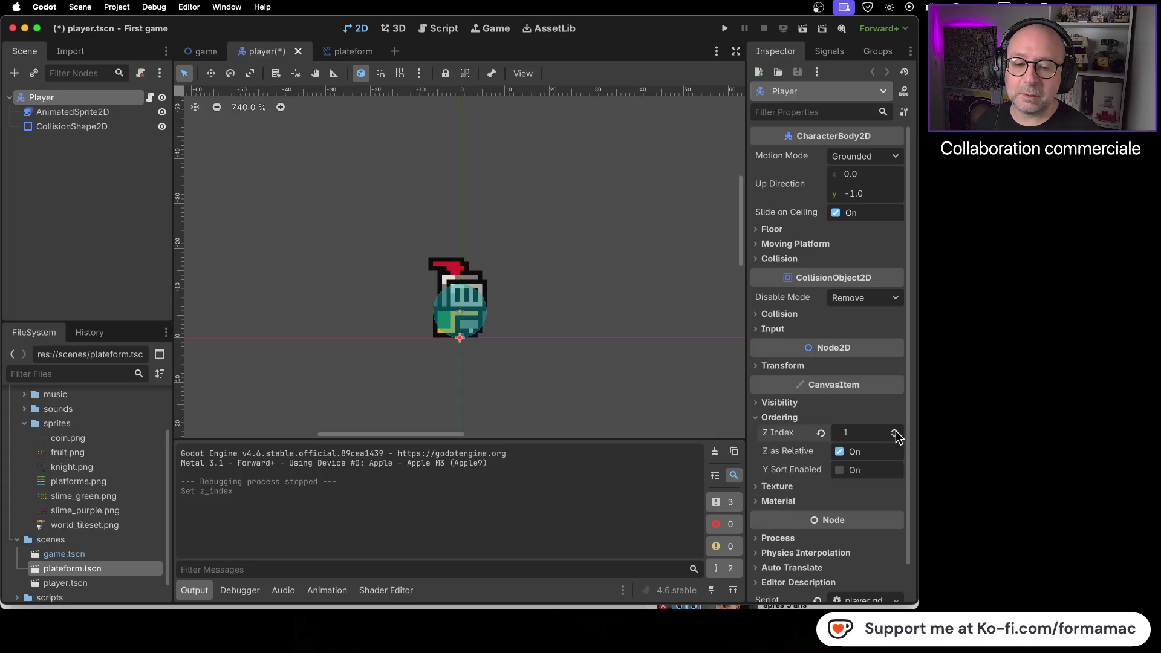
key("super+Tab")
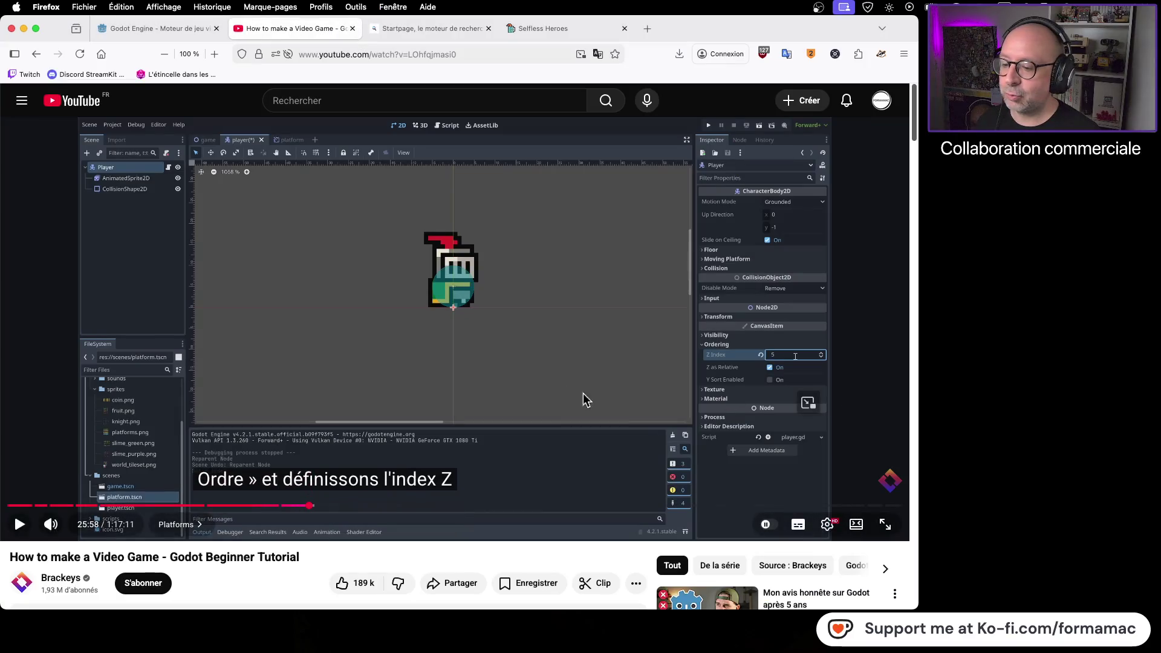
left_click(561, 387)
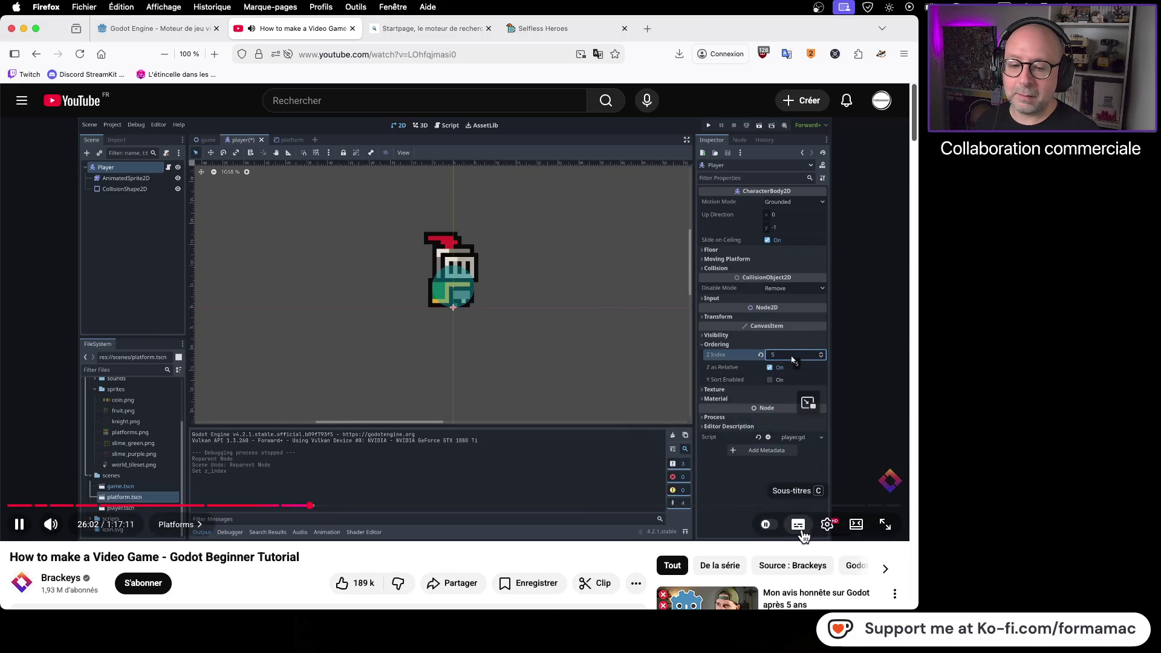
Step: Turn on subtitles, rewind about a minute, and resume the tutorial
left_click(799, 525)
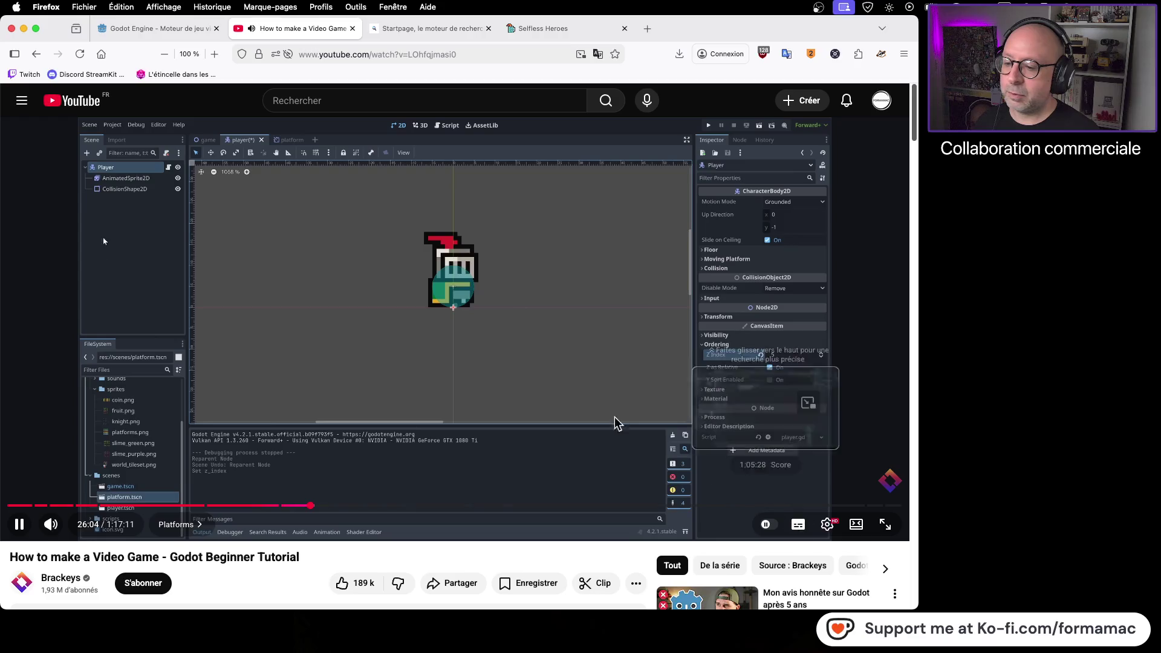
left_click(516, 381)
key("Left")
key("Left")
key("Left")
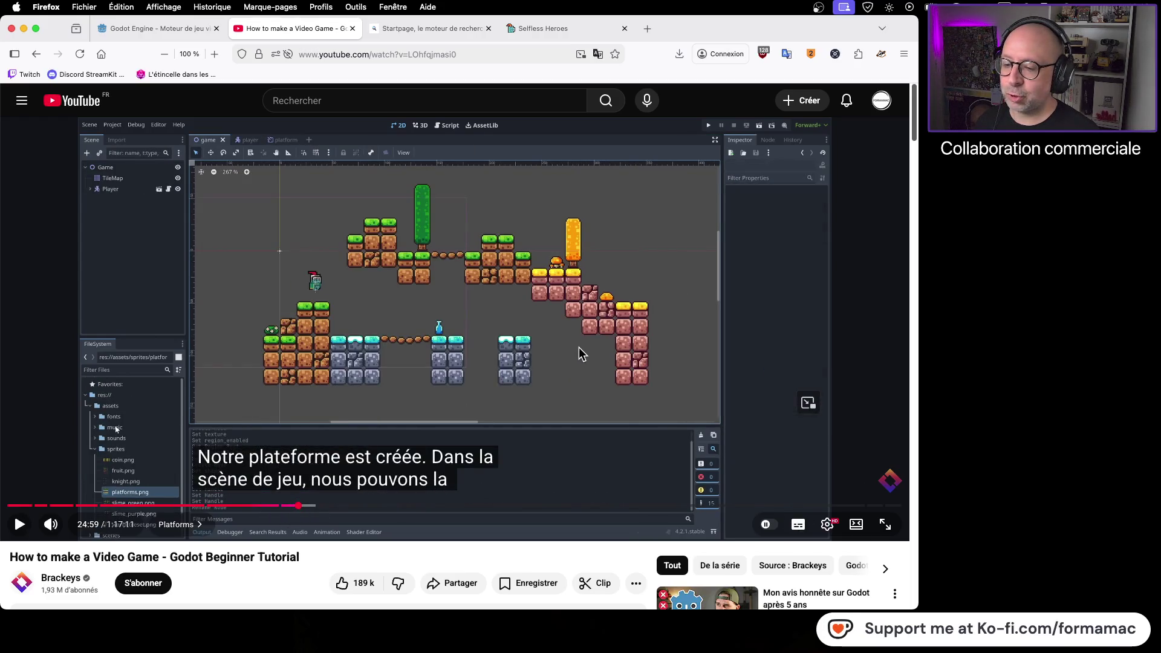
left_click(582, 354)
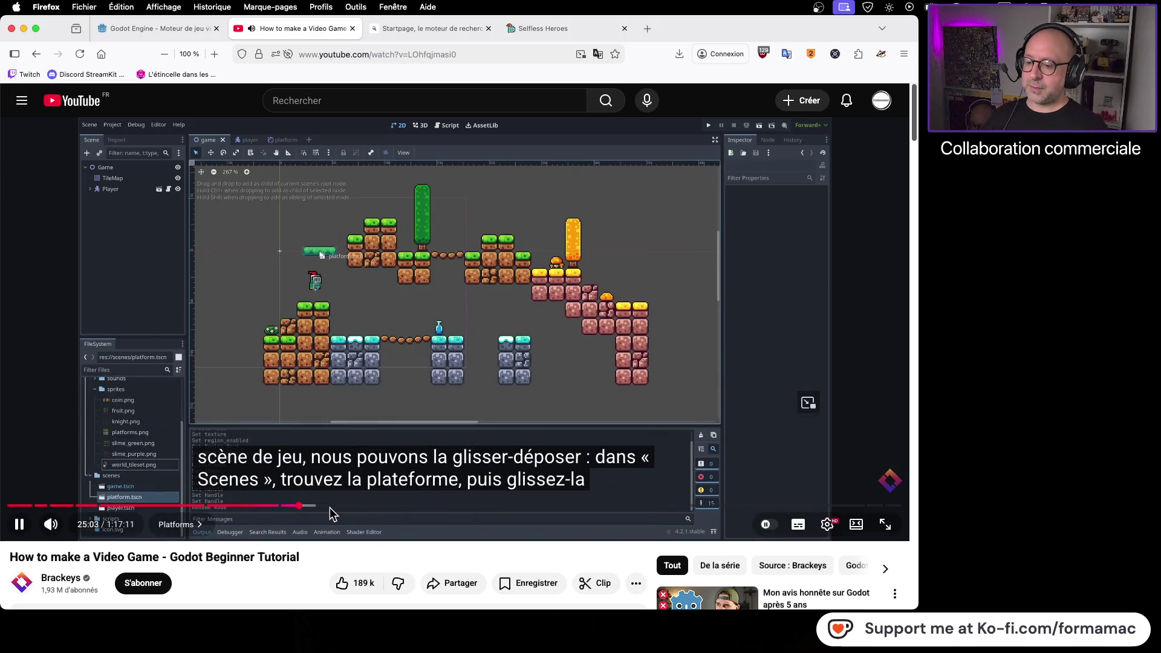
Step: Seek the timeline back to where the platform scene is placed in the level and play
left_click(315, 505)
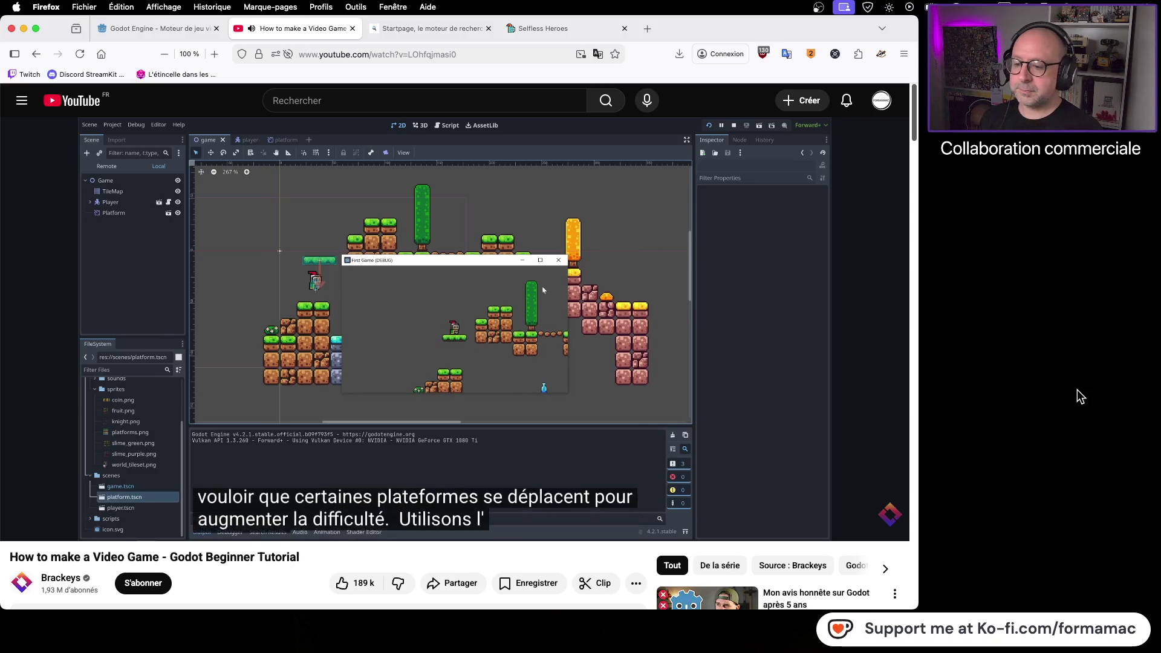
left_click(491, 427)
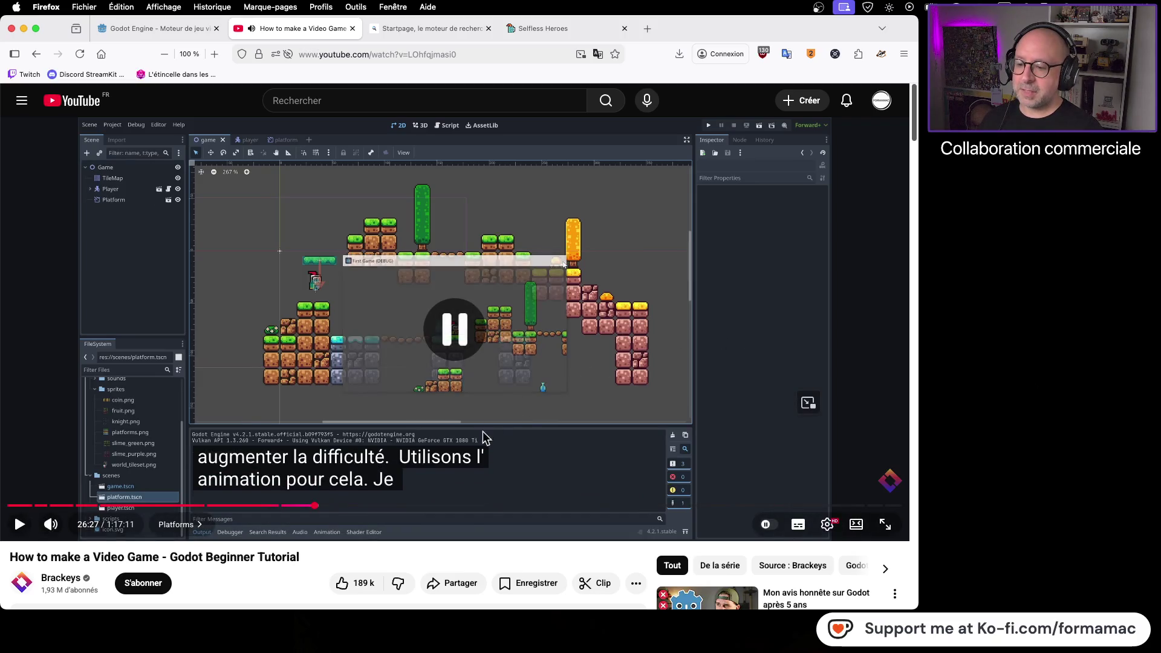
left_click(300, 506)
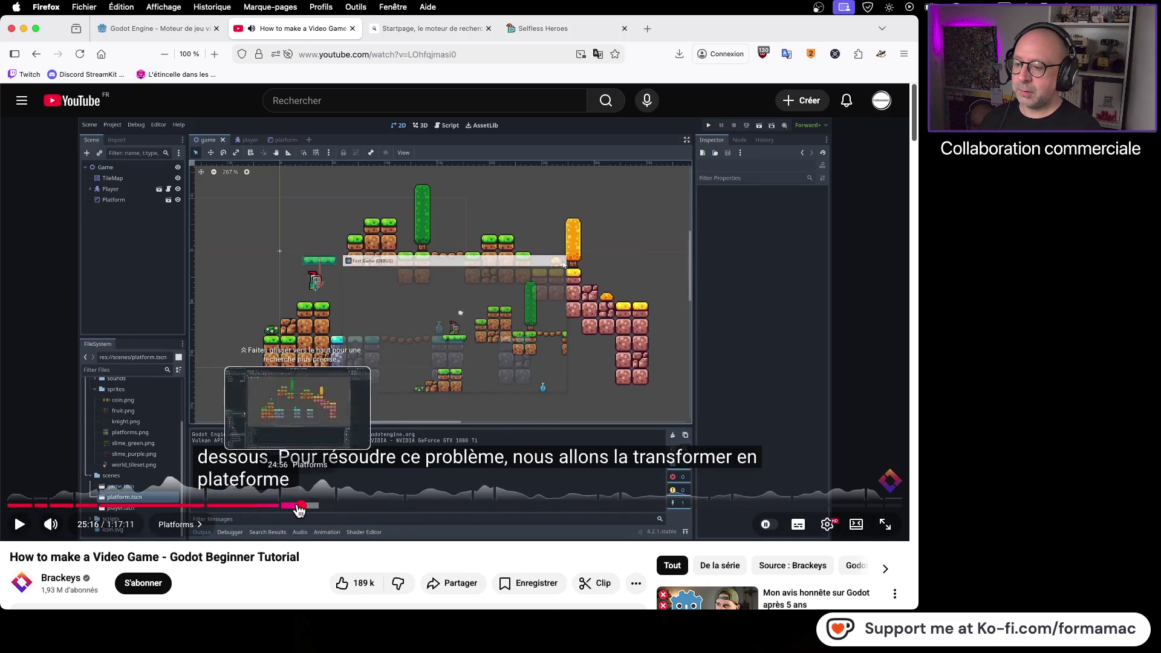
left_click(292, 506)
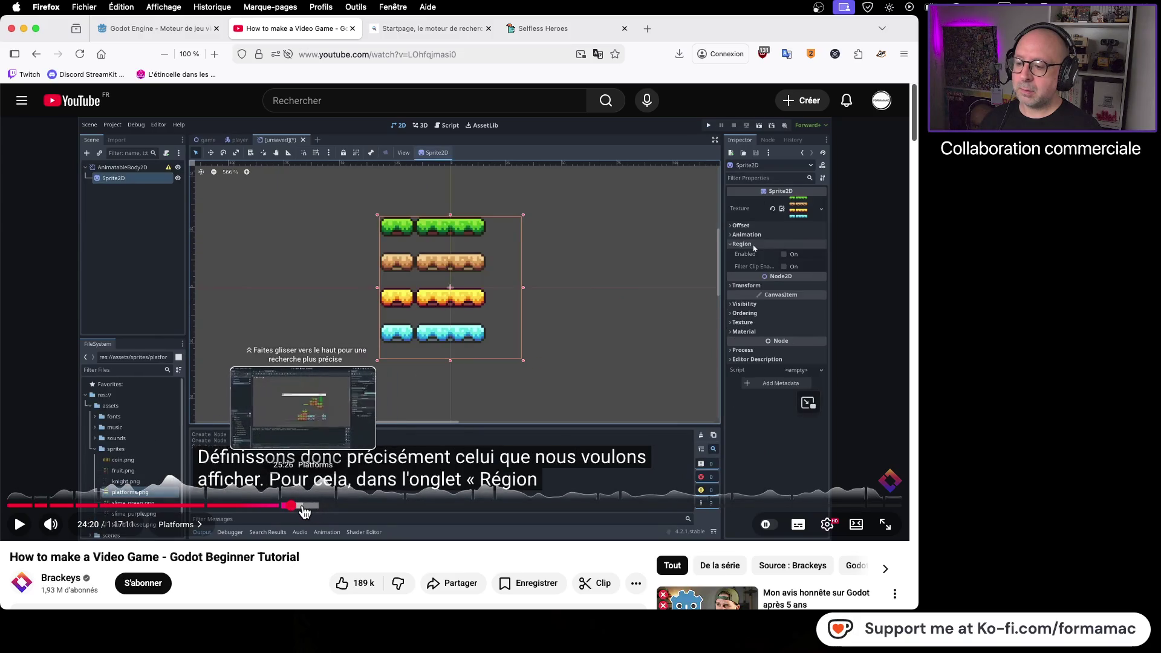
left_click(301, 506)
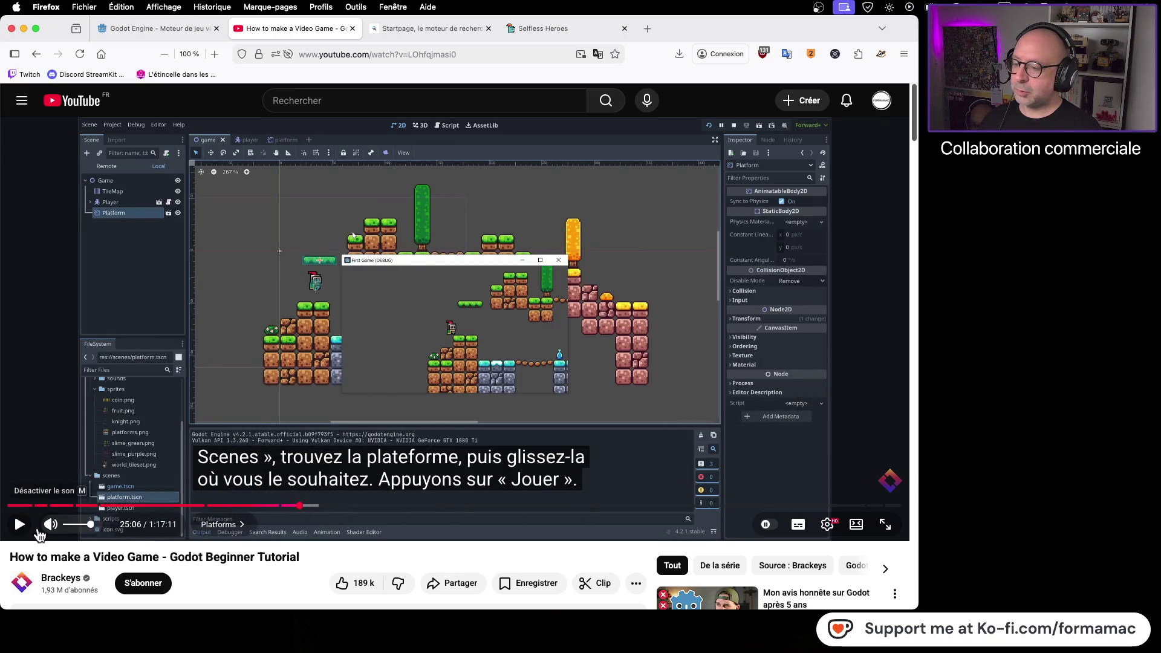
left_click(20, 525)
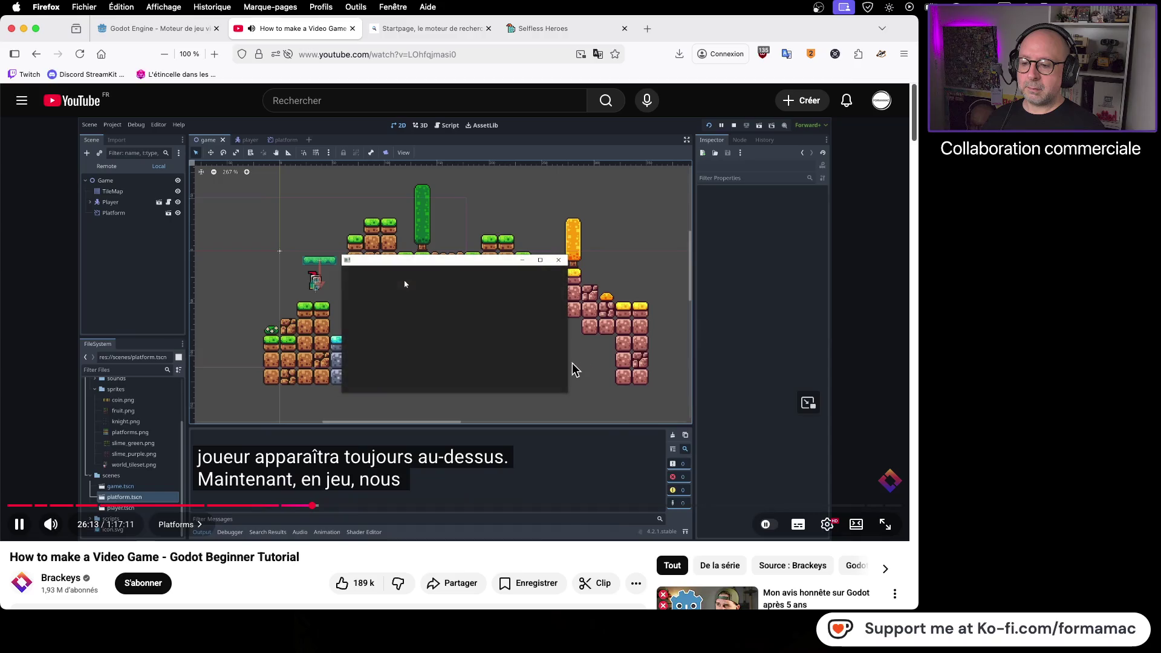
Step: Pause the tutorial at 26:13, where it explains the player is always drawn on top
left_click(660, 370)
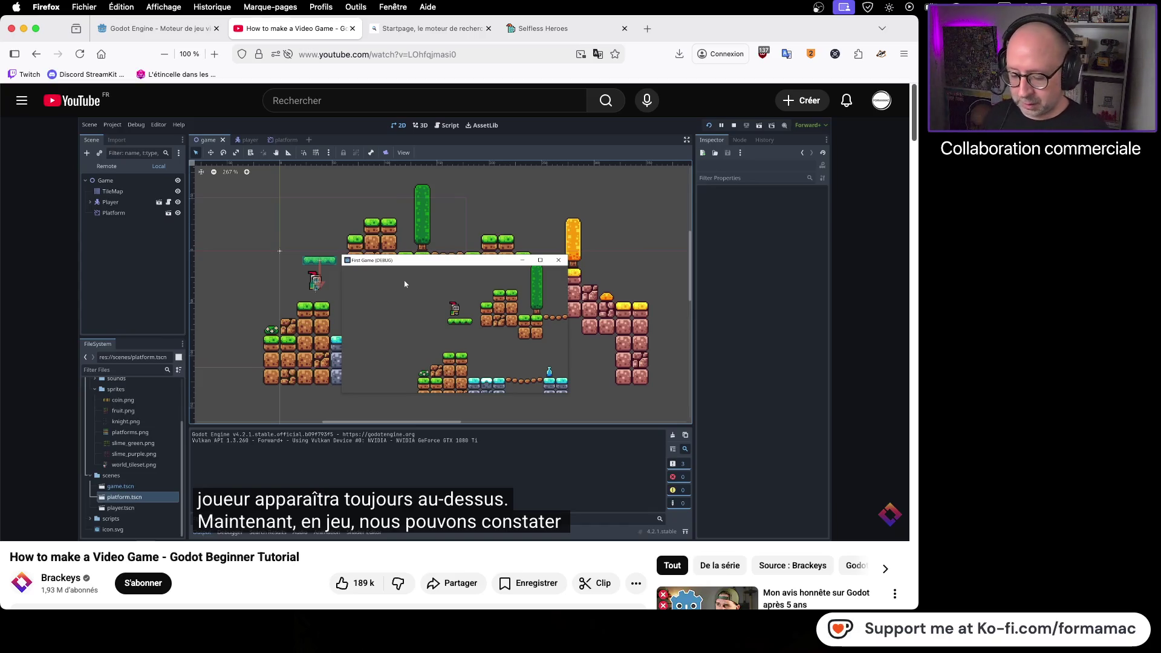
Step: Back in Godot, bring up the game scene that holds the level's tilemap
key("super+Tab")
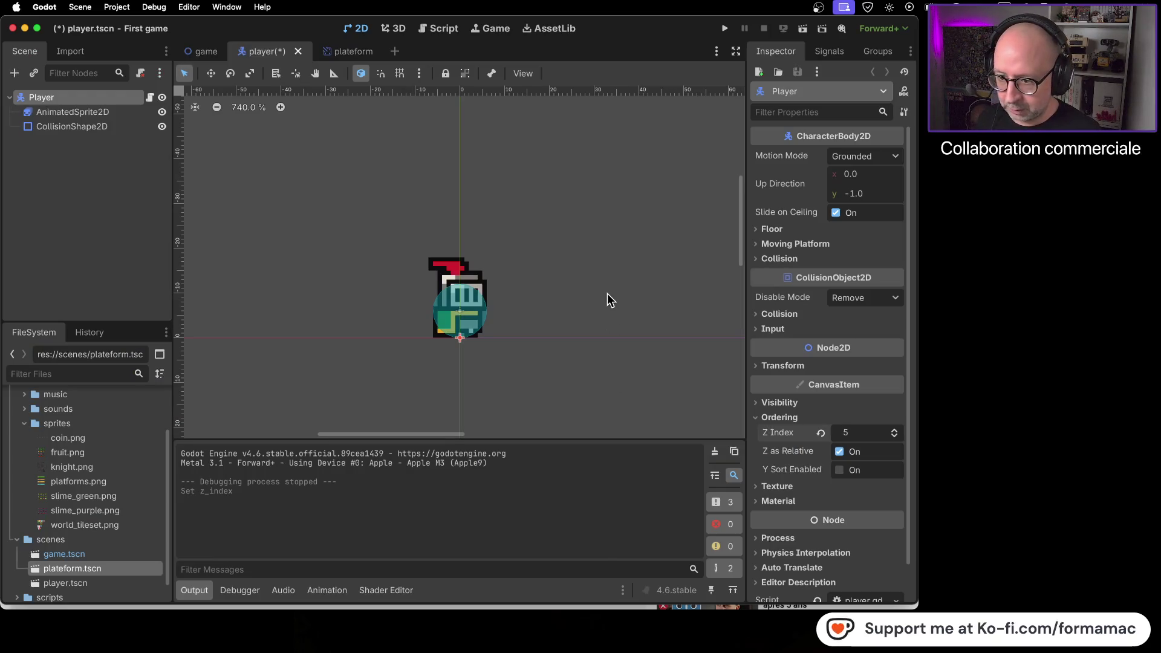
left_click(206, 52)
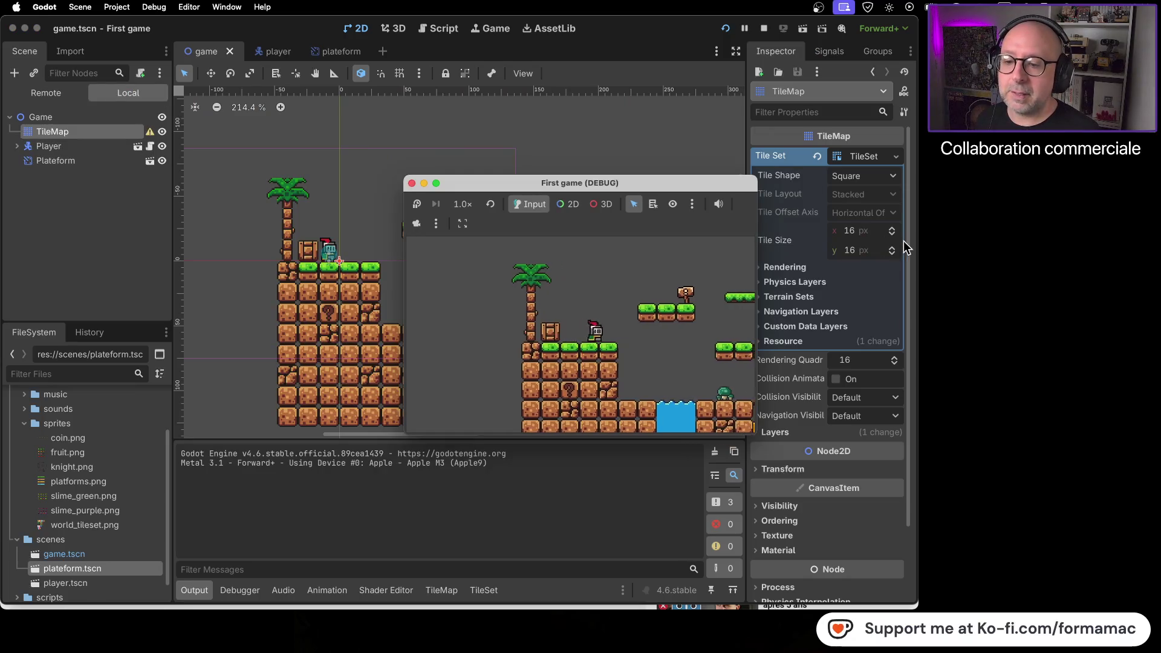
Step: Walk and jump the knight rightward across the floating platforms
key("Right")
key("space")
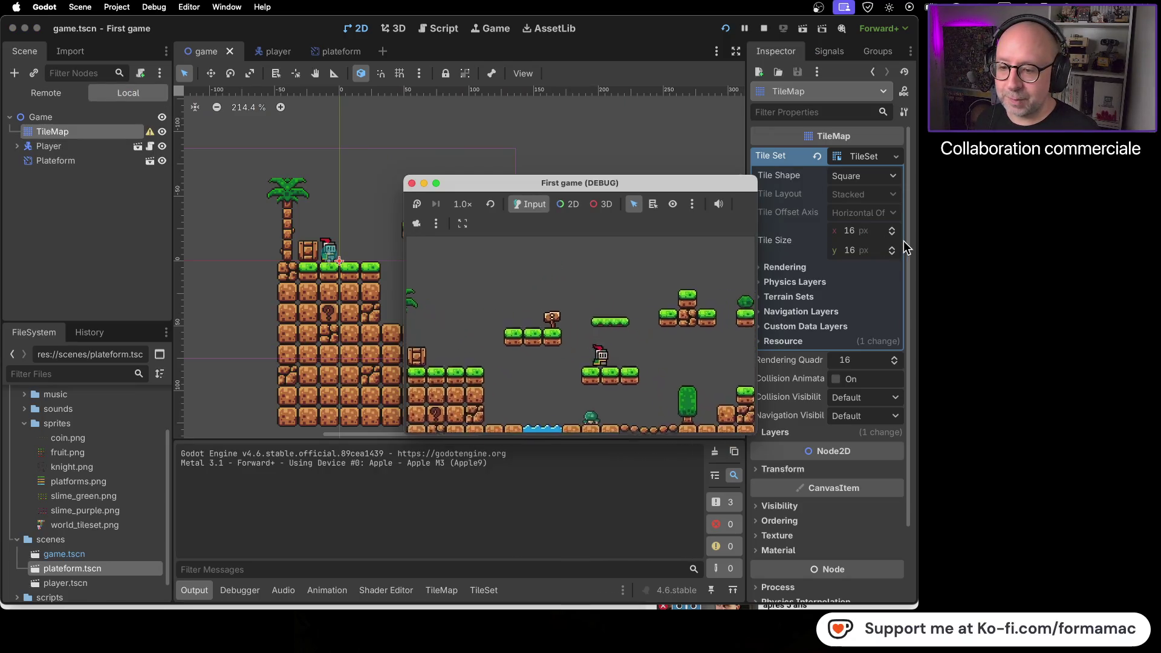
key("space")
key("Left")
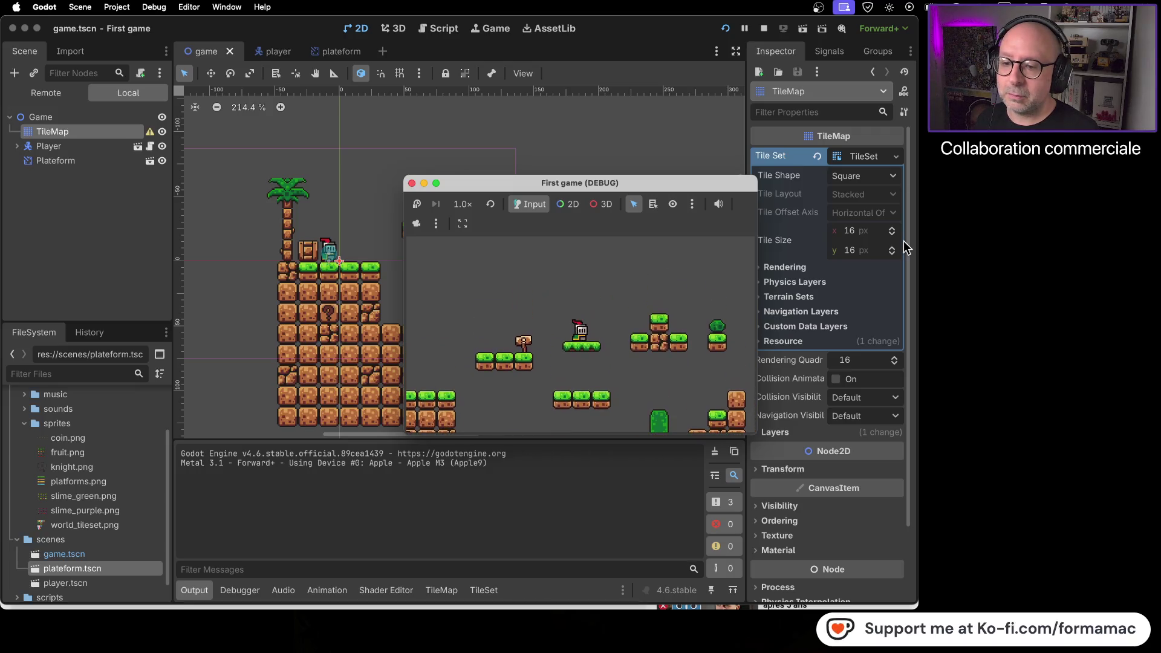
key("Right")
key("space")
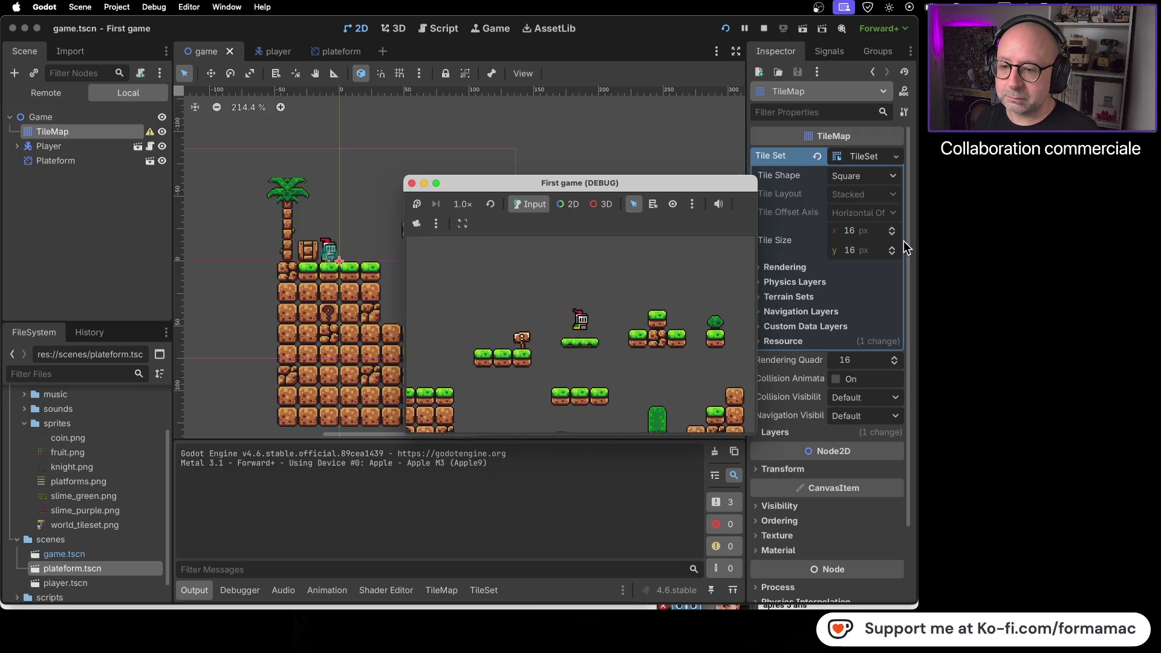
key("Right")
key("space")
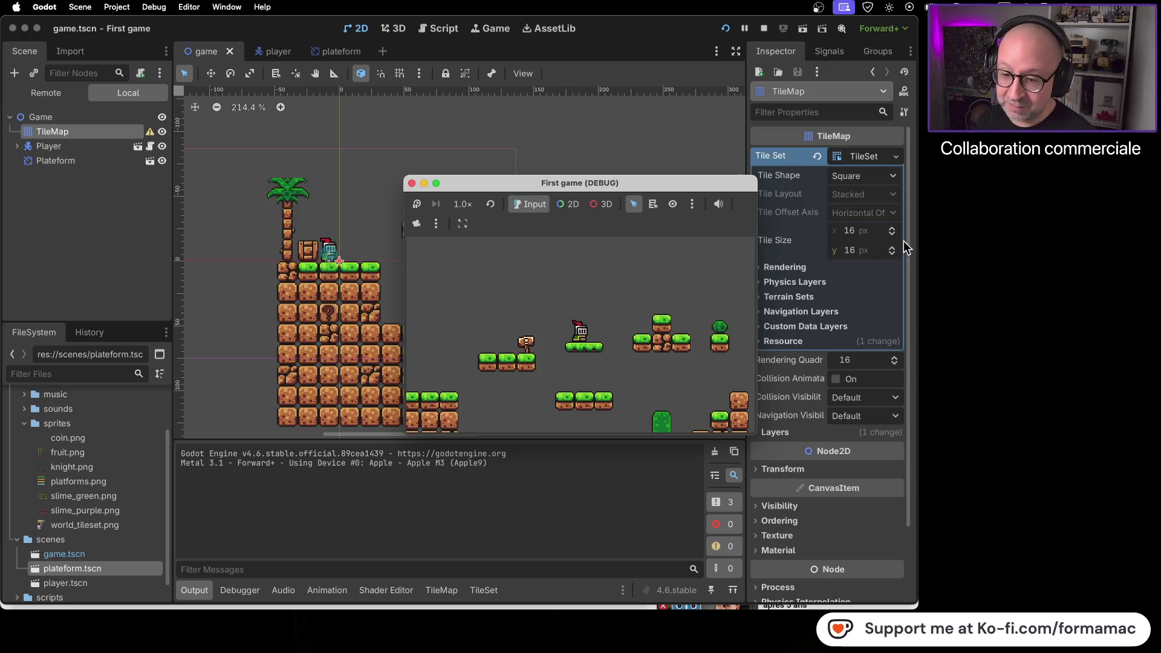
Step: Jump the knight back left onto the crate beside the palm tree
key("Right")
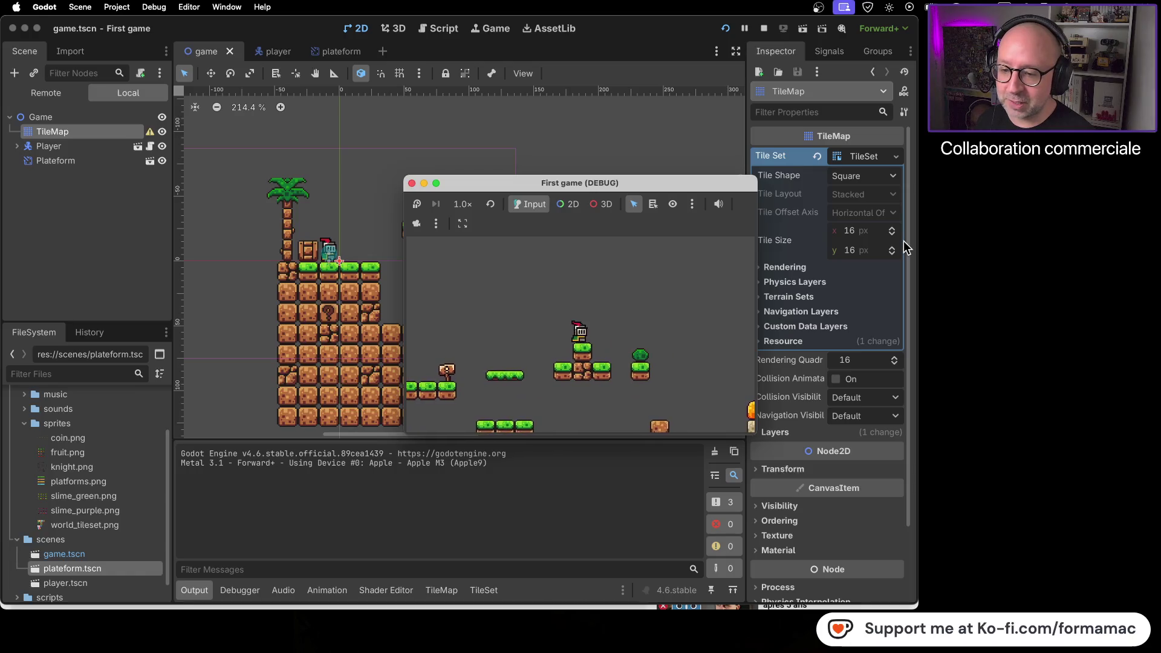
key("Left")
key("space")
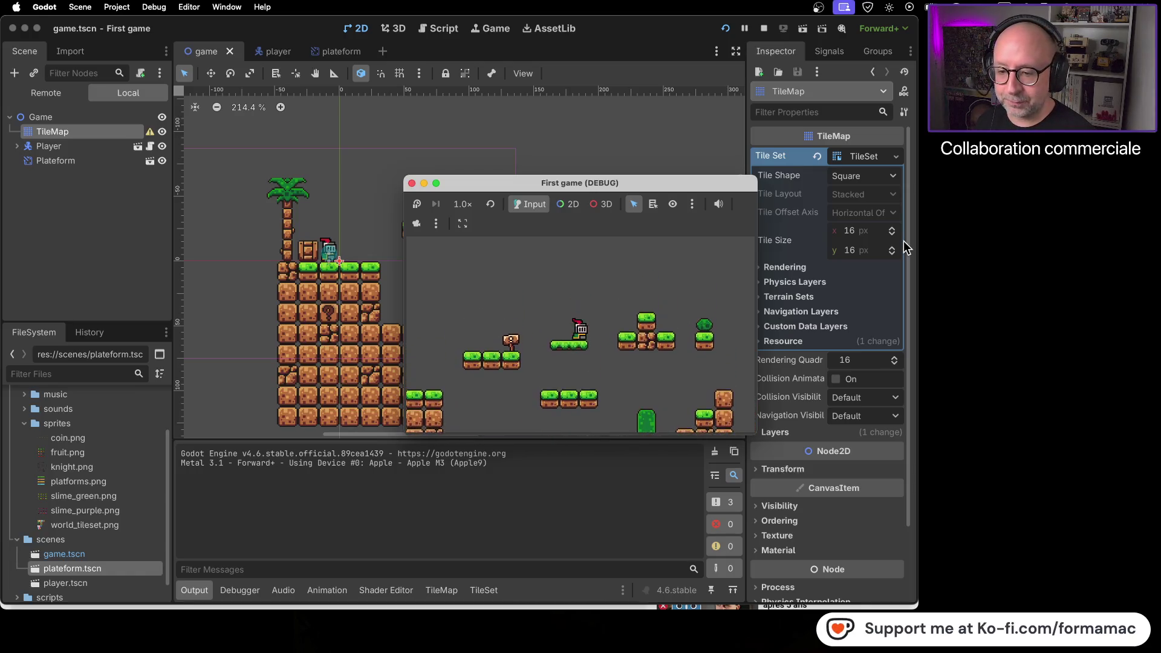
key("Left")
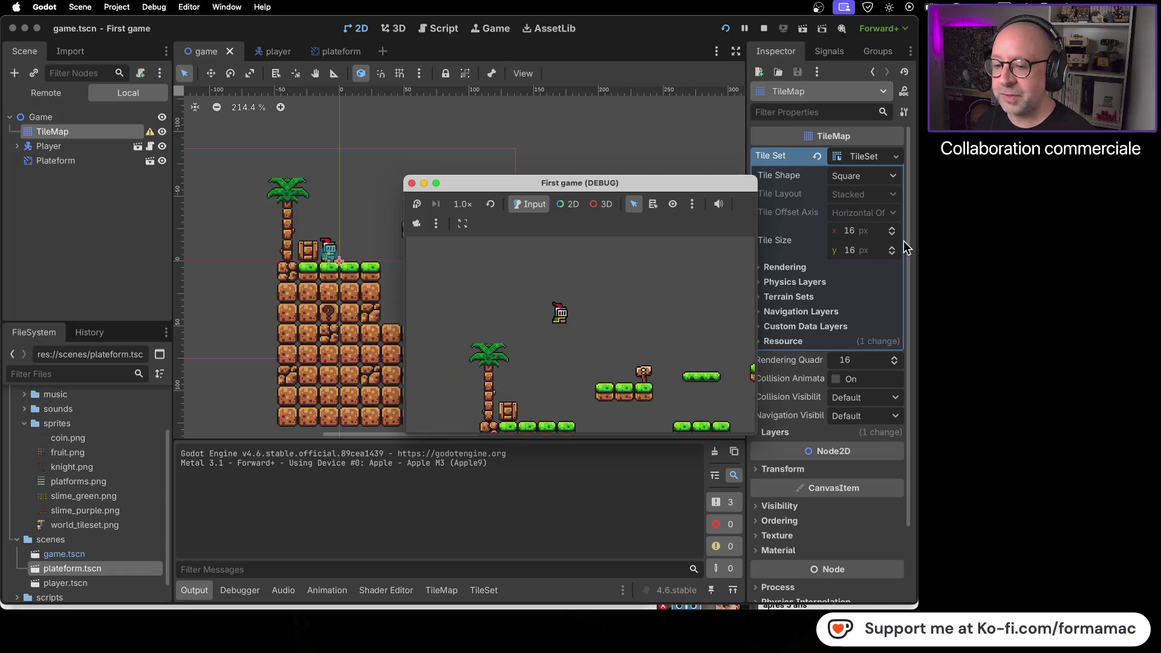
key("Left")
key("space")
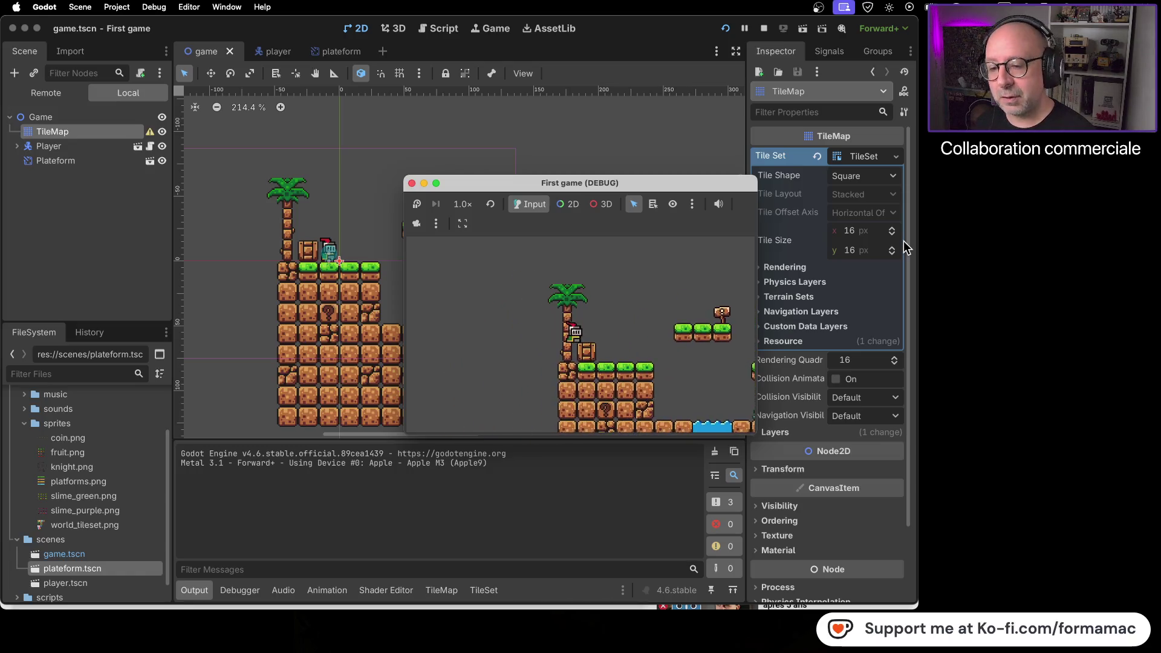
key("Left")
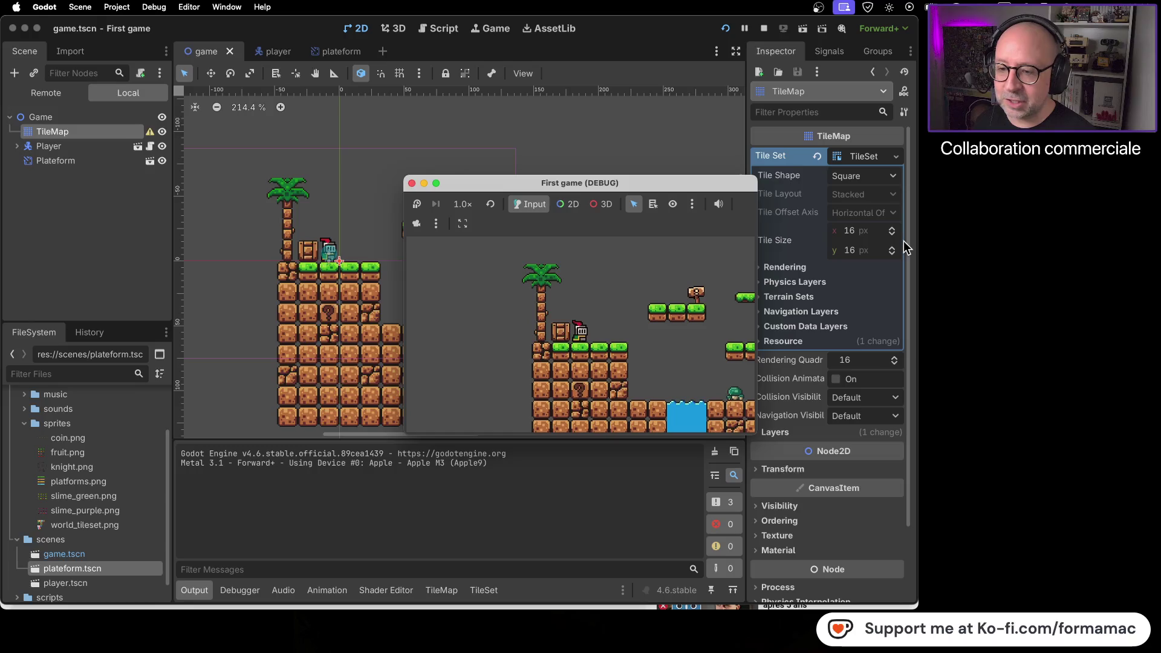
key("space")
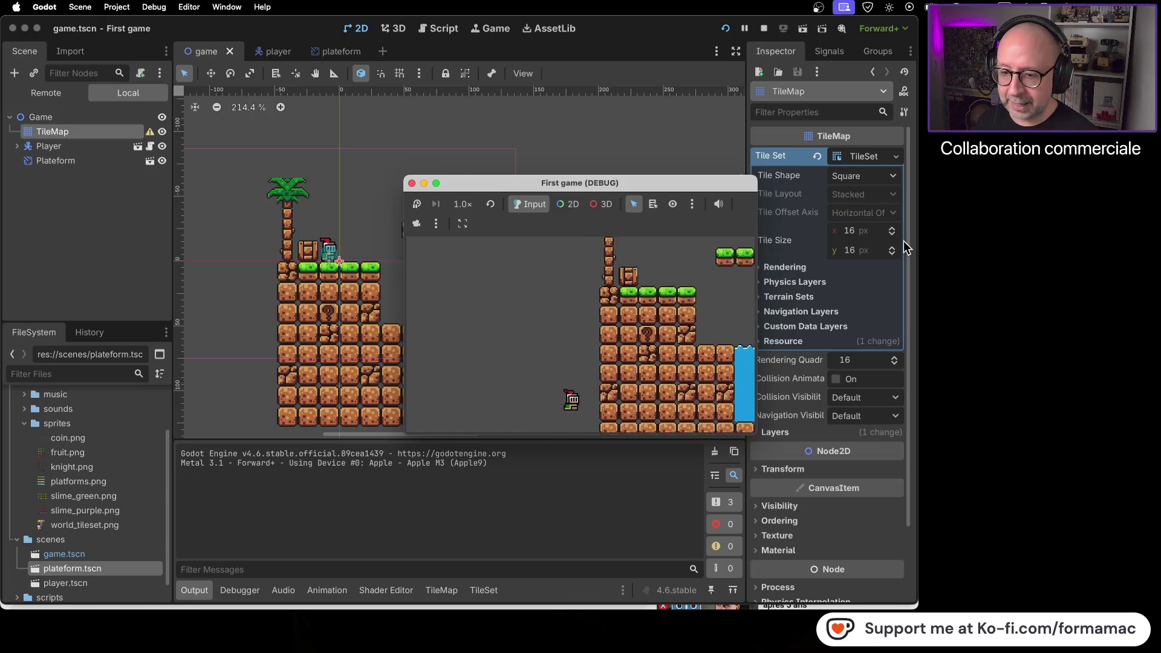
Step: Stop the game and select a brown dirt tile in the TileMap palette
left_click(412, 183)
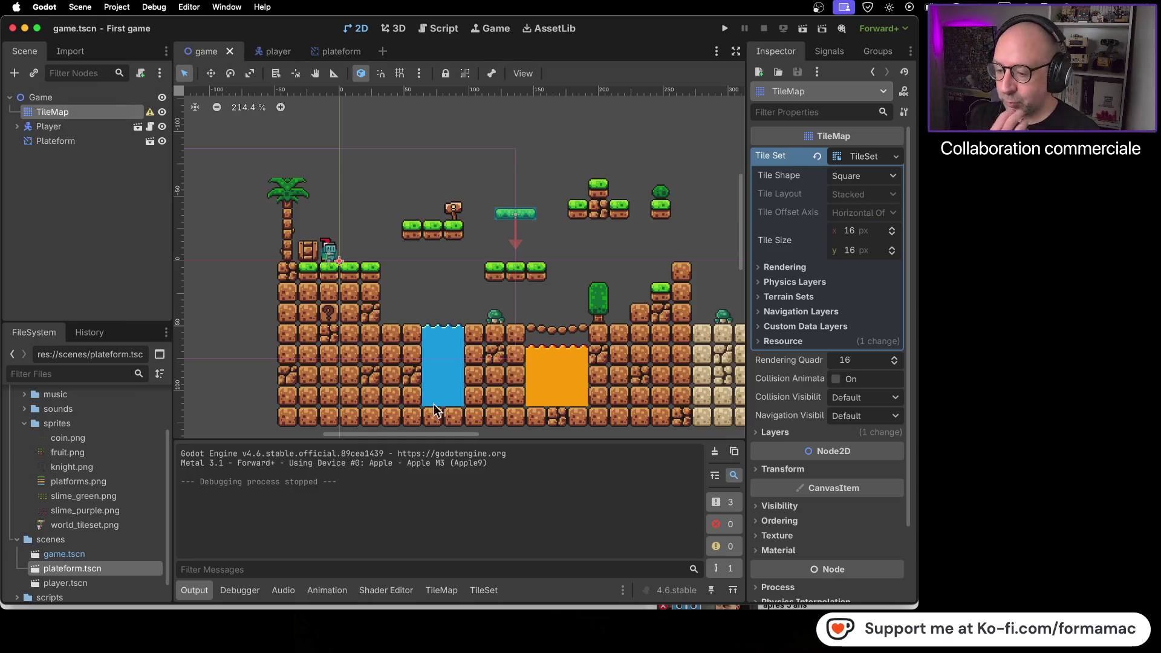
left_click(431, 593)
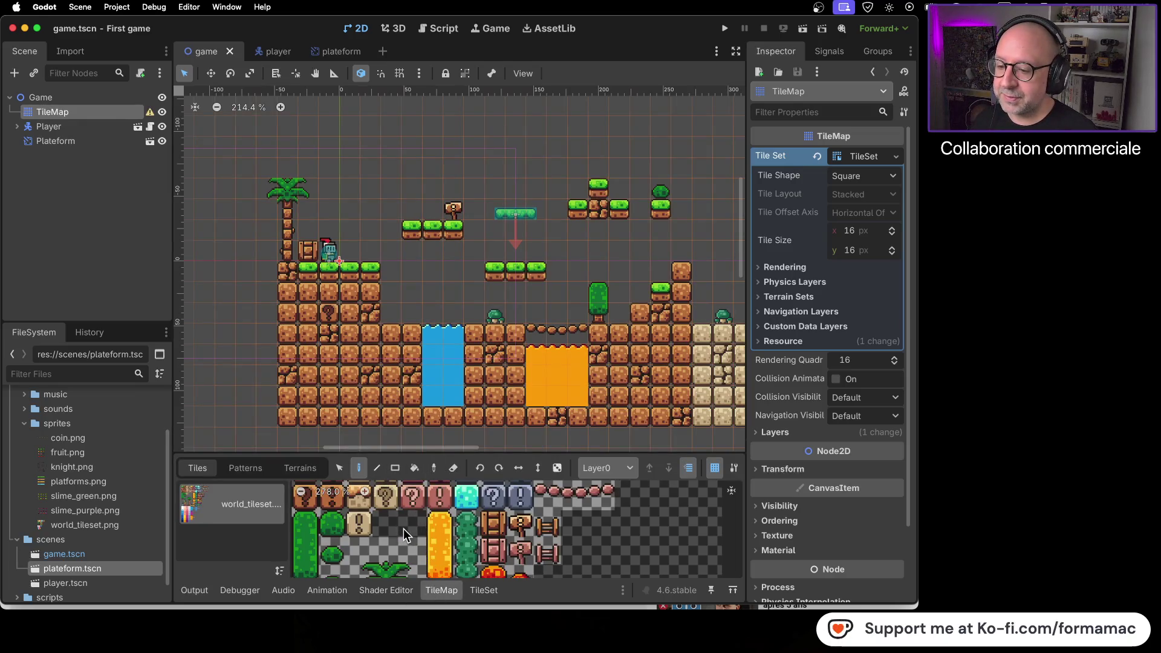
scroll(404, 528, "up", 5)
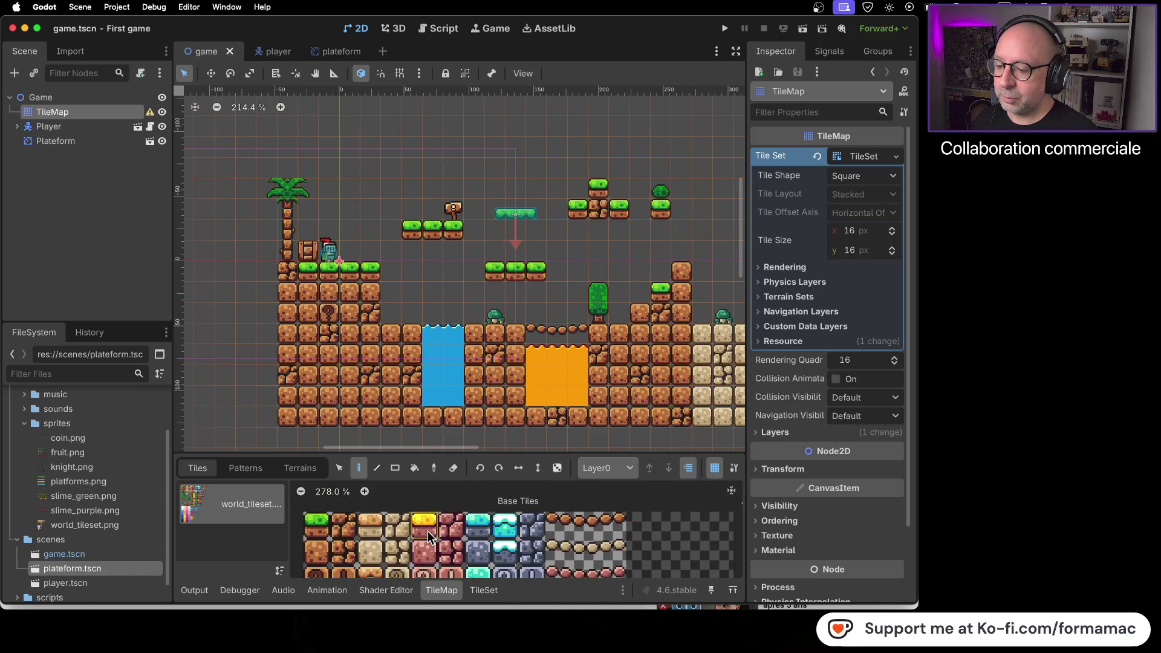
left_click(344, 551)
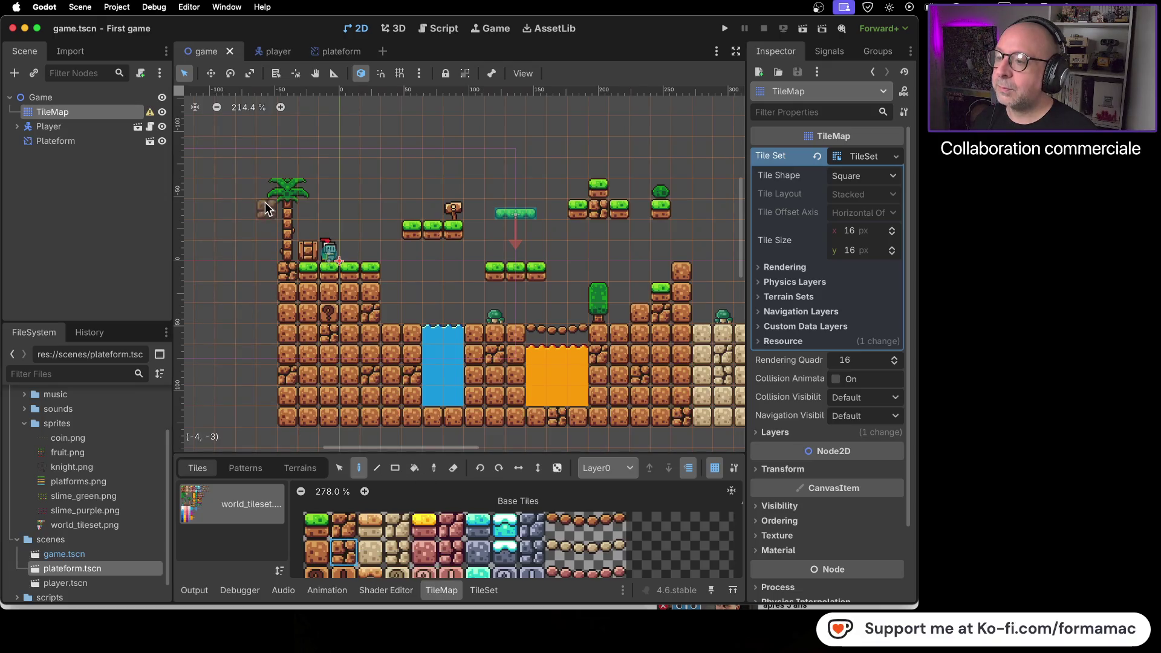
left_click(318, 556)
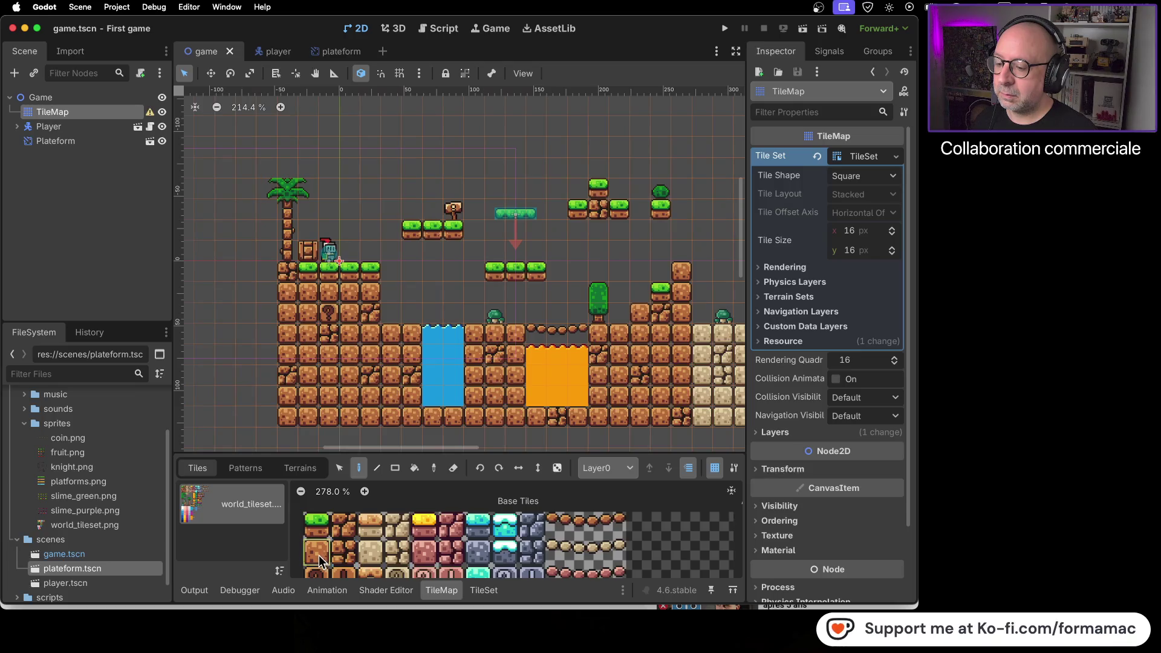
Step: Paint a dirt-tile column up the level's left edge, add one more tile, and run the game
mouse_move(263, 193)
left_mouse_down()
mouse_move(263, 409)
mouse_move(264, 394)
left_mouse_up()
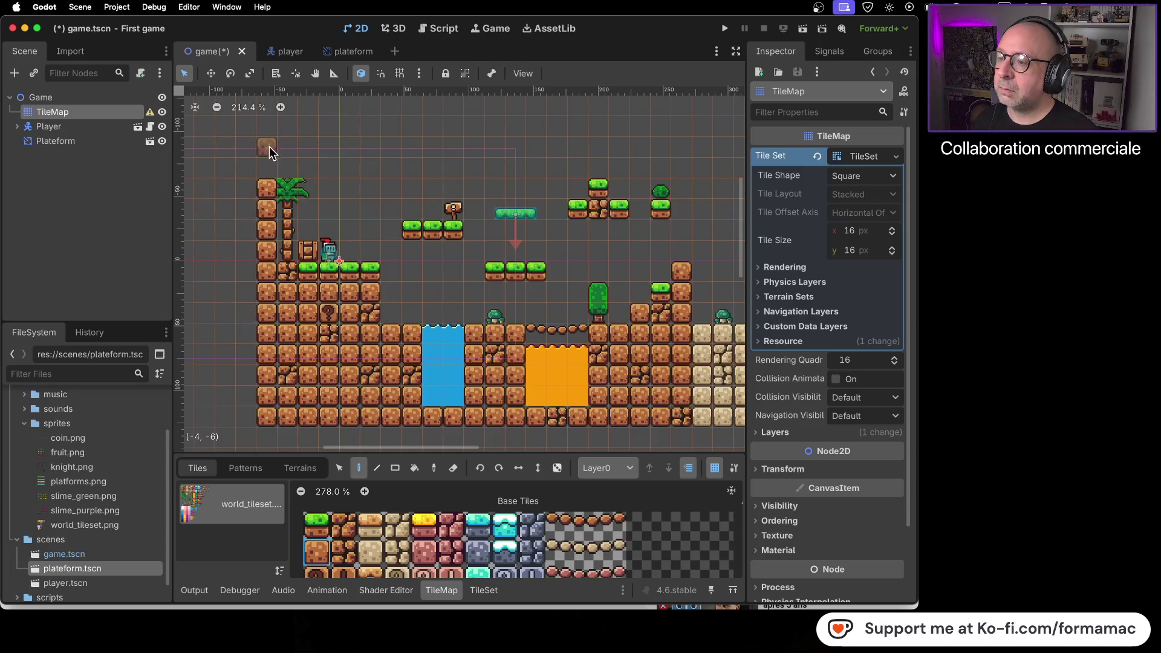
mouse_move(599, 198)
left_mouse_down()
mouse_move(357, 210)
mouse_move(602, 205)
left_mouse_up()
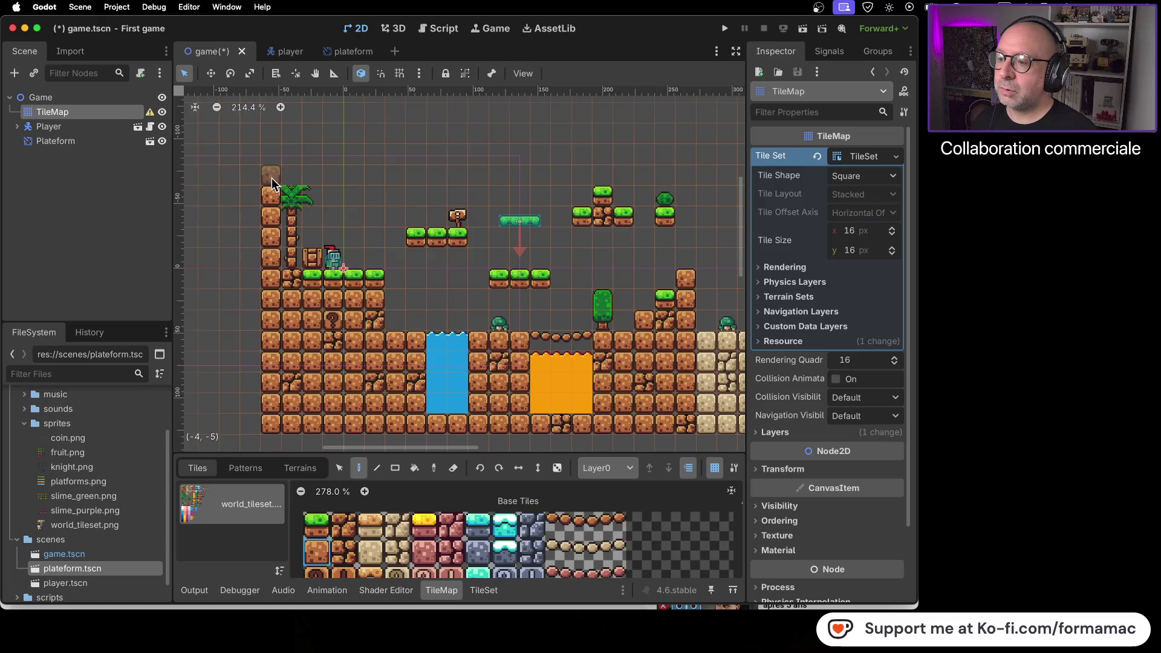
left_click(313, 255)
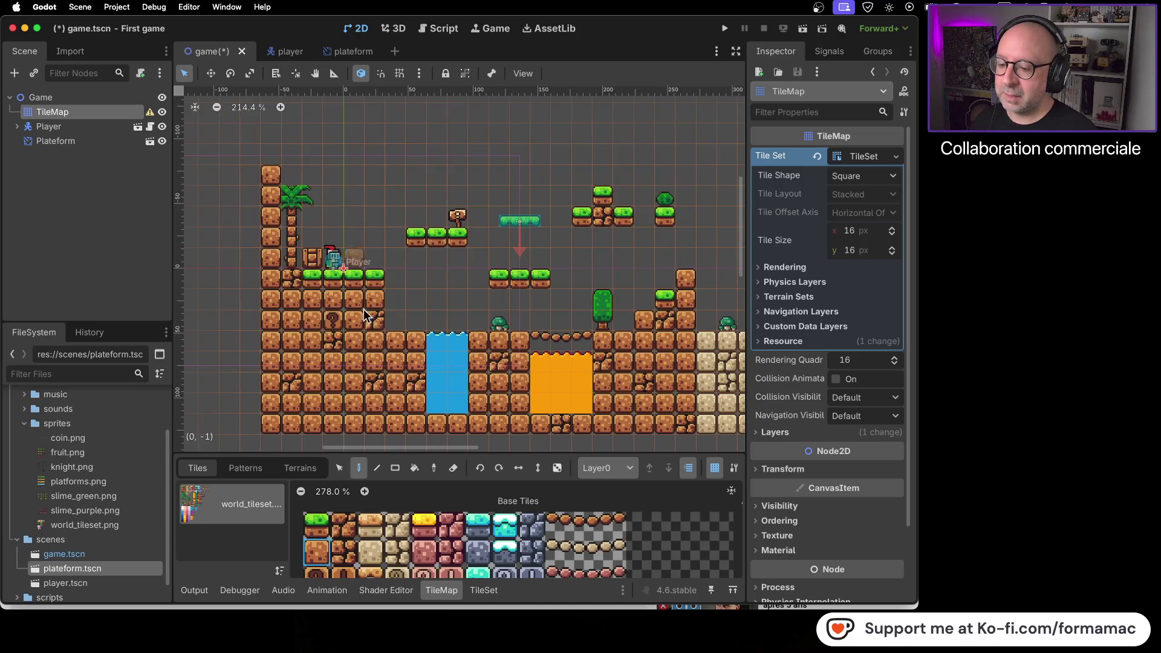
left_click(478, 590)
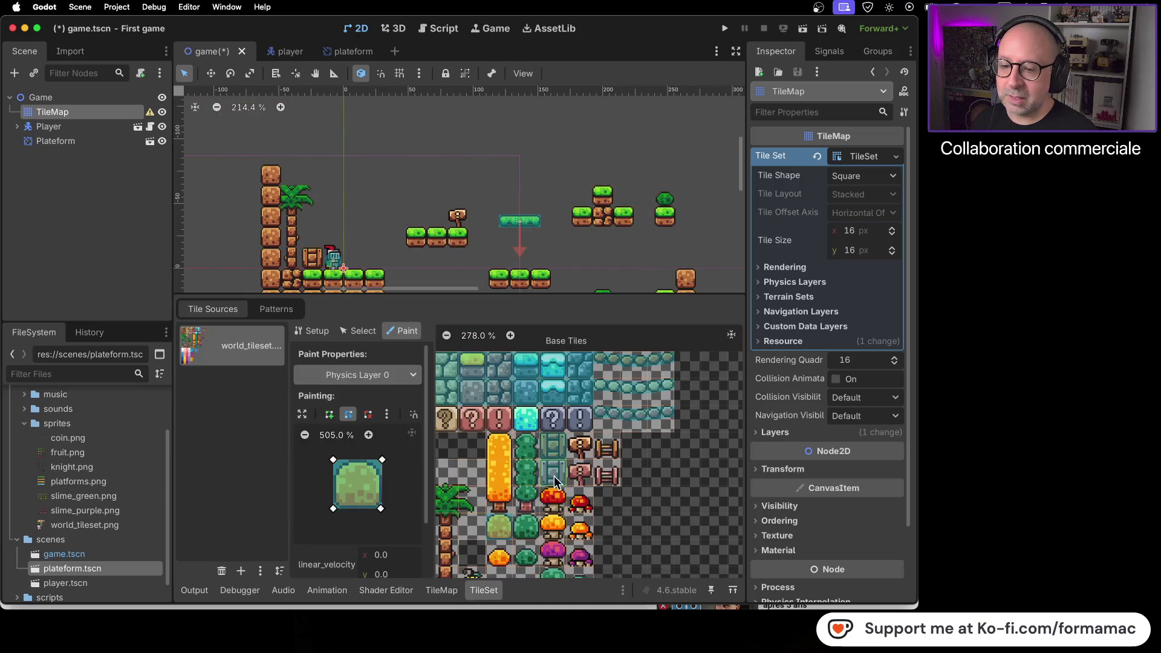
left_click(441, 592)
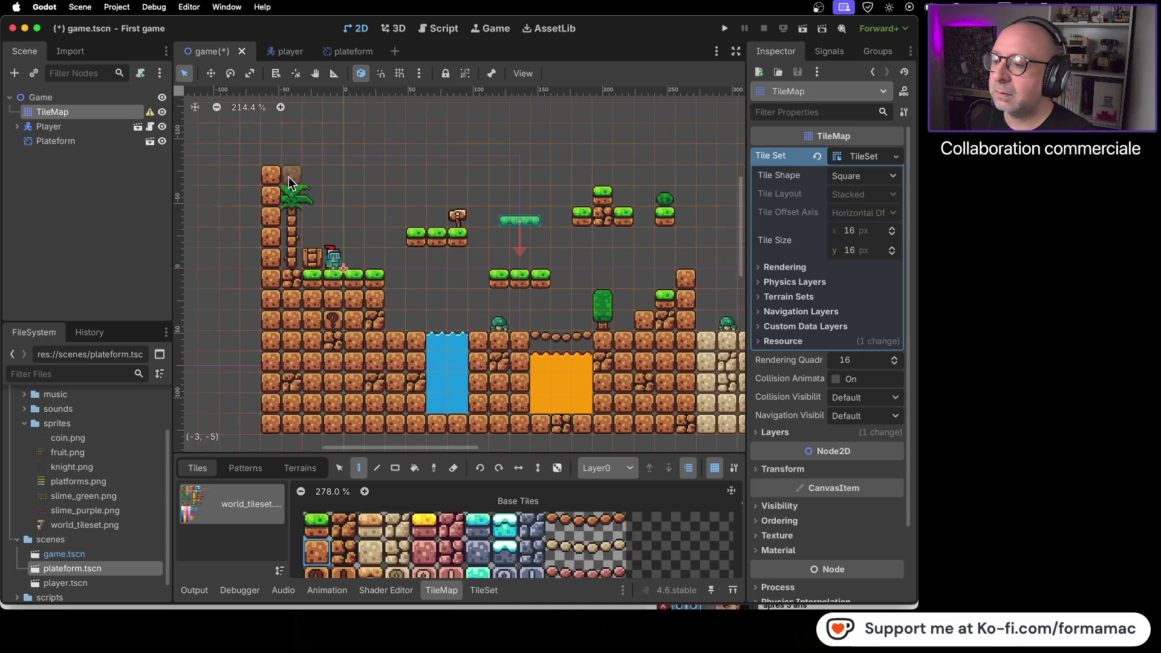
left_click(725, 29)
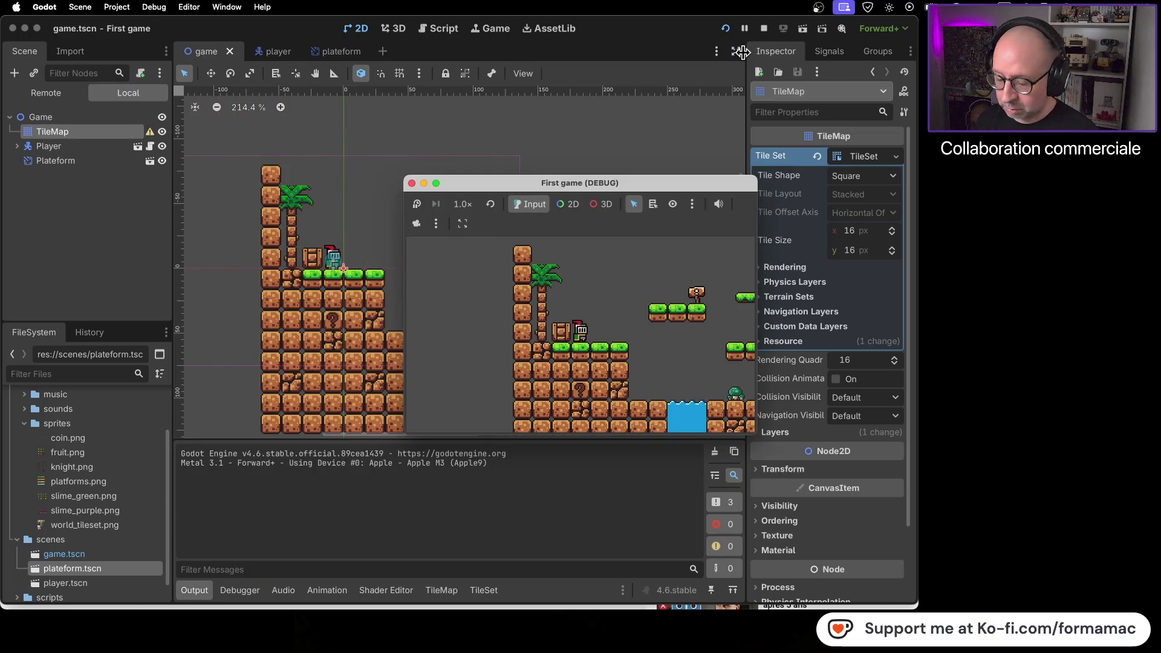
Step: Jump the knight at the new left wall and crate, stop the game, and return to the tutorial
key("space")
key("Left")
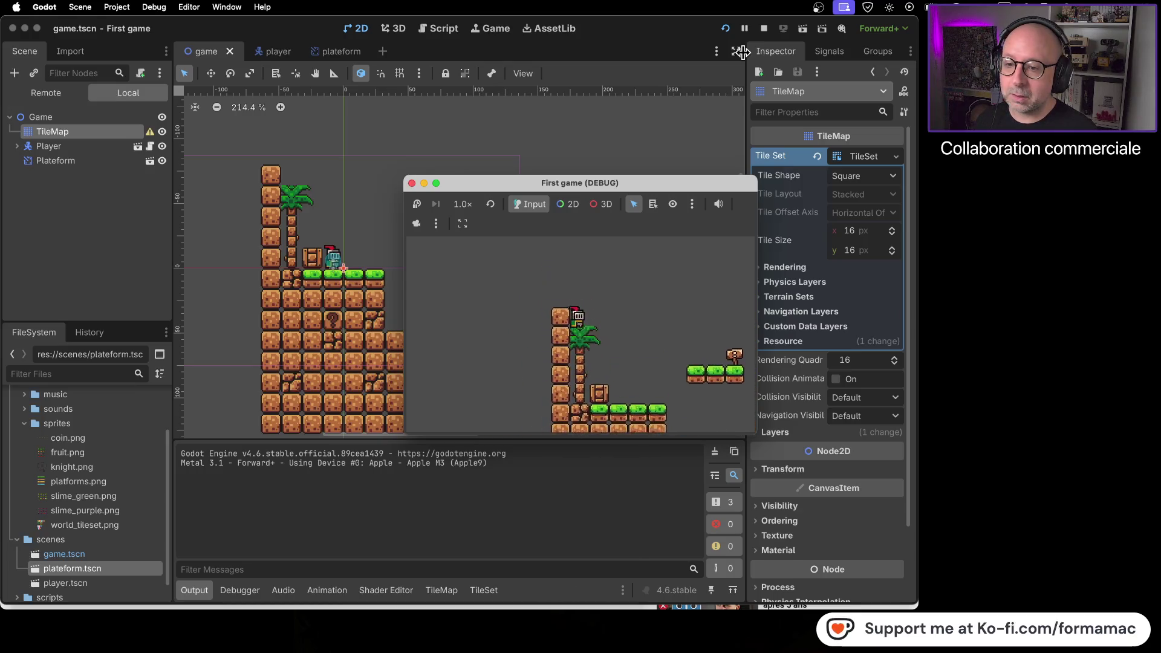
key("space")
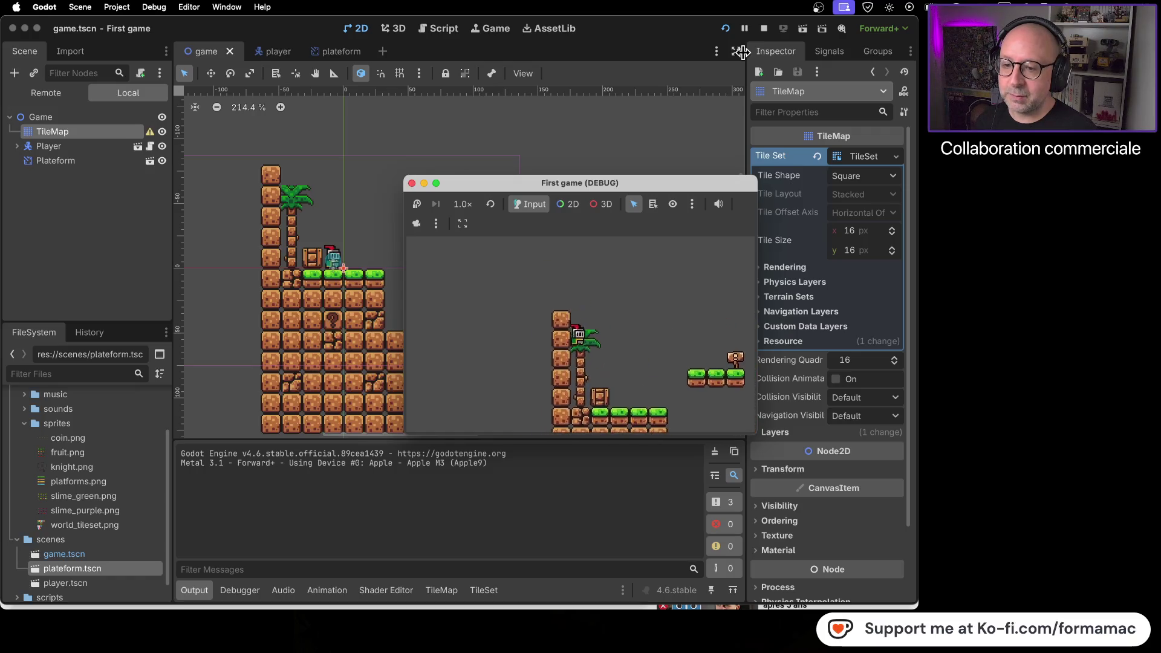
key("Right")
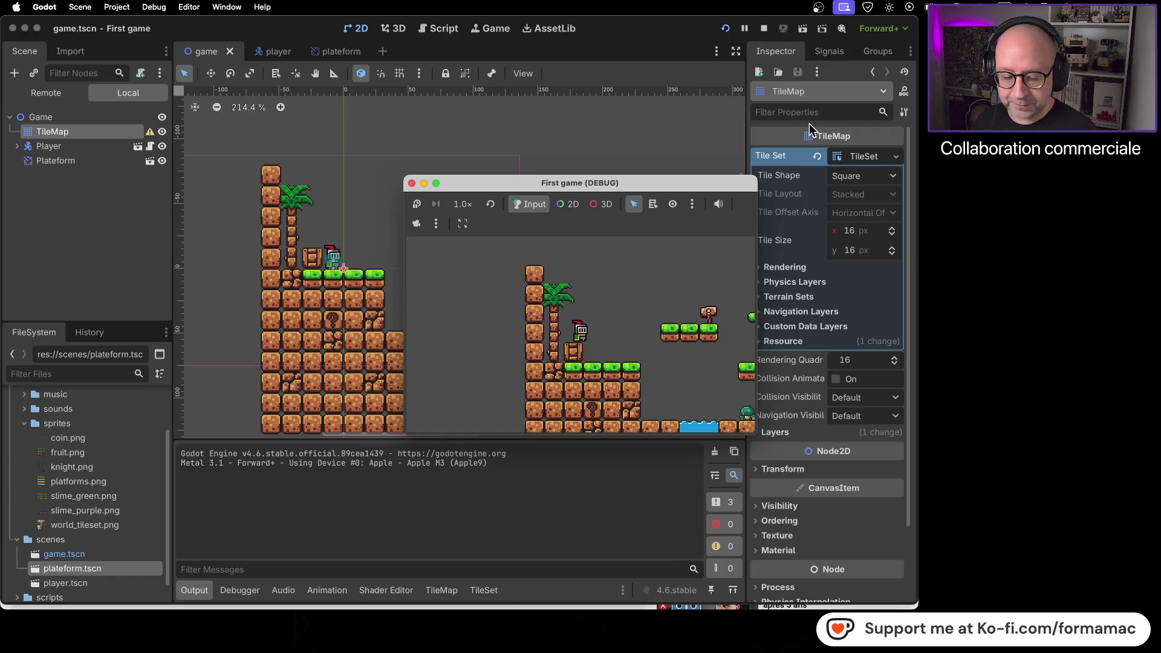
left_click(411, 183)
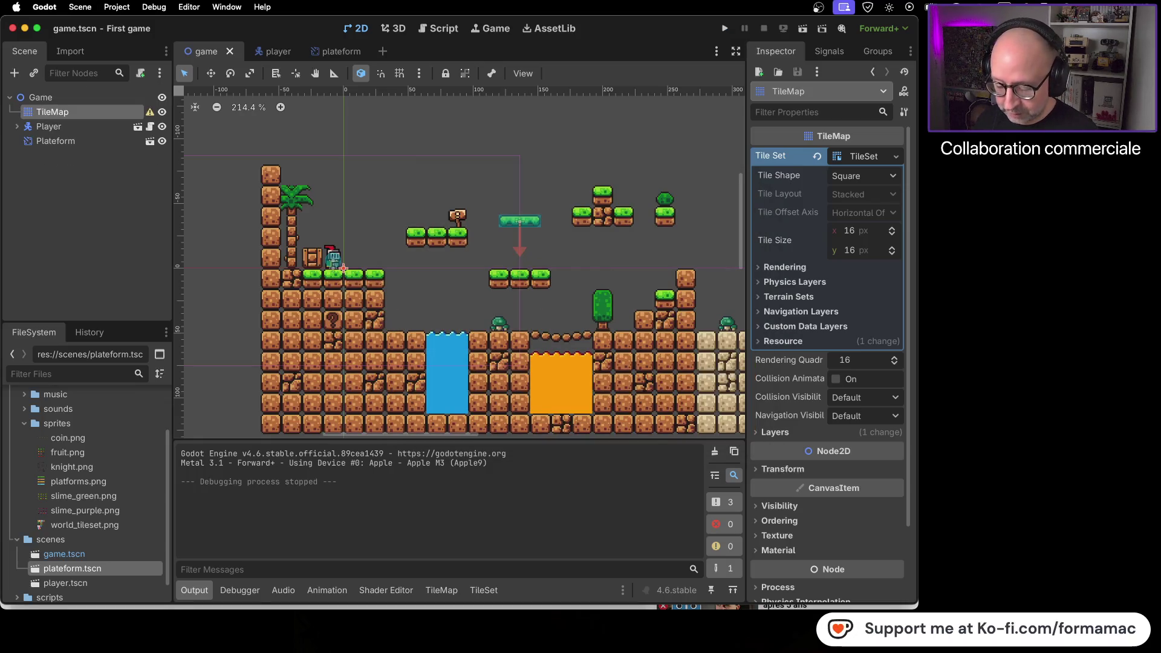
key("super+Tab")
mouse_move(429, 404)
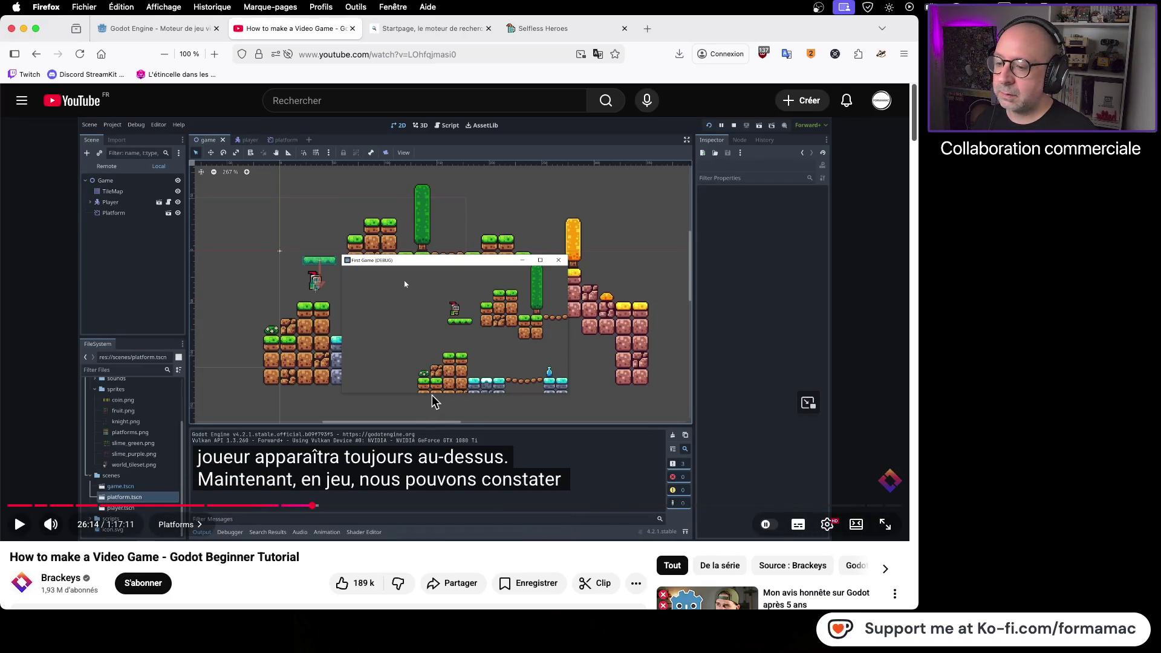
Step: Play the tutorial to 26:39, where a second platform is placed for animation, then return to Godot
left_click(434, 401)
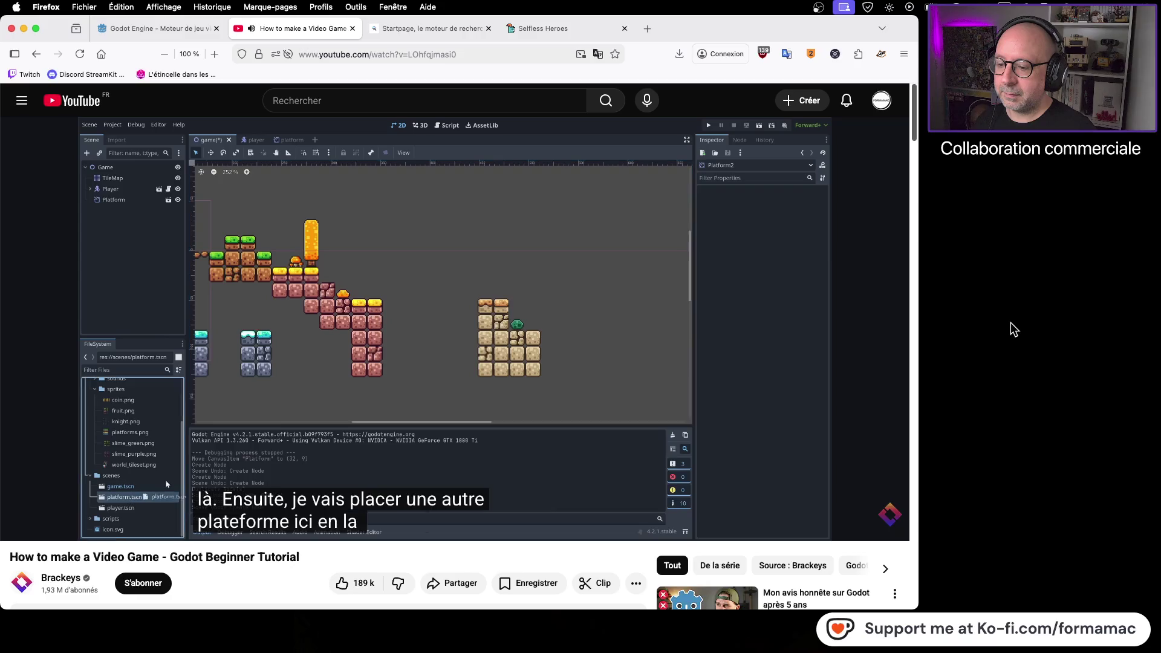
left_click(579, 323)
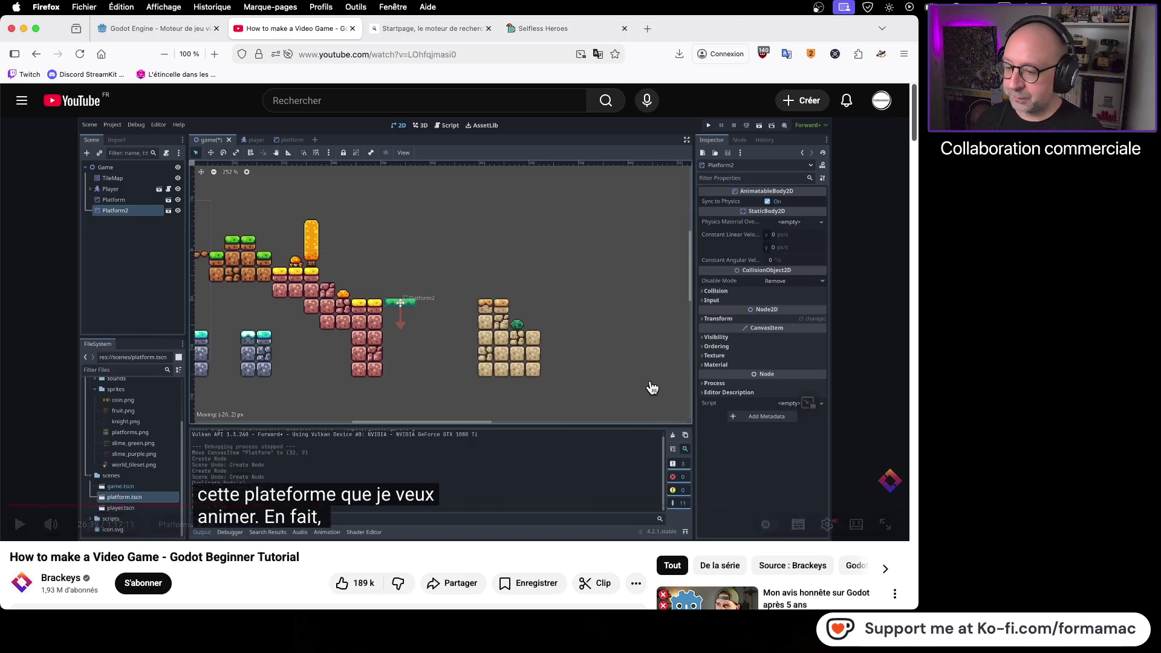
key("super+Tab")
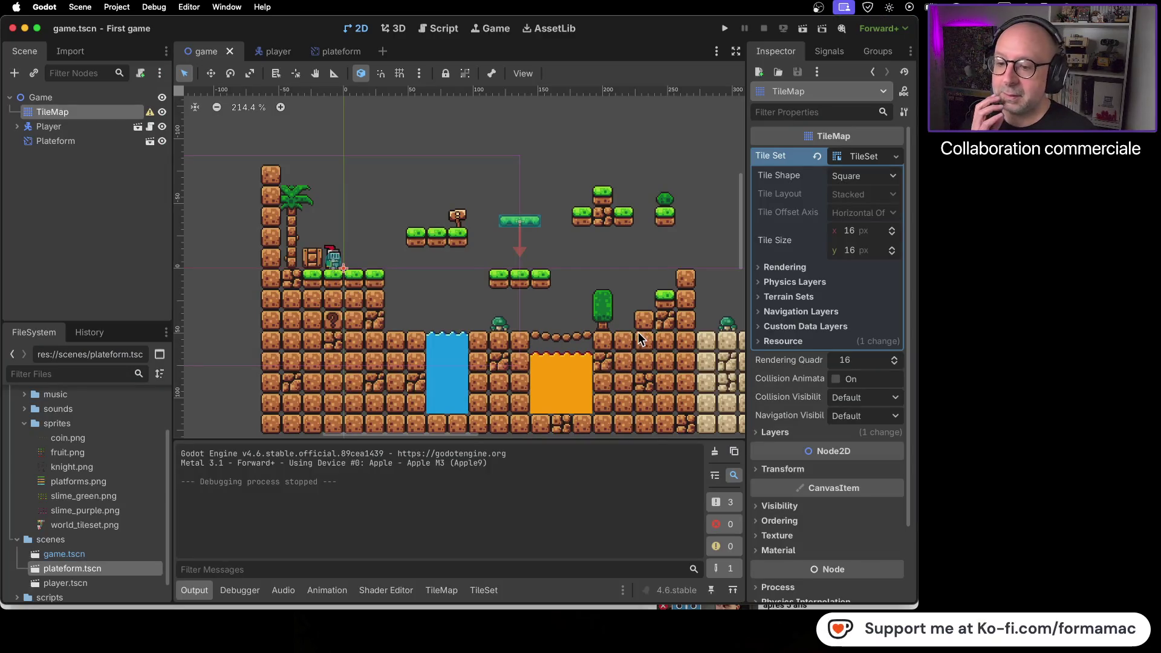
Step: Zoom the viewport out to 133% and pan across the level's right side, then bring the tutorial forward
scroll(509, 339, "down", 5)
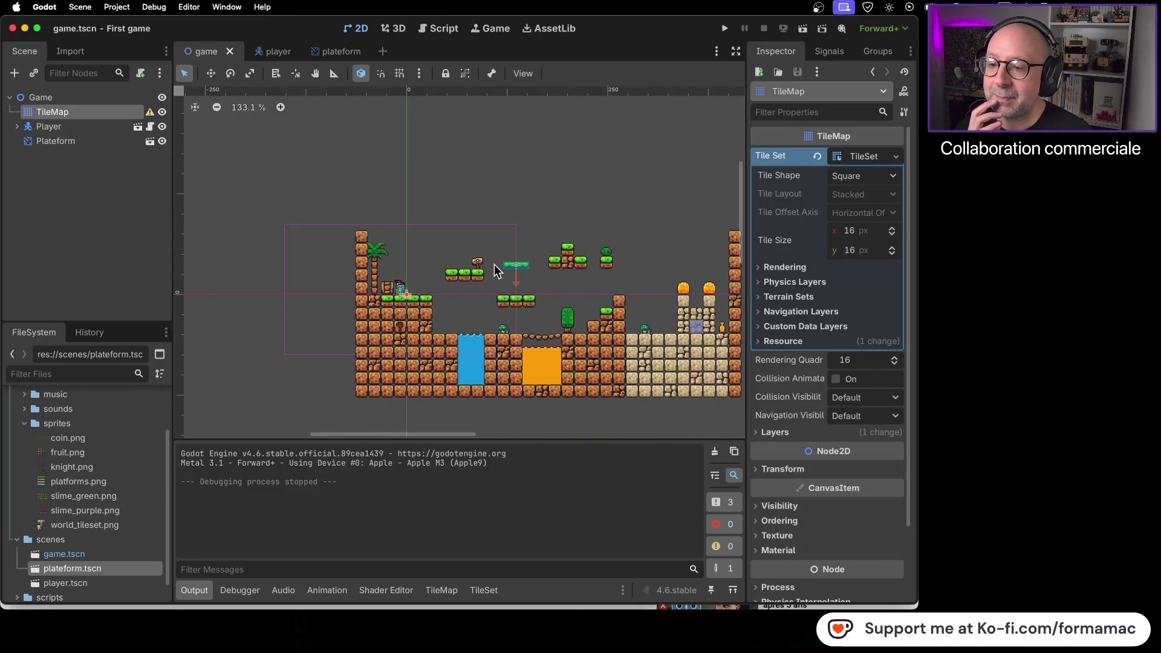
left_click_drag(661, 384, 439, 398)
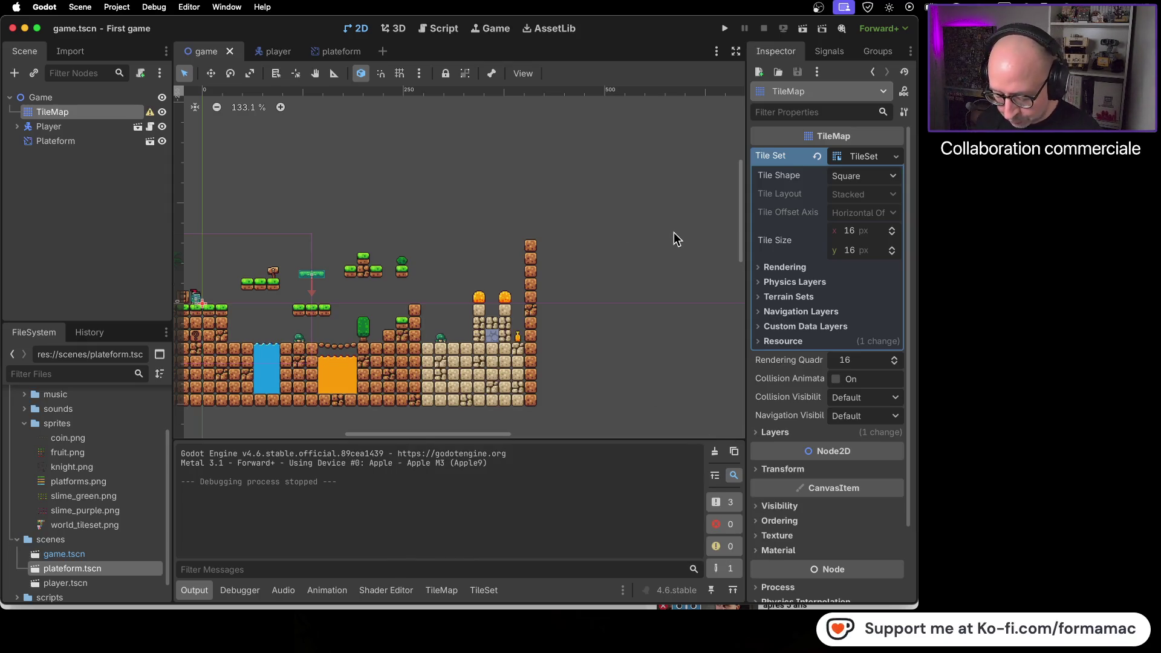
key("super+Tab")
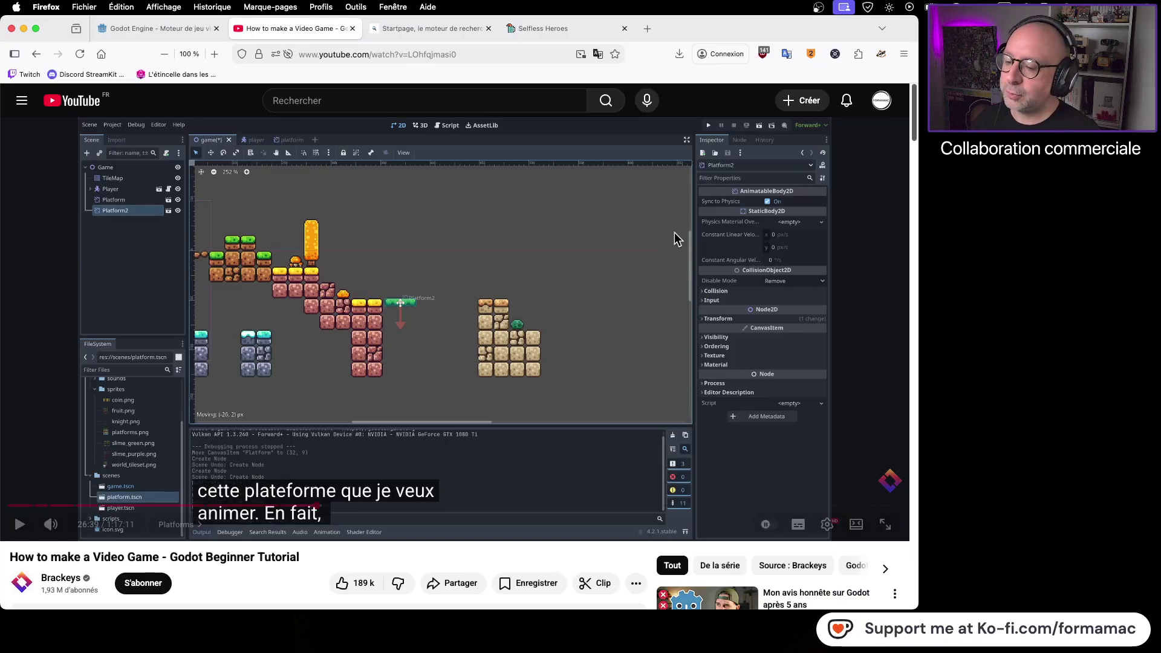